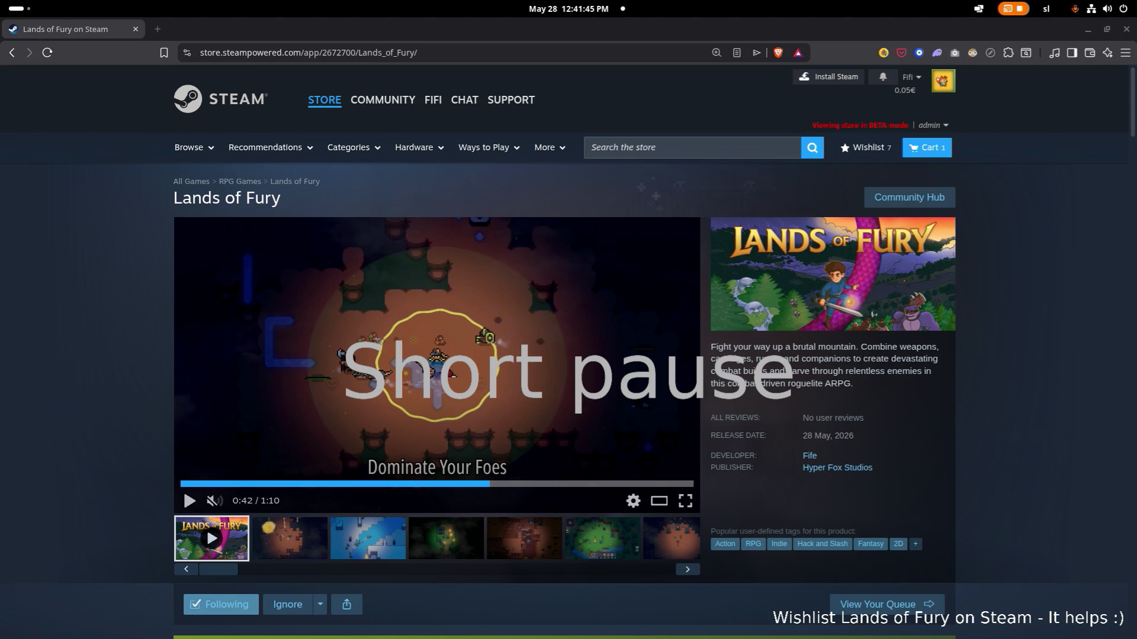
Step: Cycle the app switcher and cancel, staying on the Lands of Fury store page
key("alt+Tab")
key("alt+Tab")
key("alt+Tab")
key("alt+Tab")
key("alt+Tab")
key("alt+Tab")
key("alt+Tab")
key("alt+shift+Tab")
key("alt+shift+Tab")
key("alt+shift+Tab")
key("alt+shift+Tab")
key("alt+shift+Tab")
key("alt+shift+Tab")
key("alt+shift+Tab")
key("Escape")
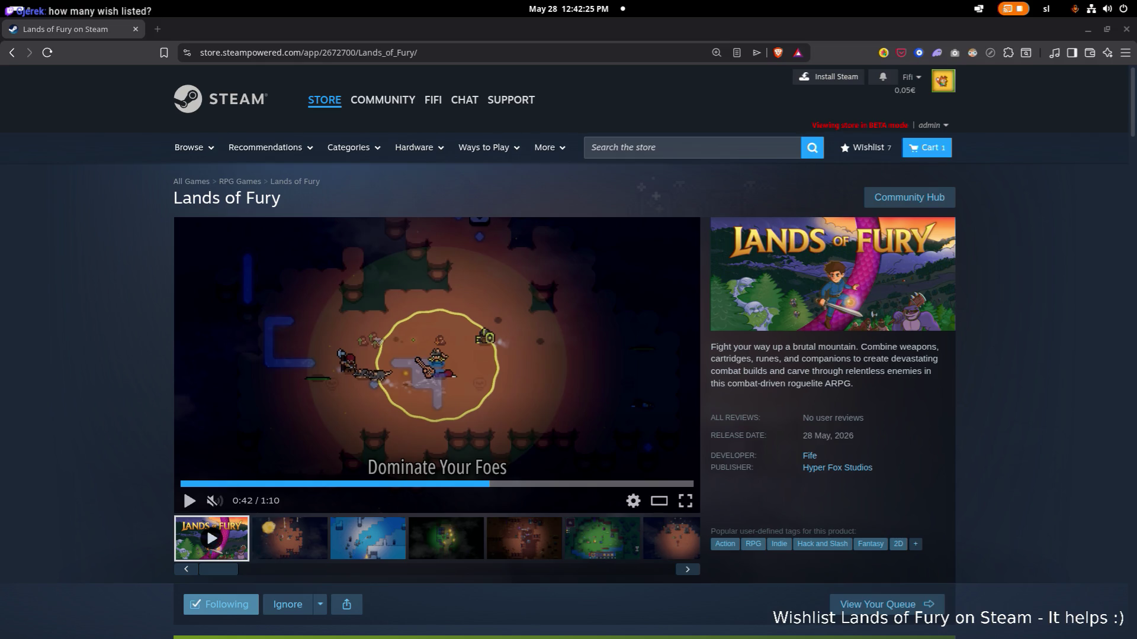
Step: Replay the Lands of Fury trailer from near its start, dismissing a brief app switcher
mouse_move(437, 365)
left_click(239, 485)
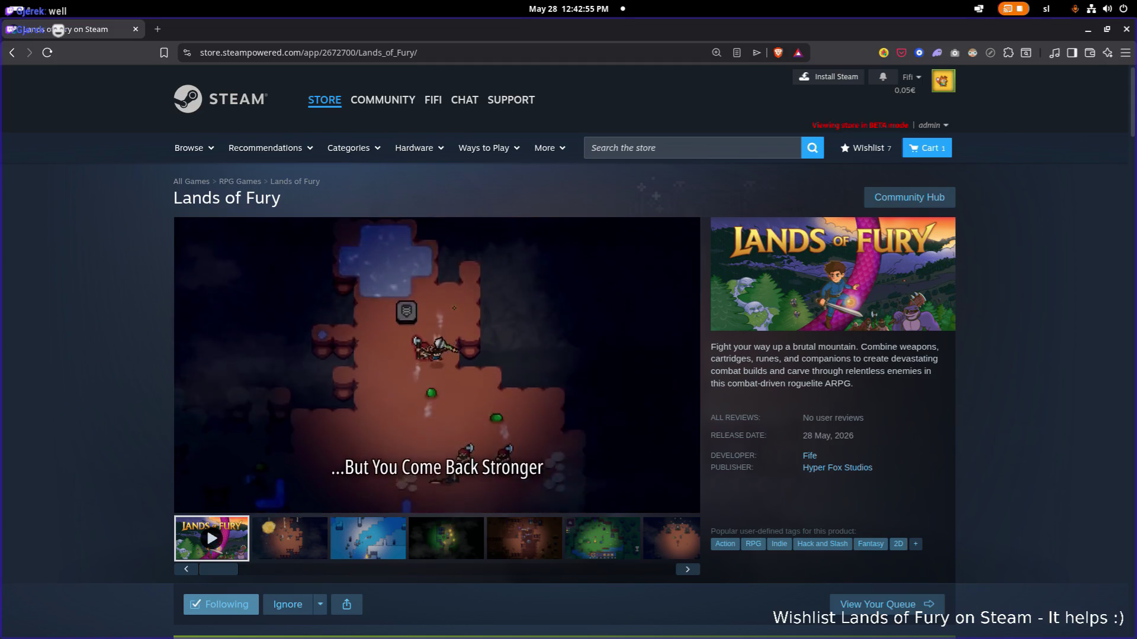
scroll(326, 241, "down", 1)
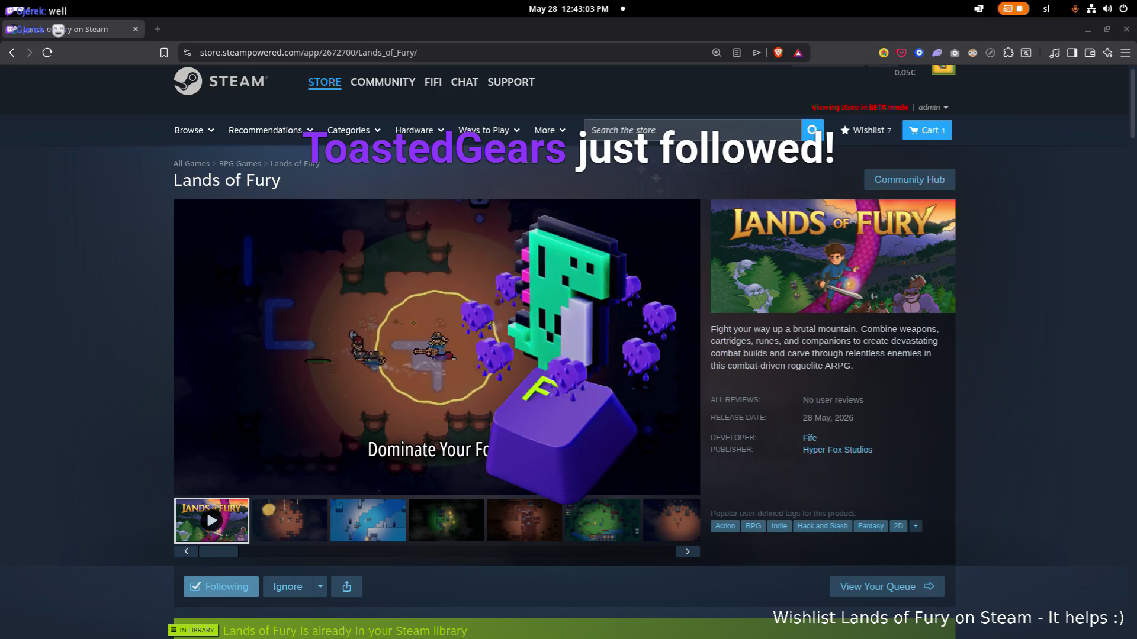
key("alt+Tab")
key("alt+Tab")
key("alt+Tab")
key("alt+Tab")
key("alt+Tab")
key("Escape")
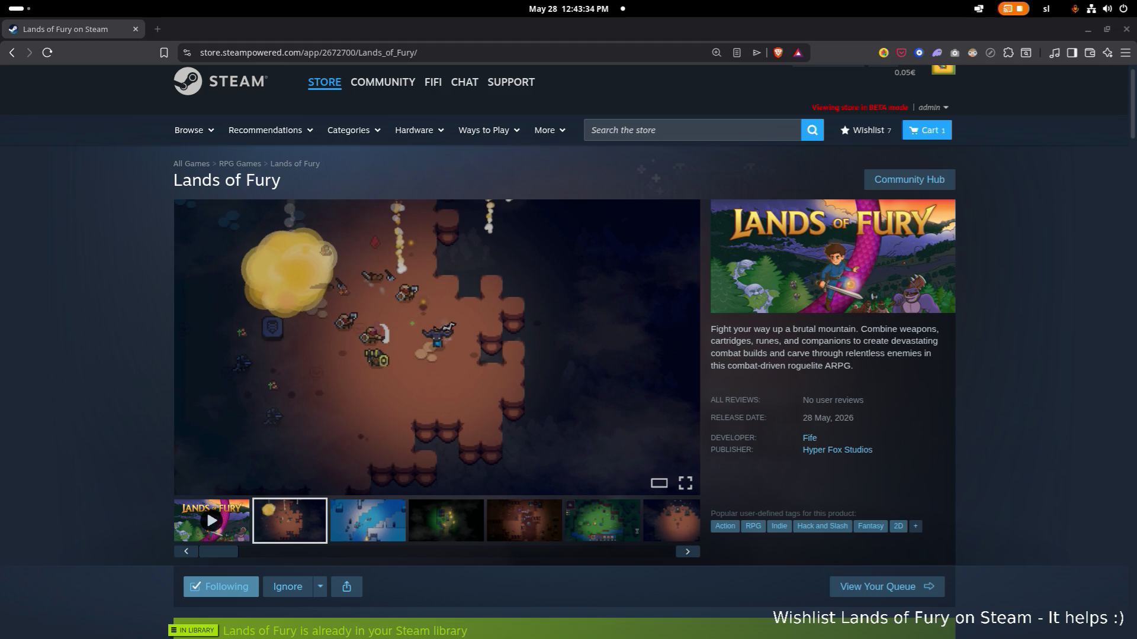
mouse_move(438, 346)
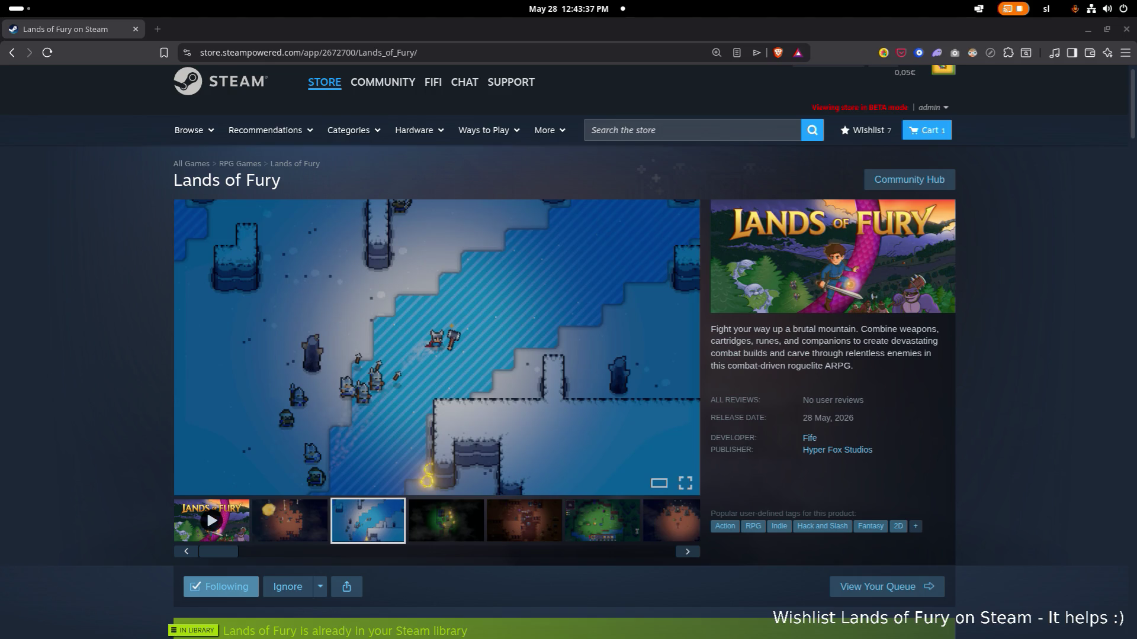
scroll(568, 356, "down", 1)
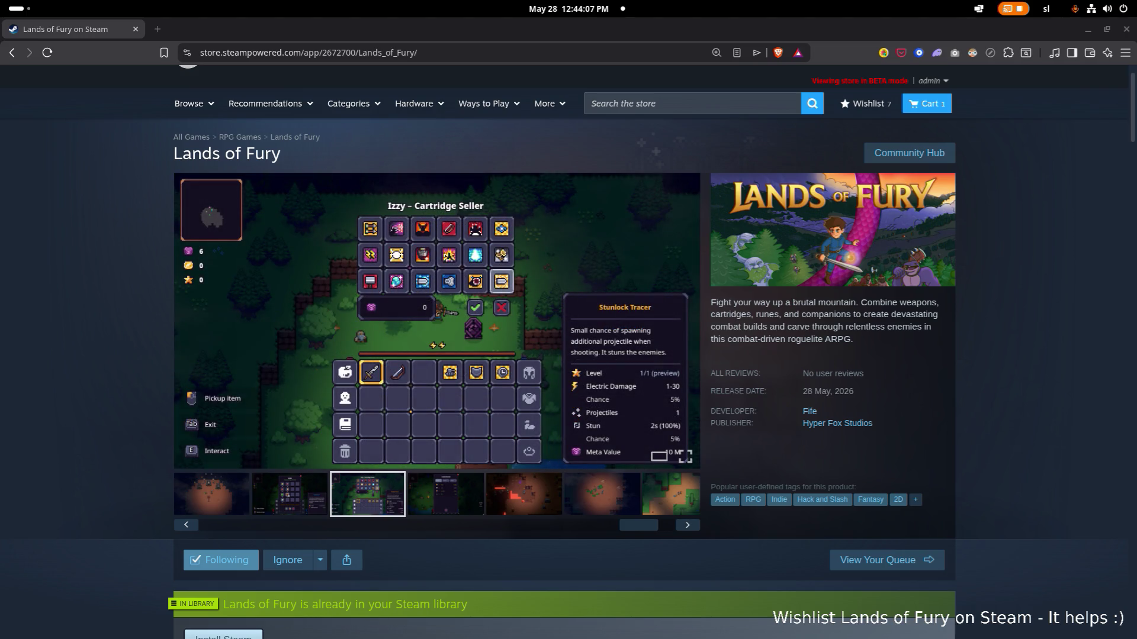
scroll(179, 292, "down", 1)
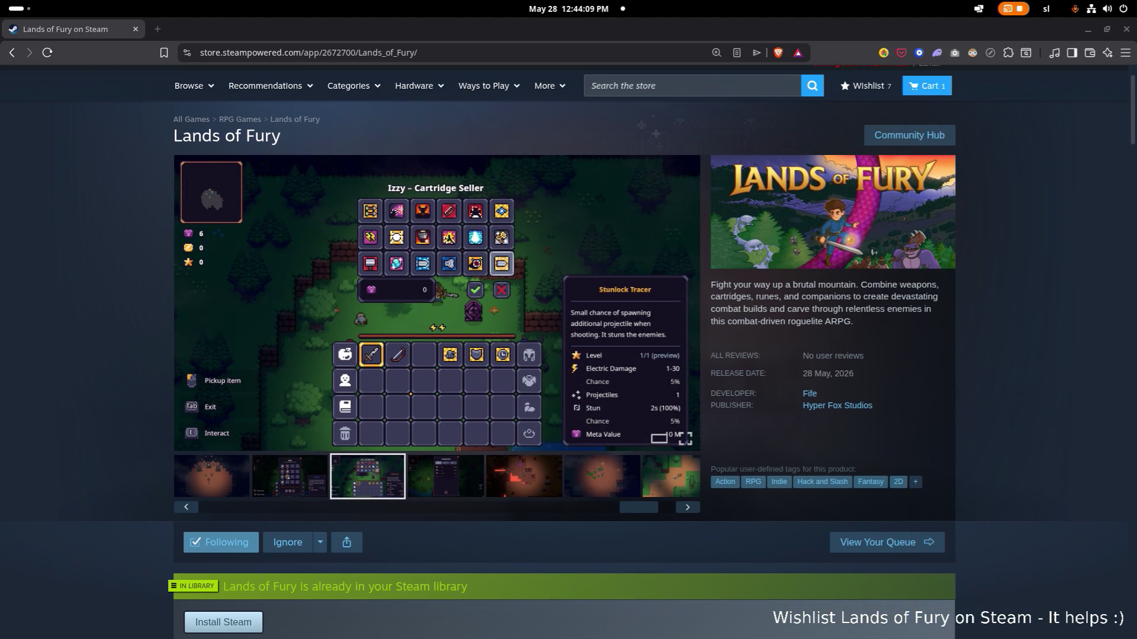
Step: Raise the audio volume, minimize the browser and switch to the Godot editor
key("XF86AudioRaiseVolume")
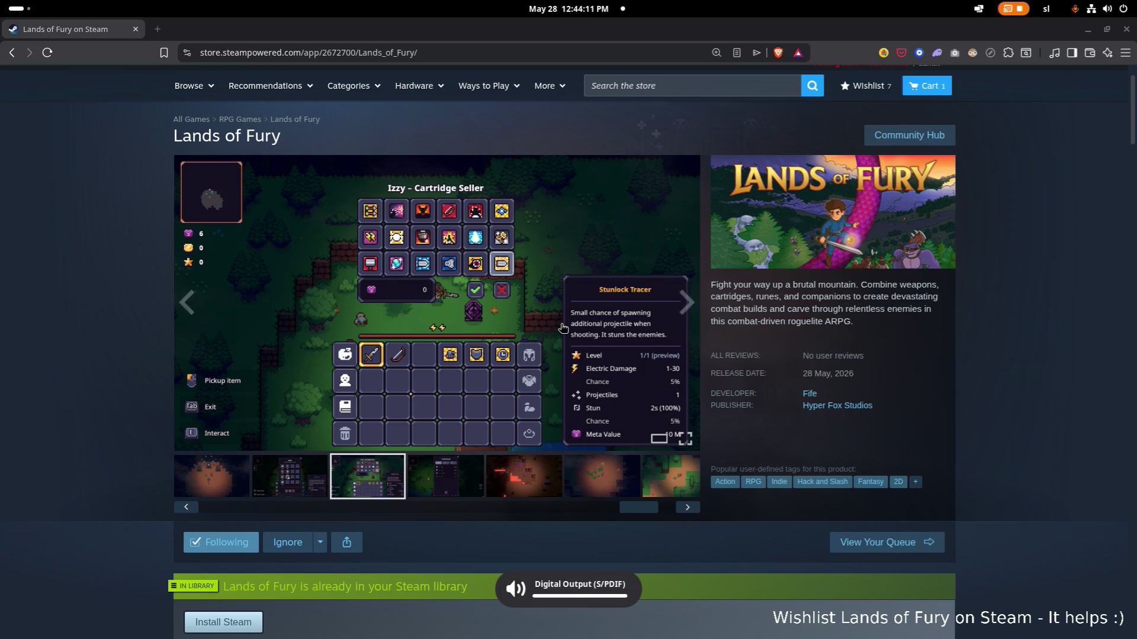
scroll(186, 302, "down", 1)
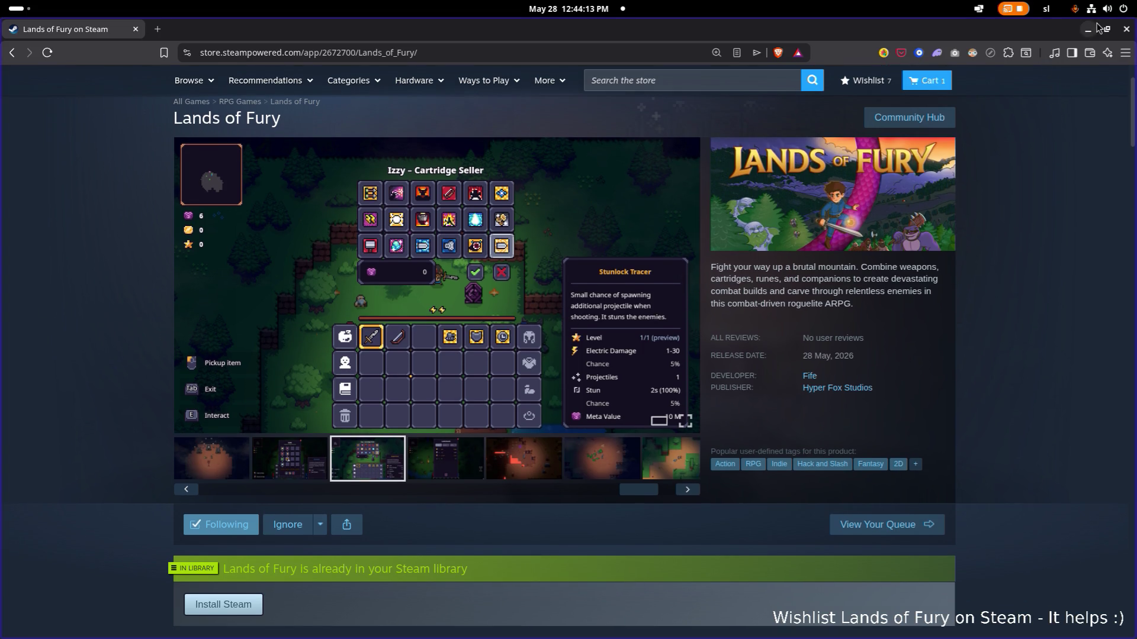
left_click(1088, 30)
key("alt+Tab")
key("alt+Tab")
key("alt+Tab")
key("alt+Tab")
key("alt+Tab")
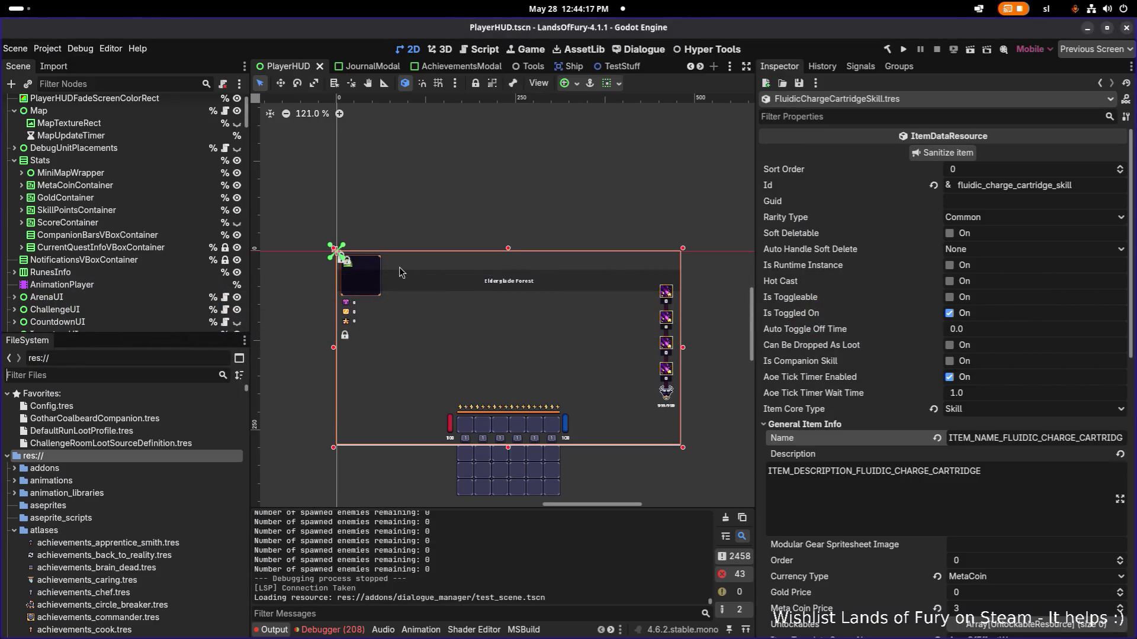
Step: Build and run the LandsOfFury project from the Godot editor
left_click_drag(400, 272, 421, 260)
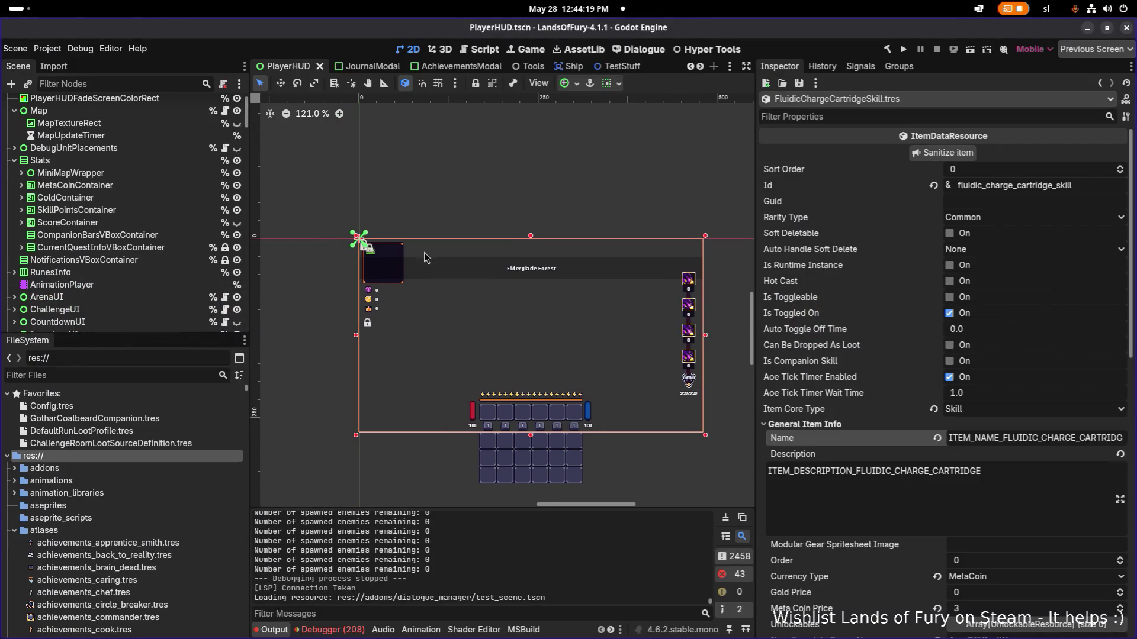
scroll(440, 252, "right", 3)
scroll(439, 251, "down", 1)
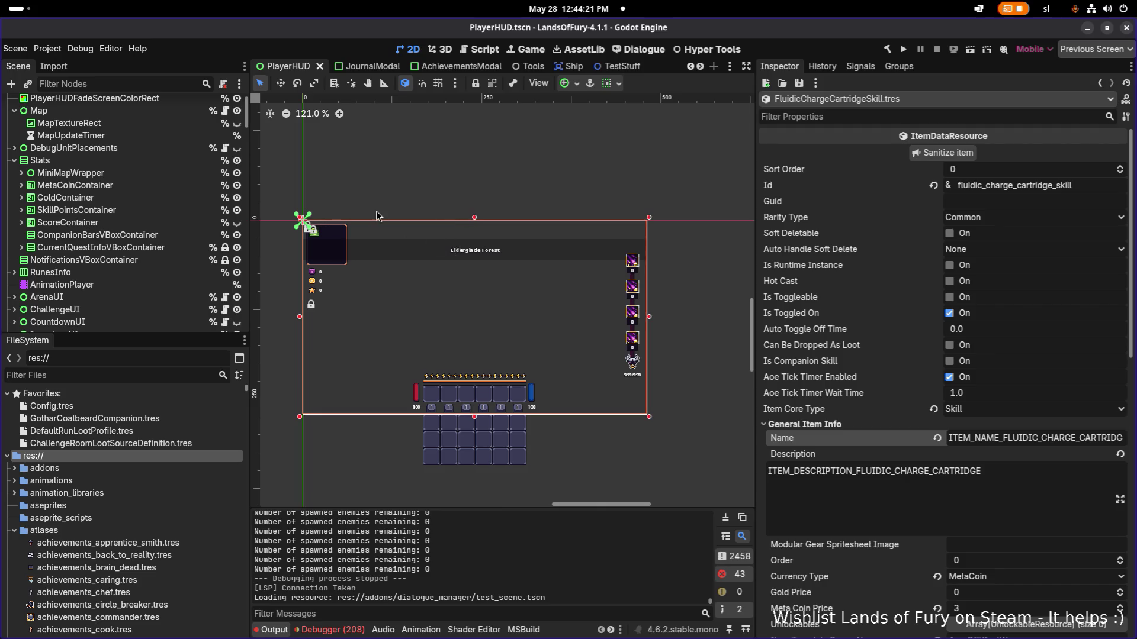
scroll(374, 216, "left", 2)
scroll(371, 211, "left", 1)
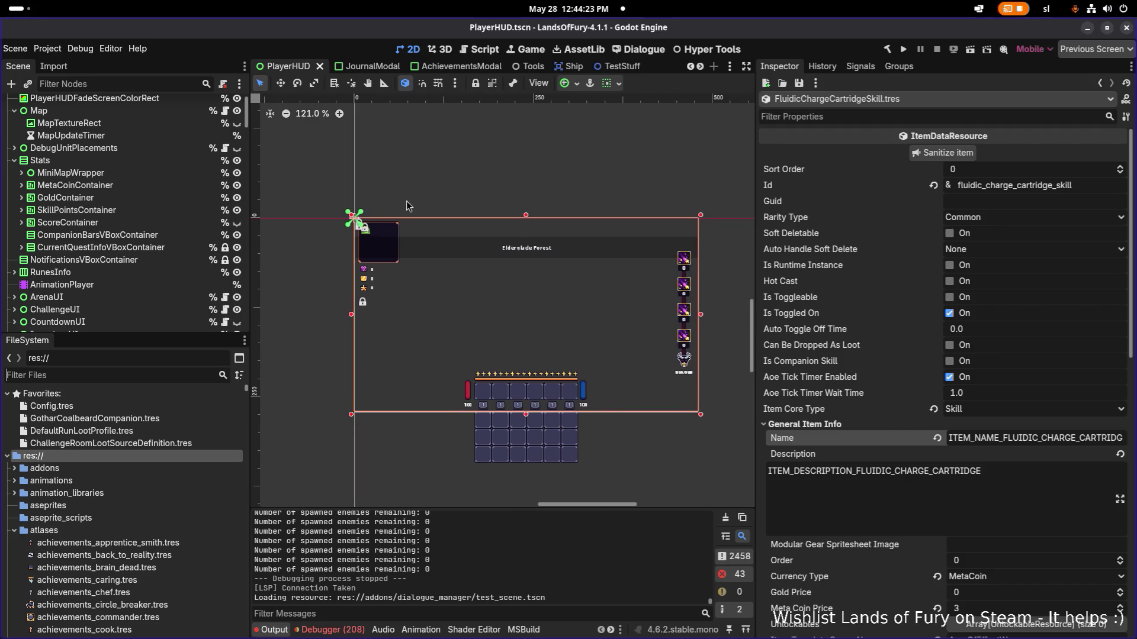
left_click(905, 49)
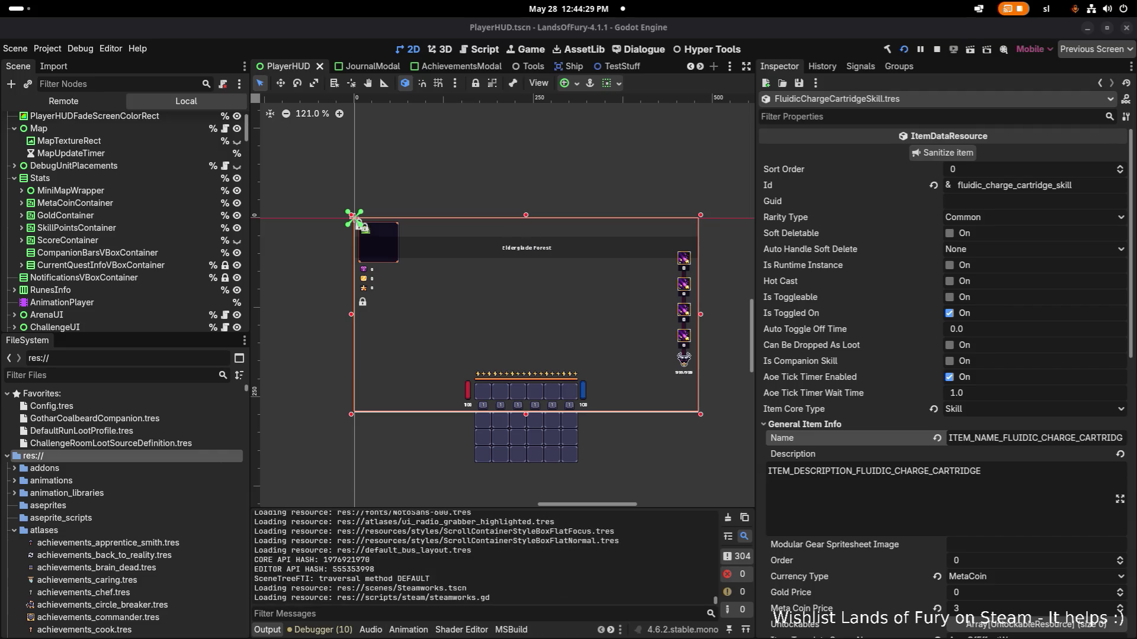
Step: Switch from Godot to the Visual Studio Code project window
key("alt+Tab")
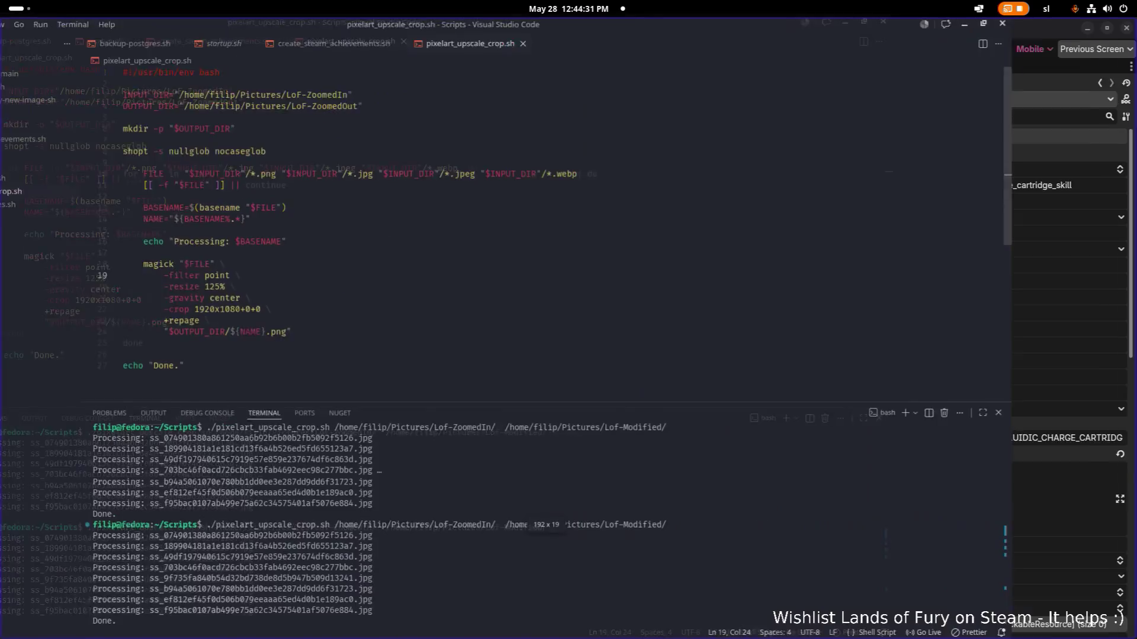
key("alt+Tab")
key("alt+Tab")
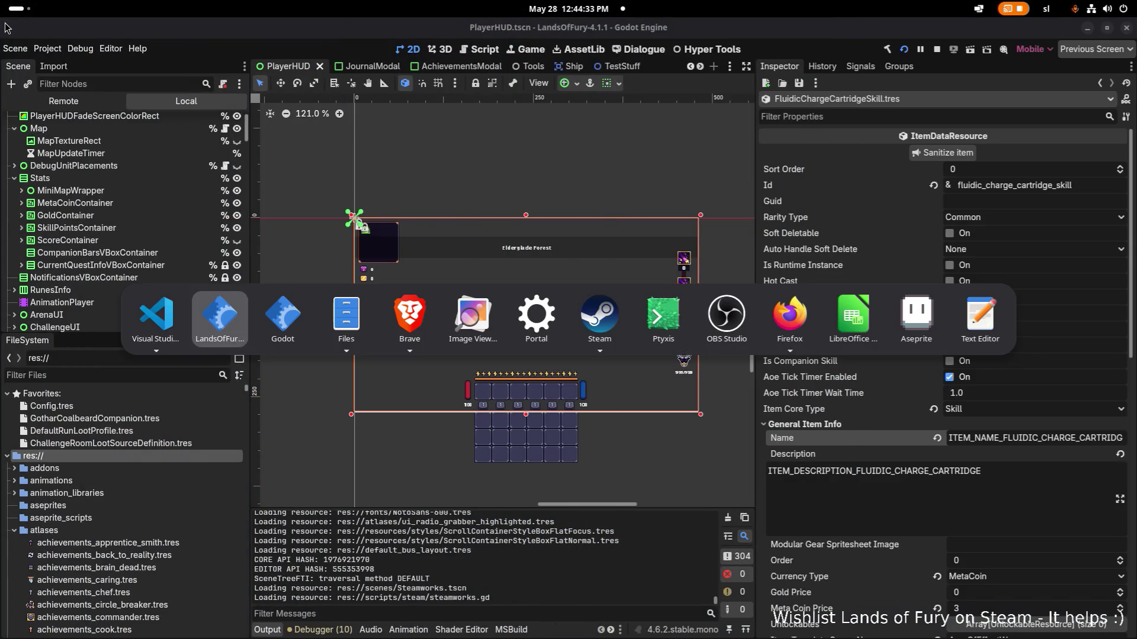
key("alt+grave")
key("Escape")
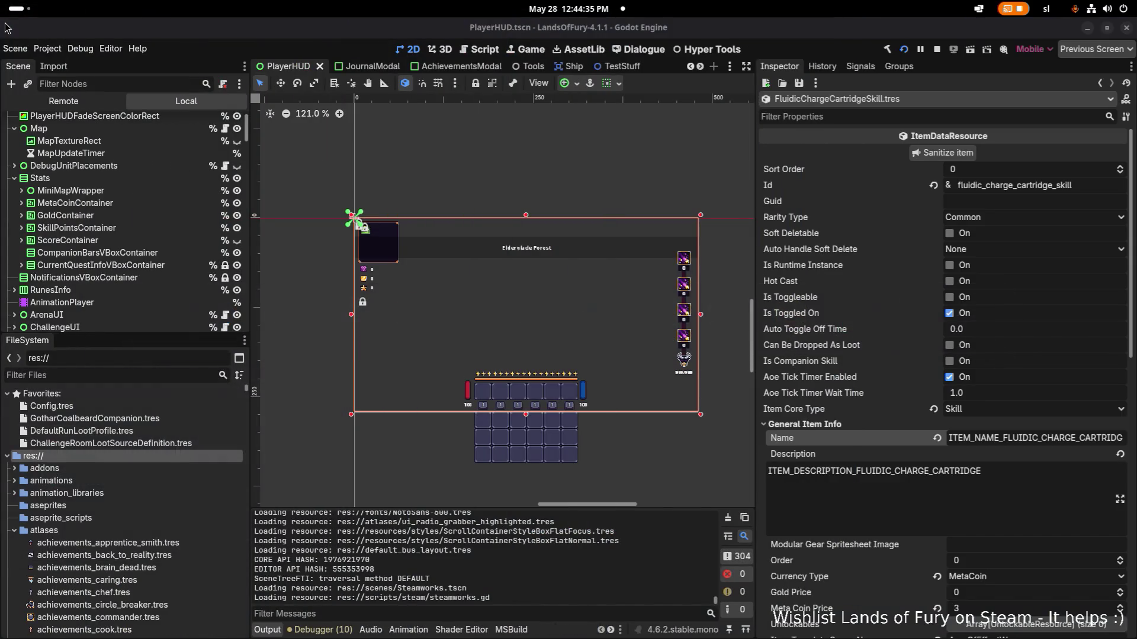
key("alt+Tab")
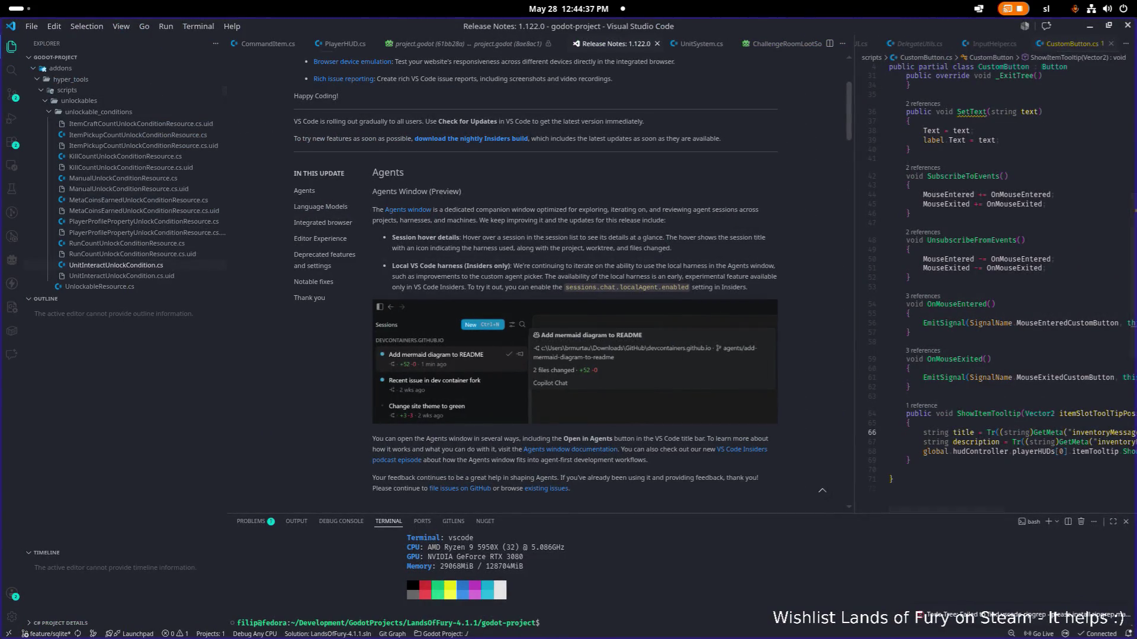
Step: Review the export_presets.cfg diff bumping the Windows export path to 0.6.8 in Source Control
left_click(15, 96)
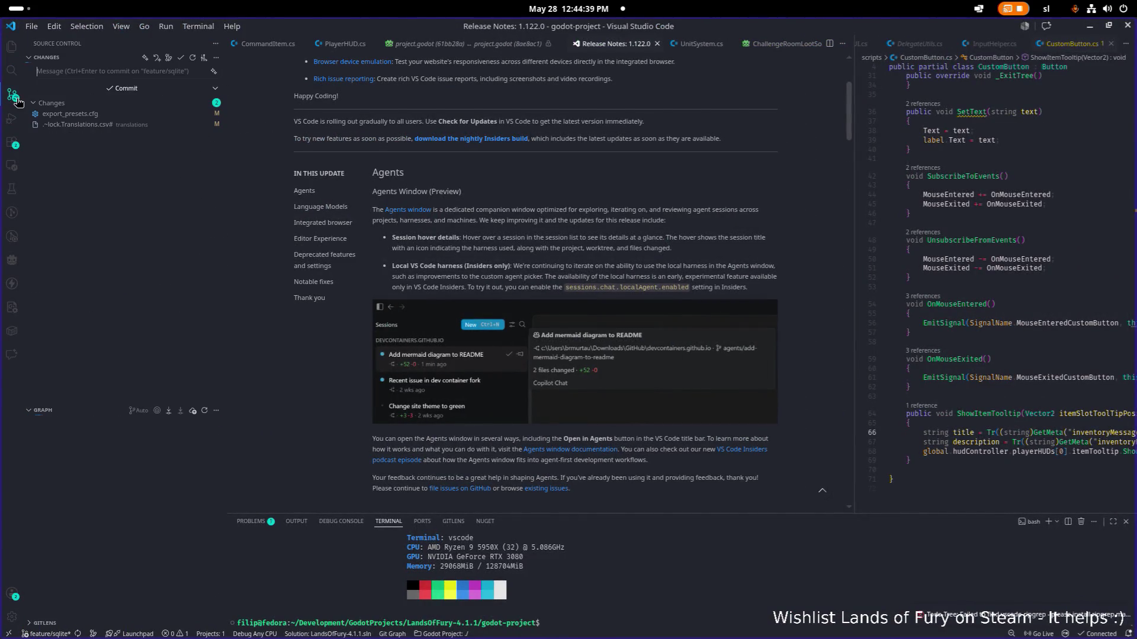
left_click(110, 125)
left_click(119, 116)
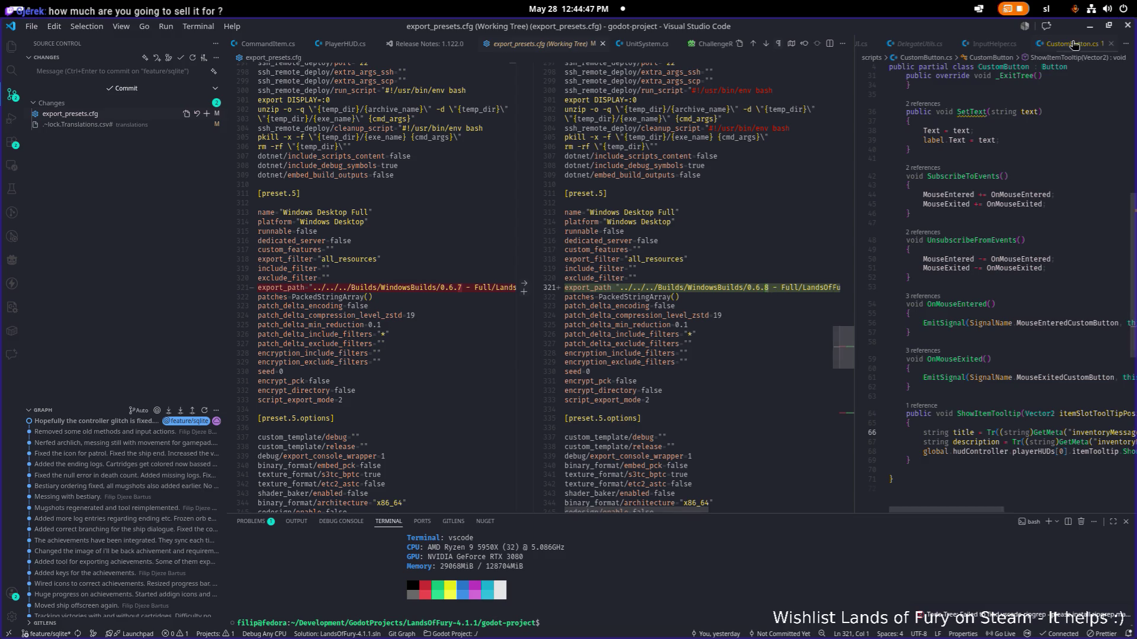
key("alt+Tab")
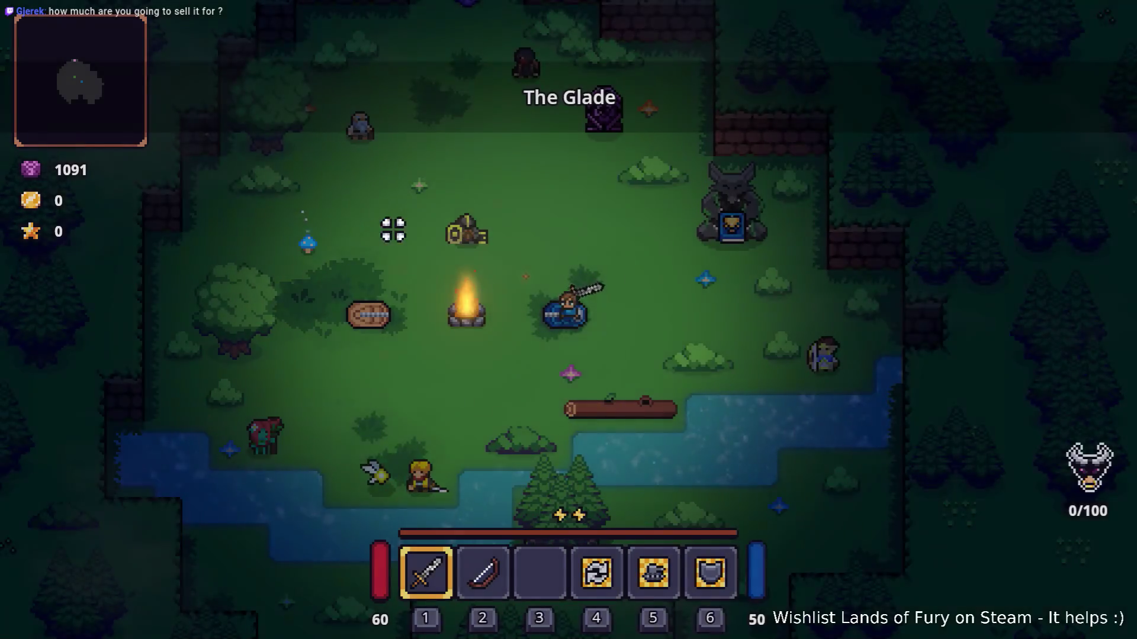
Step: Swing the sword, walk to the trophy statue in The Glade and open the inventory
left_click(411, 223)
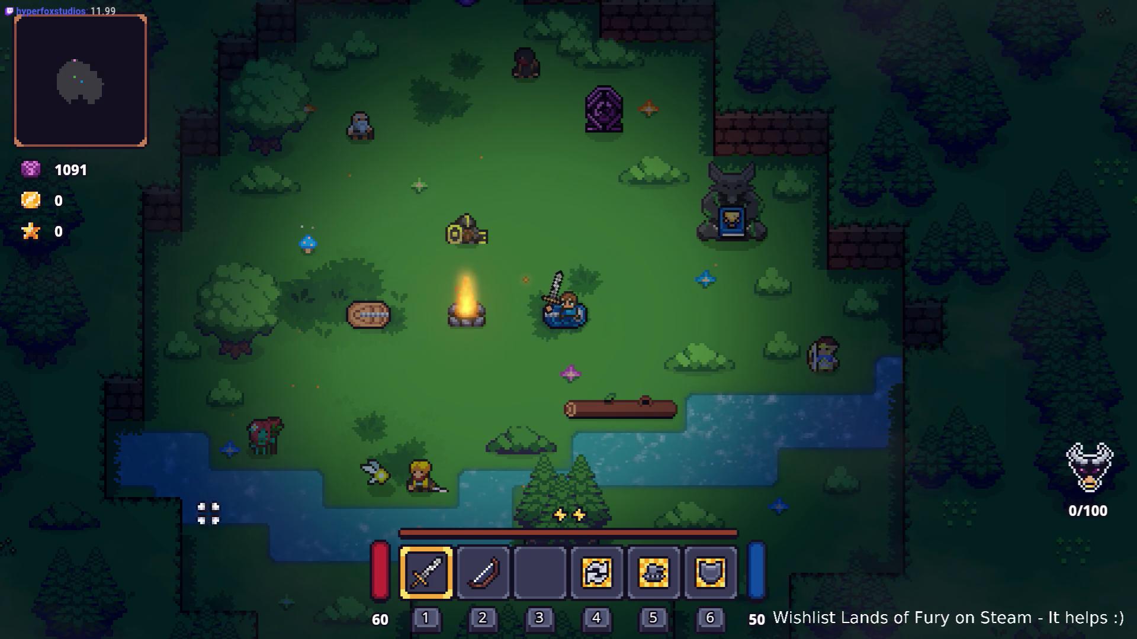
left_click(568, 284)
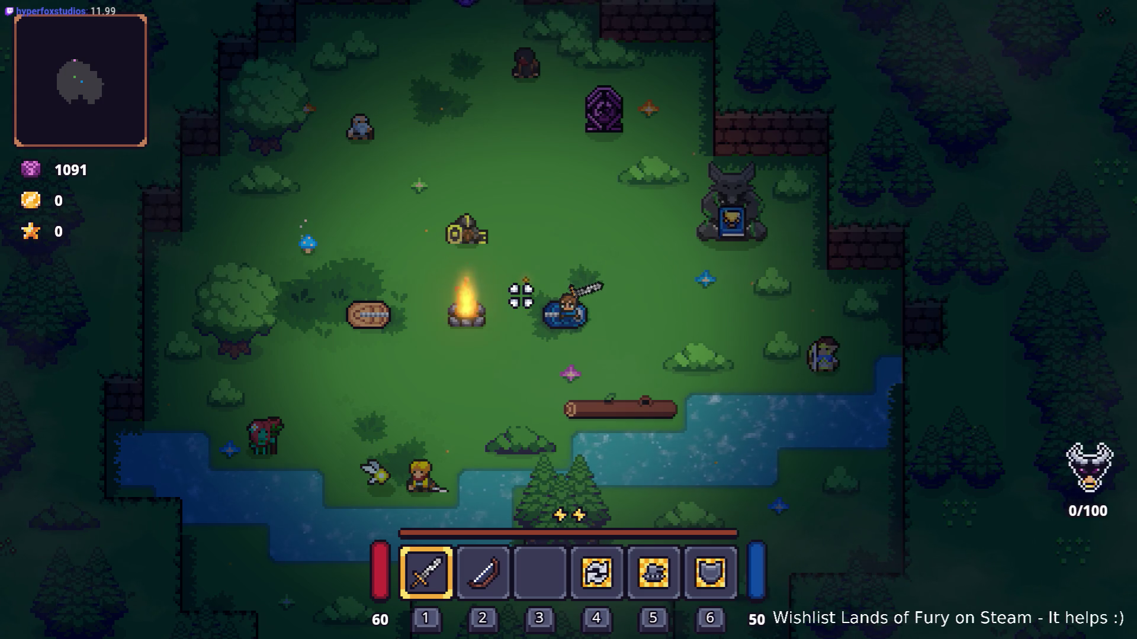
key("a")
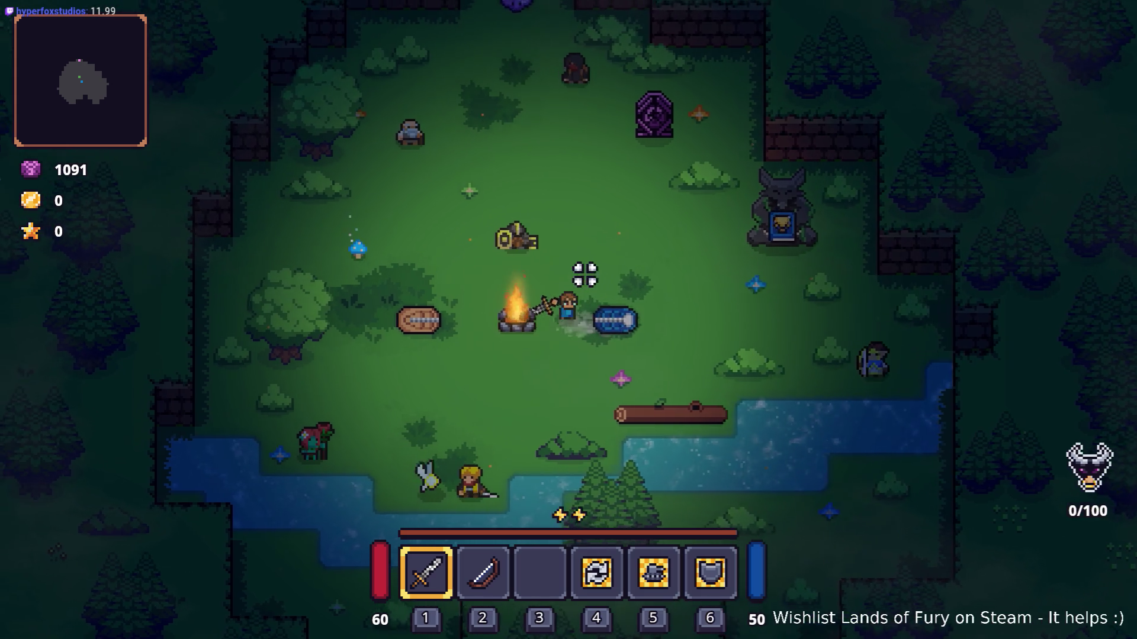
key("w")
key("d")
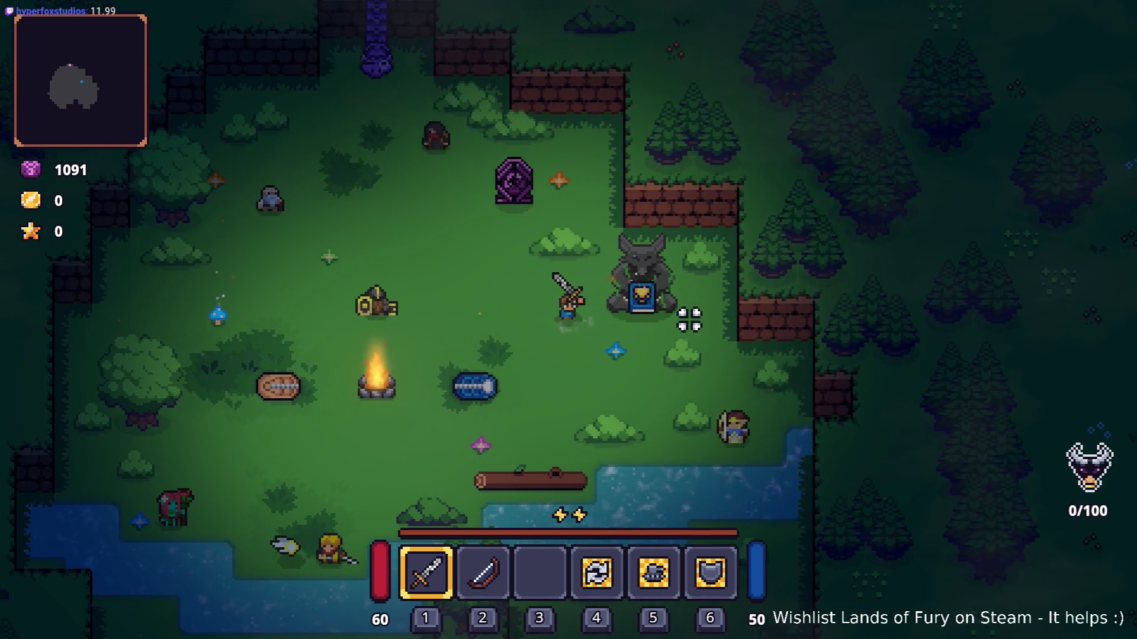
key("a")
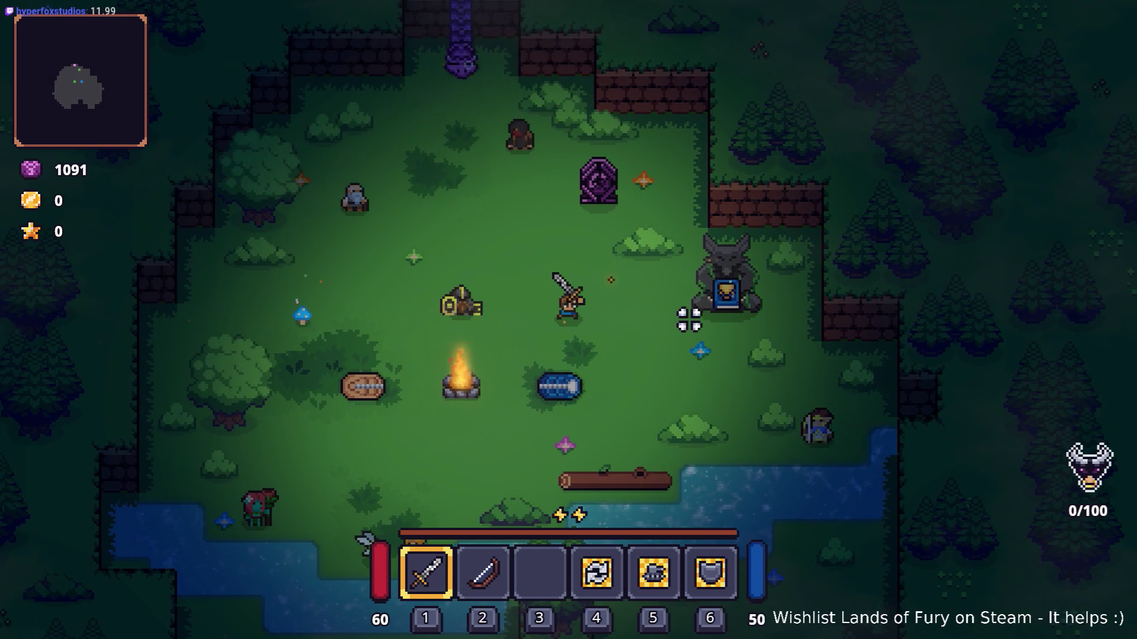
key("d")
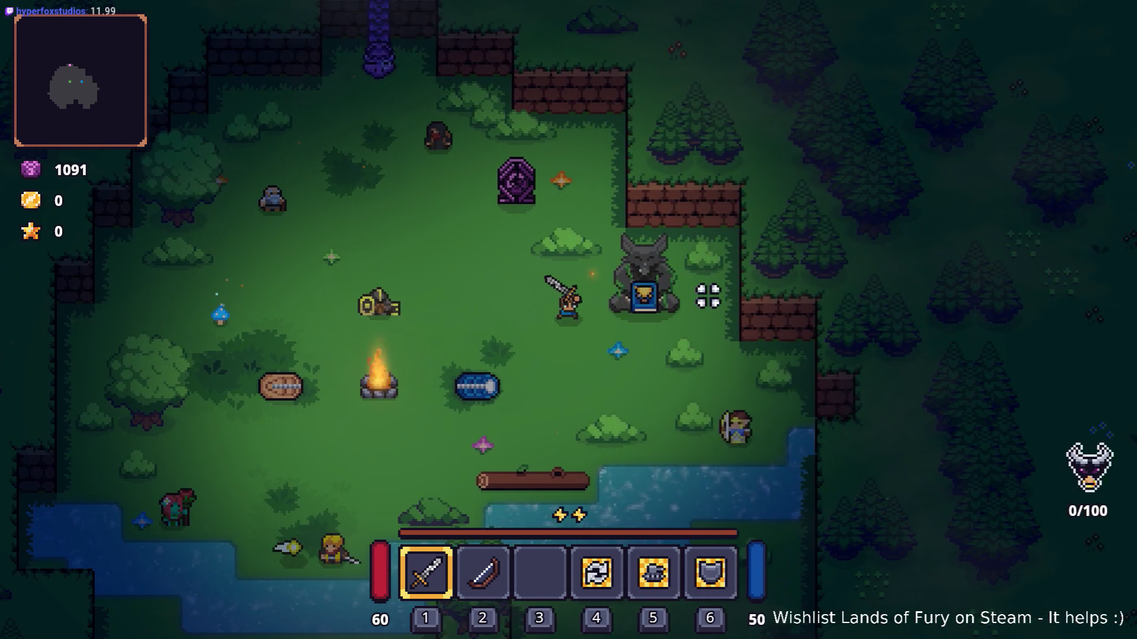
key("Tab")
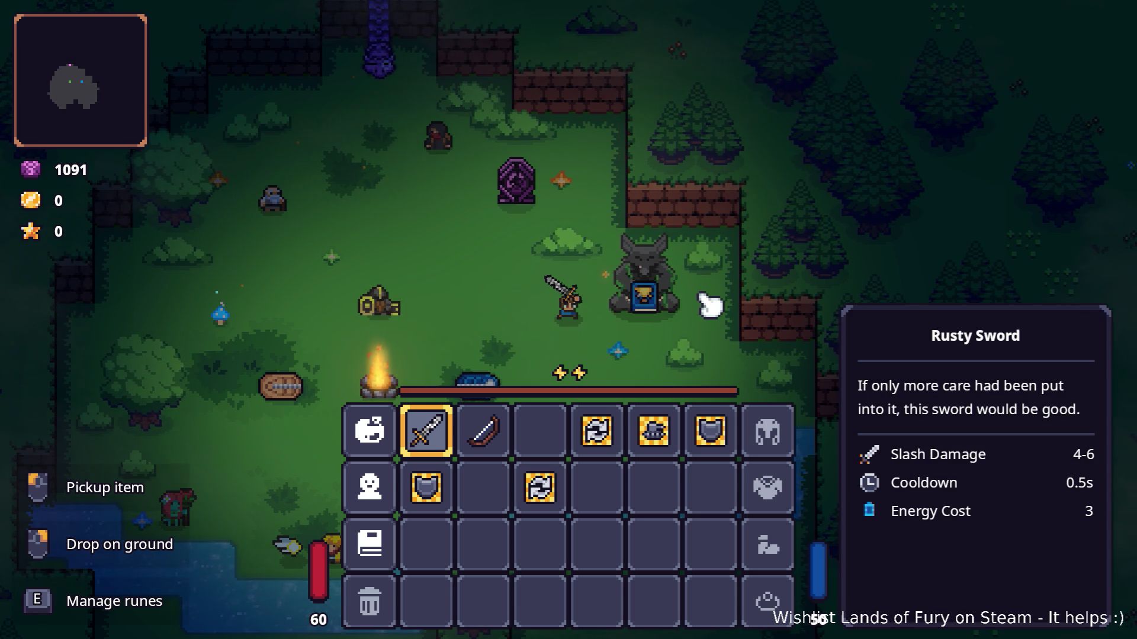
Step: Close the inventory, talk to the trophy statue and open its achievements list
key("Tab")
key("d")
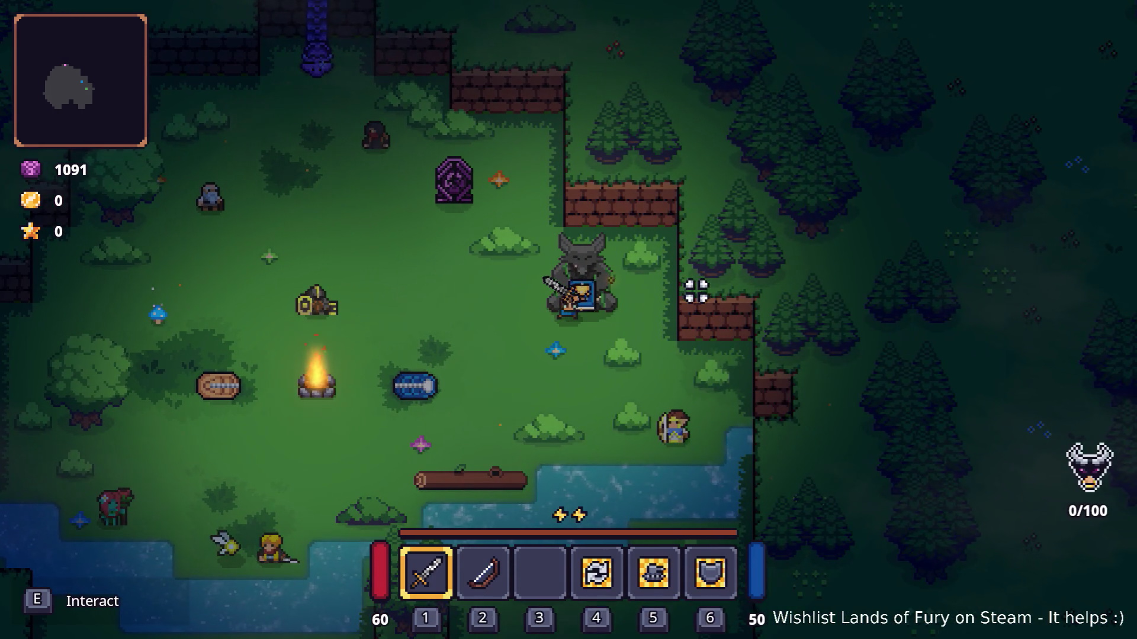
key("a")
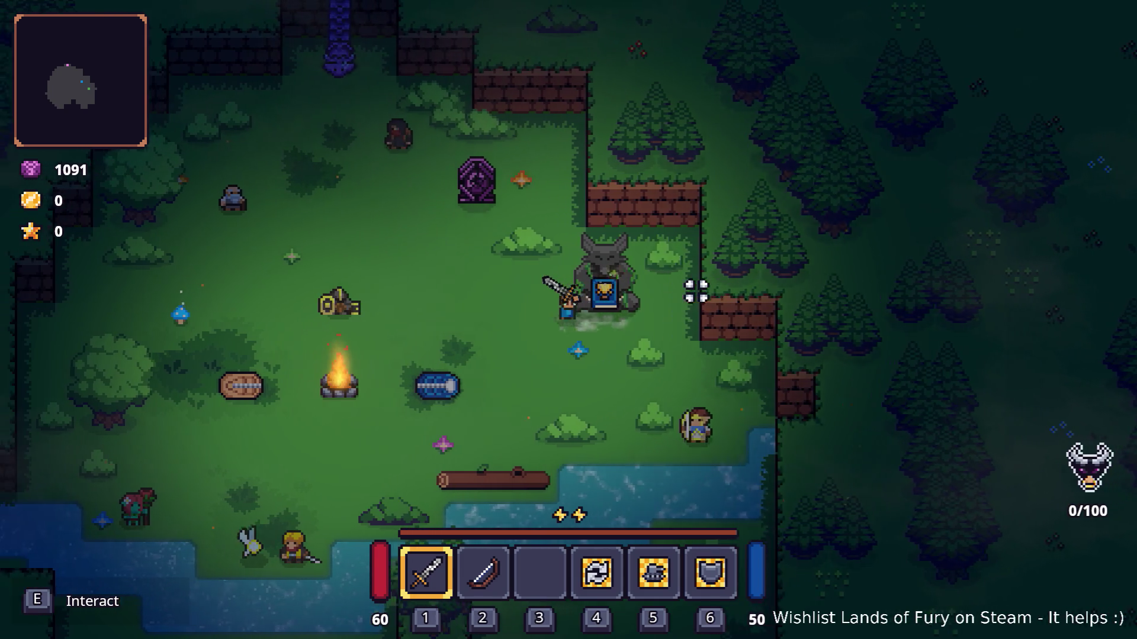
key("d")
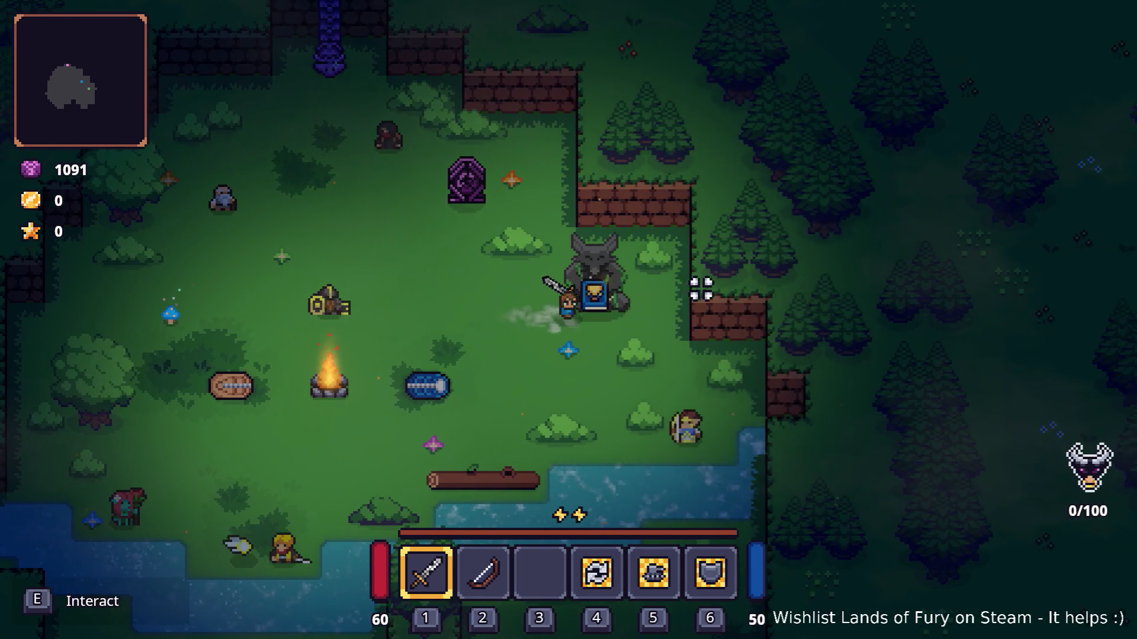
key("e")
key("s")
key("s")
key("e")
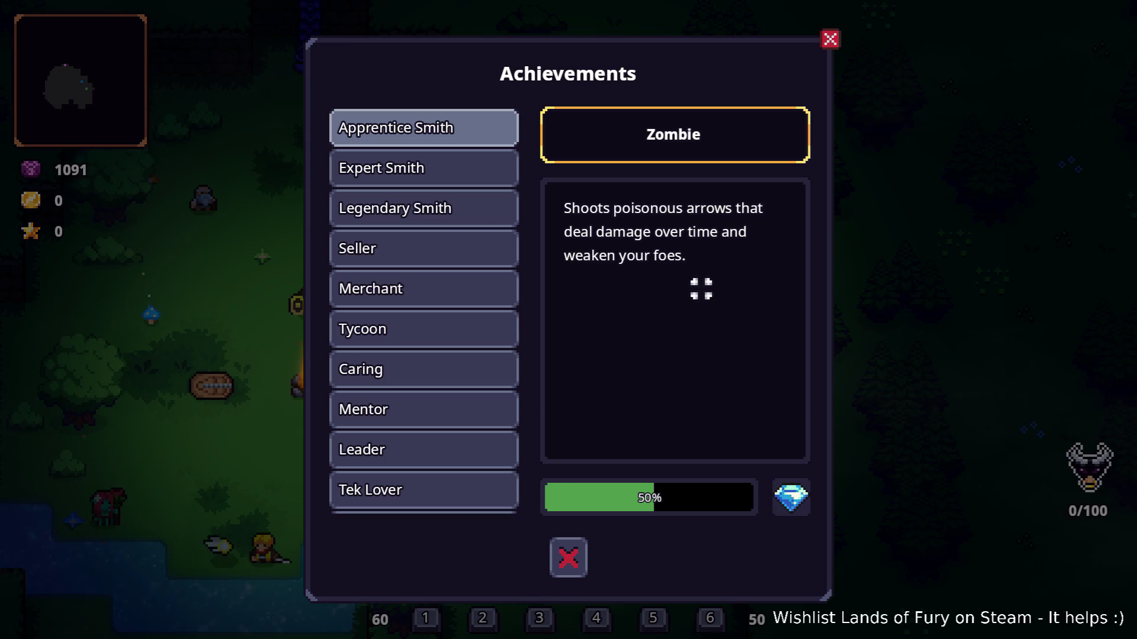
Step: Check the Apprentice Smith achievement at 100% and switch to the Godot editor
key("Down")
key("Up")
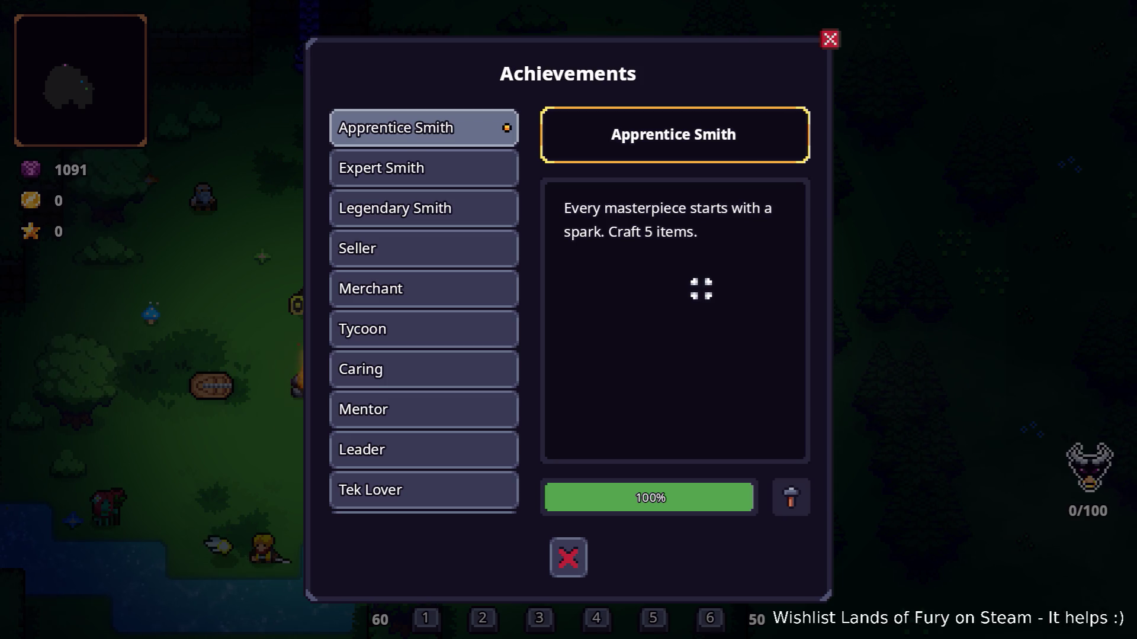
key("alt+Tab")
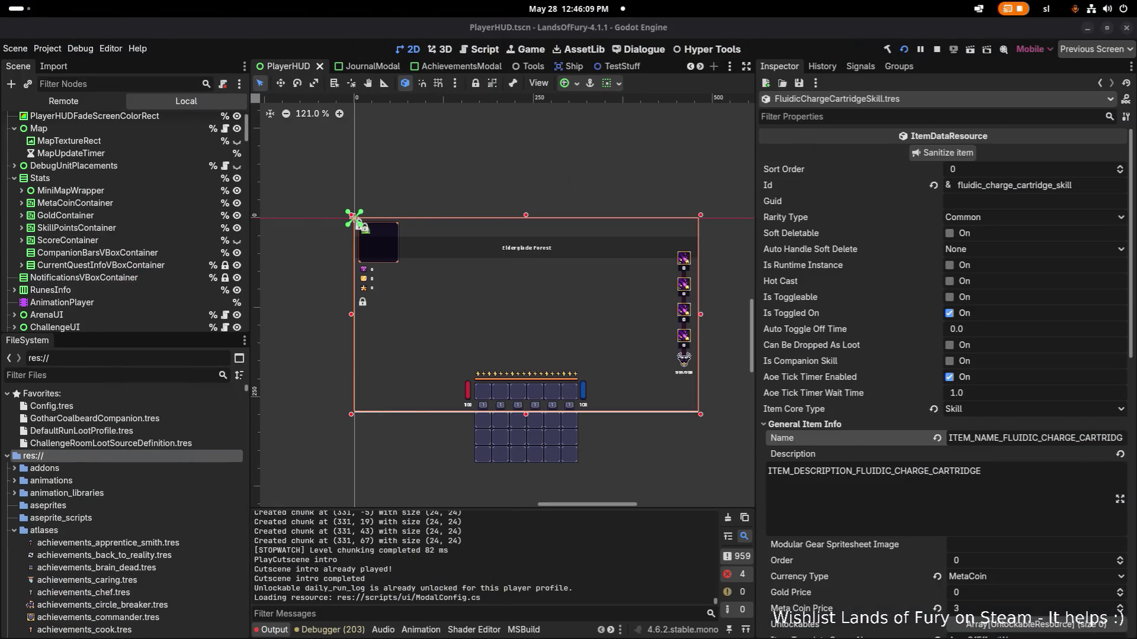
Step: Bring VS Code forward, close the export_presets.cfg diff and Release Notes, showing AchievementsModal.cs
key("alt+Tab")
key("Tab")
key("Tab")
key("Tab")
key("Tab")
key("Tab")
key("Tab")
key("Tab")
key("grave")
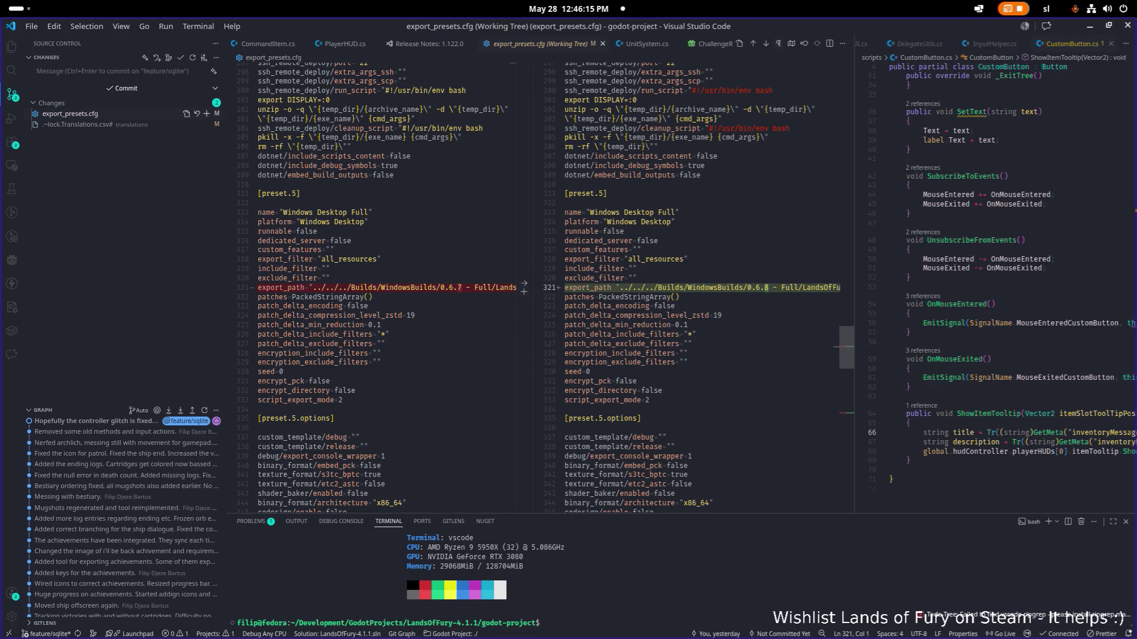
middle_click(515, 45)
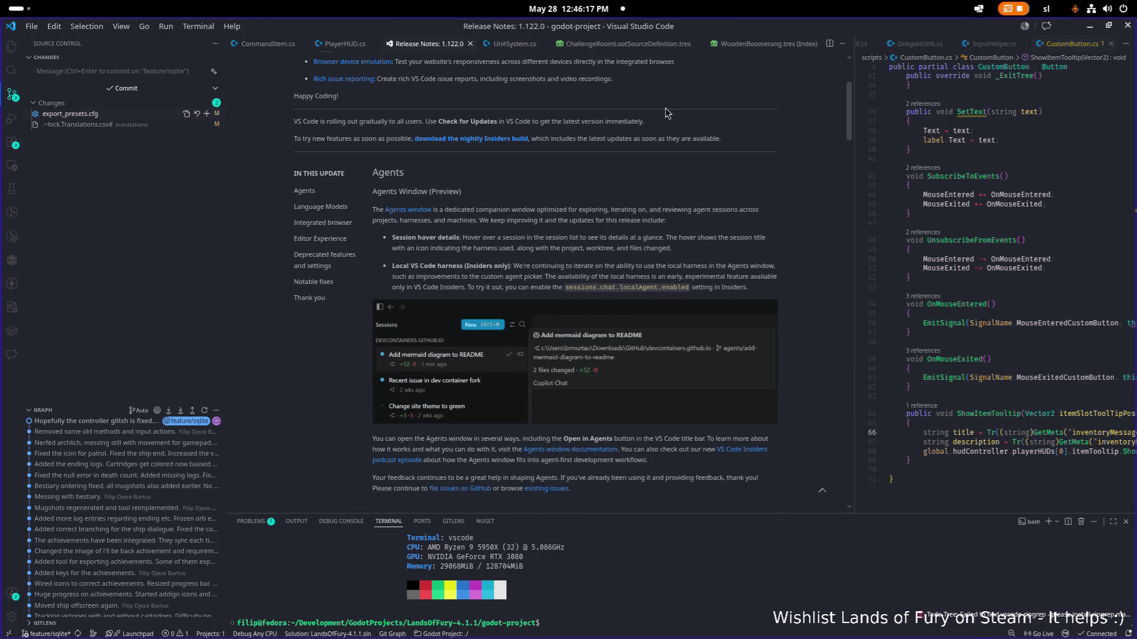
middle_click(420, 45)
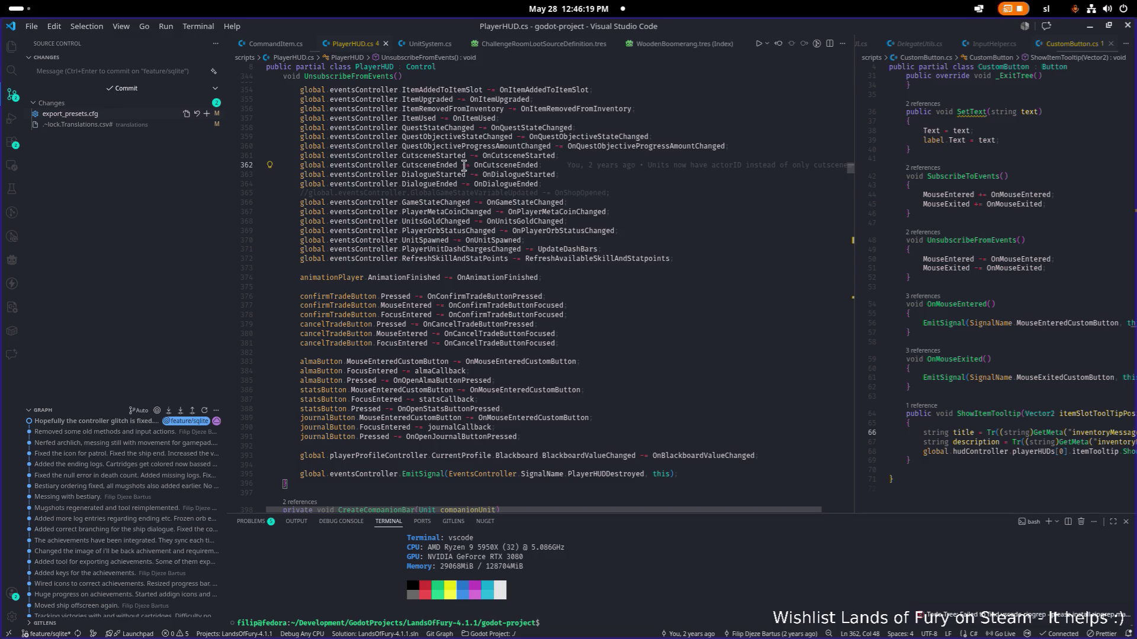
key("ctrl+Tab")
key("ctrl+Tab")
key("ctrl+Tab")
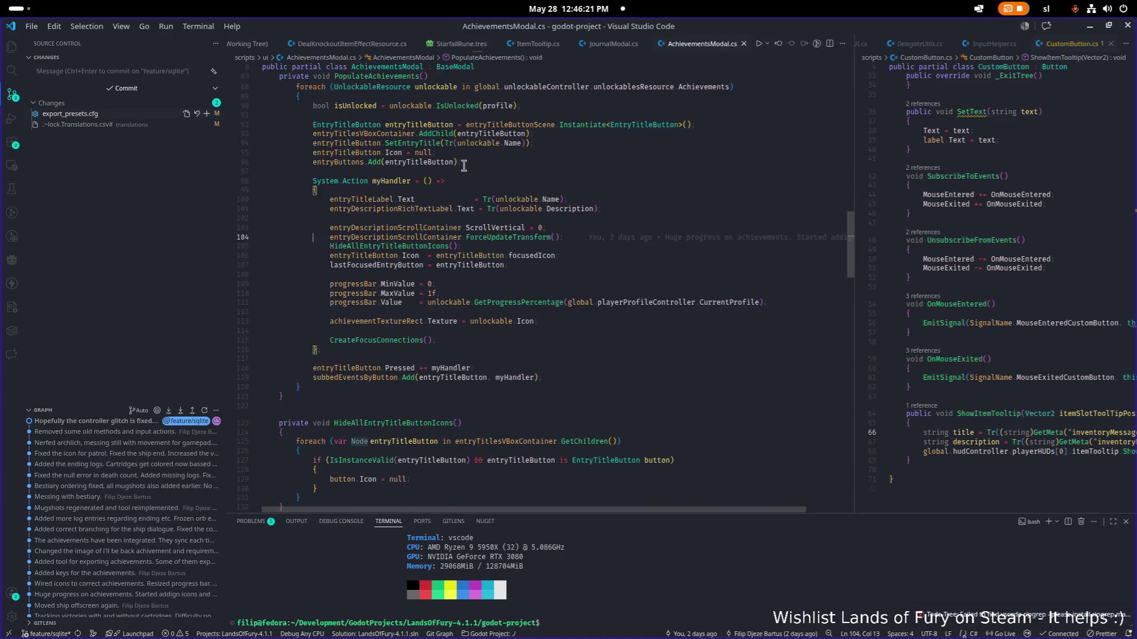
scroll(463, 166, "down", 3)
scroll(477, 186, "down", 10)
scroll(490, 183, "down", 10)
scroll(559, 190, "down", 10)
scroll(558, 191, "up", 10)
scroll(556, 191, "up", 10)
scroll(554, 192, "up", 10)
scroll(552, 192, "up", 5)
Step: Find ShowModal in AchievementsModal.cs and inspect GrabFocusOnDefaultElement's definition in BaseModal.cs
key("ctrl+f")
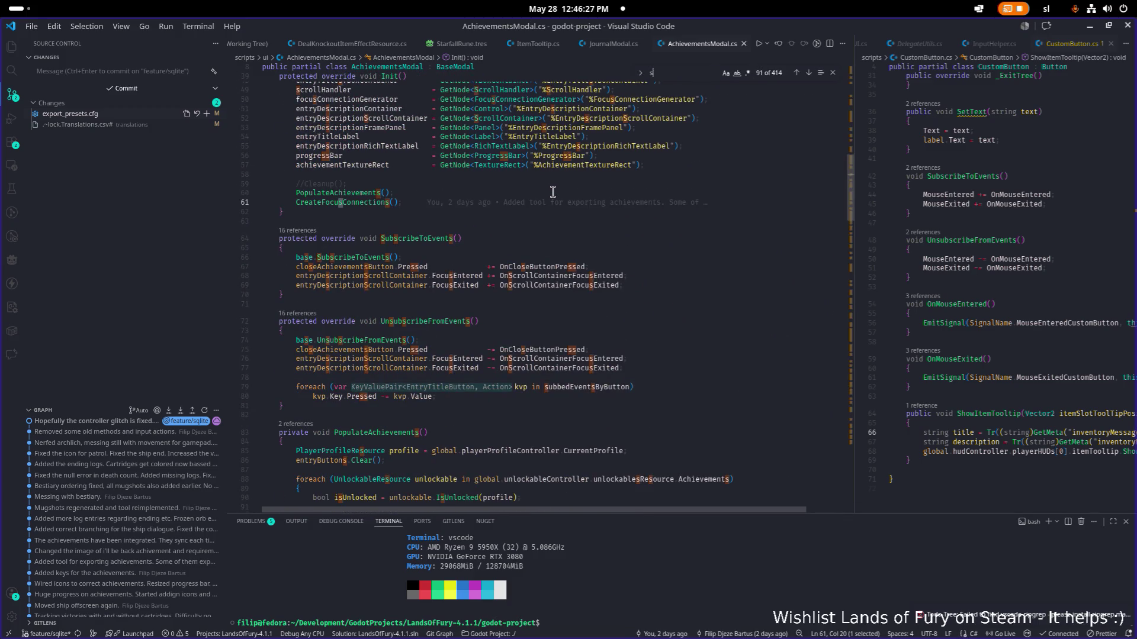
type("show")
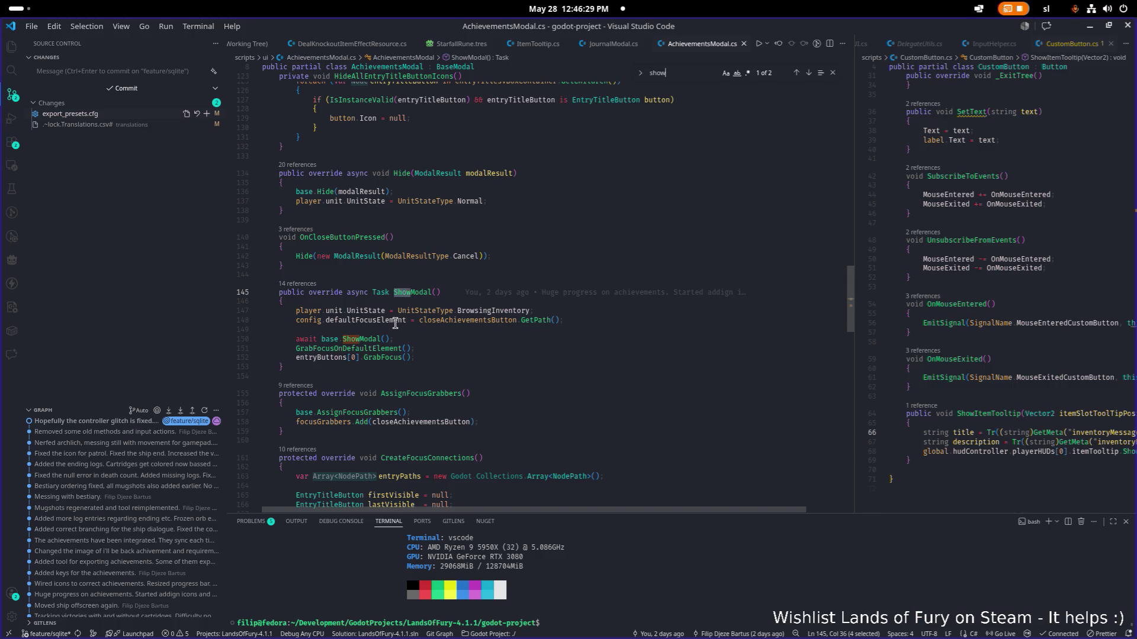
left_click(381, 348)
key("F12")
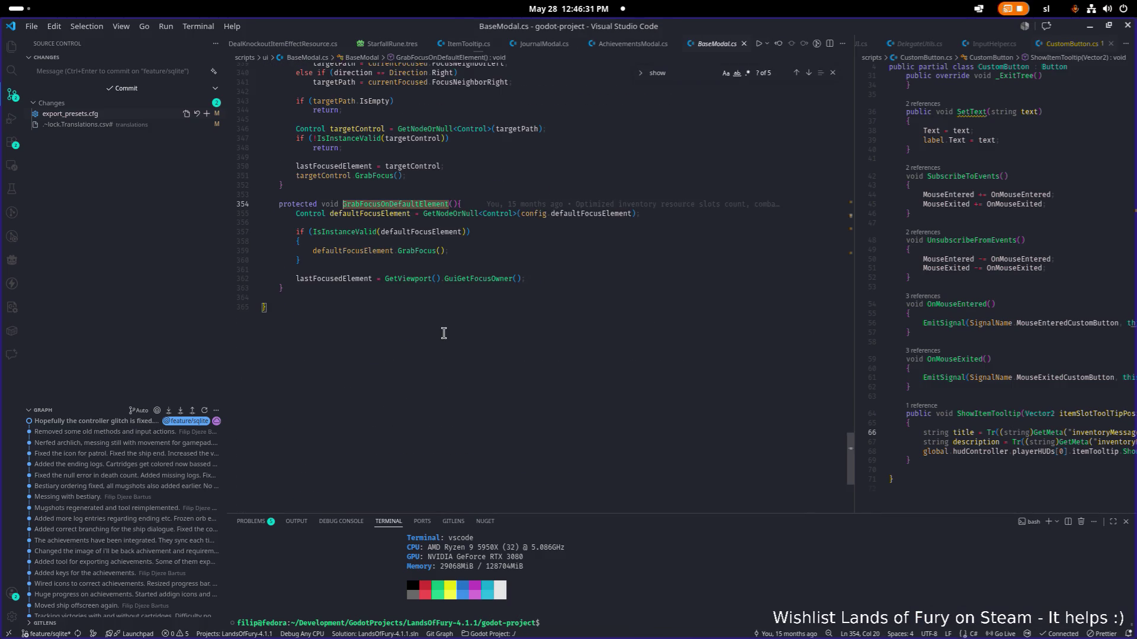
scroll(719, 44, "up", 1)
scroll(597, 154, "up", 1)
double_click(590, 224)
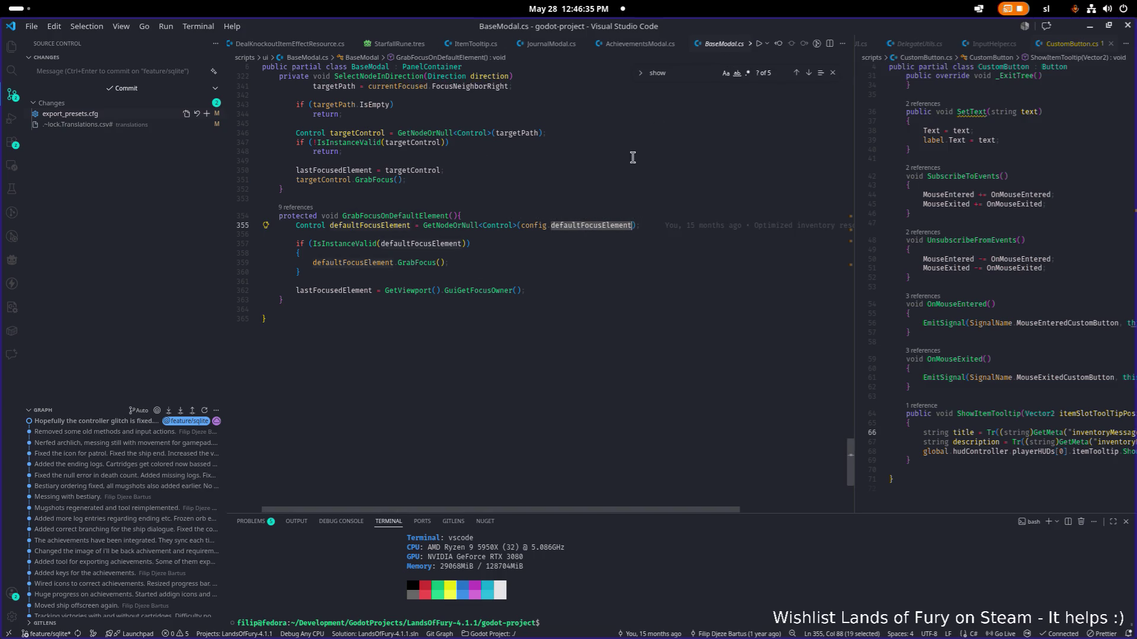
left_click(744, 43)
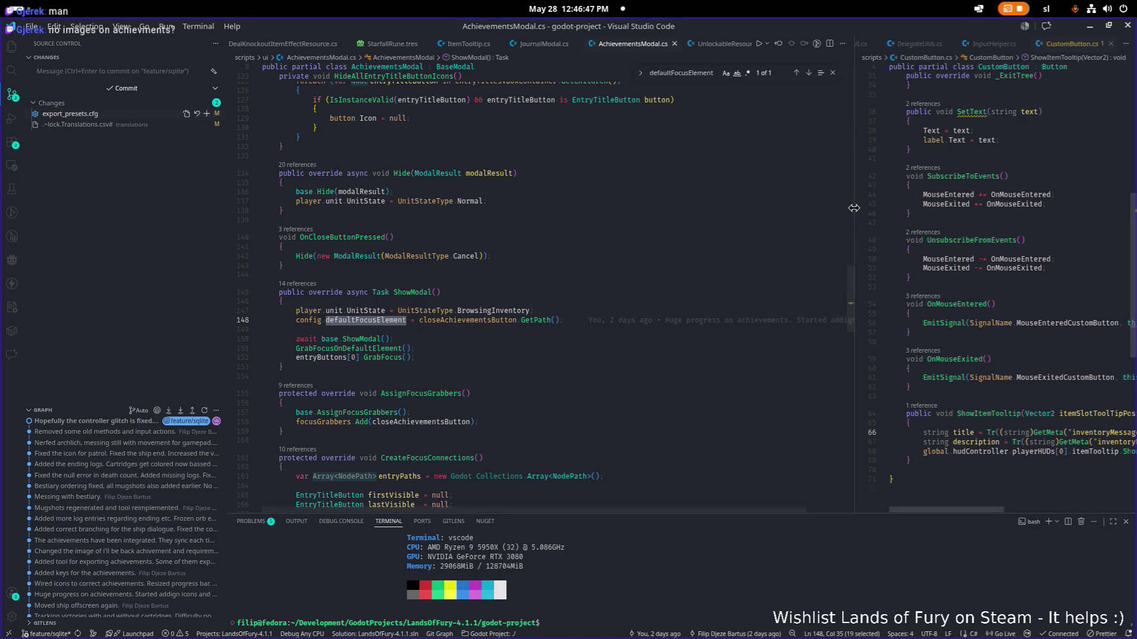
Step: Widen the second pane and open StatsModal.cs there, searching its ShowModal for GrabFocusOnDefaultElement
left_click_drag(854, 212, 766, 212)
left_click(960, 222)
key("ctrl+p")
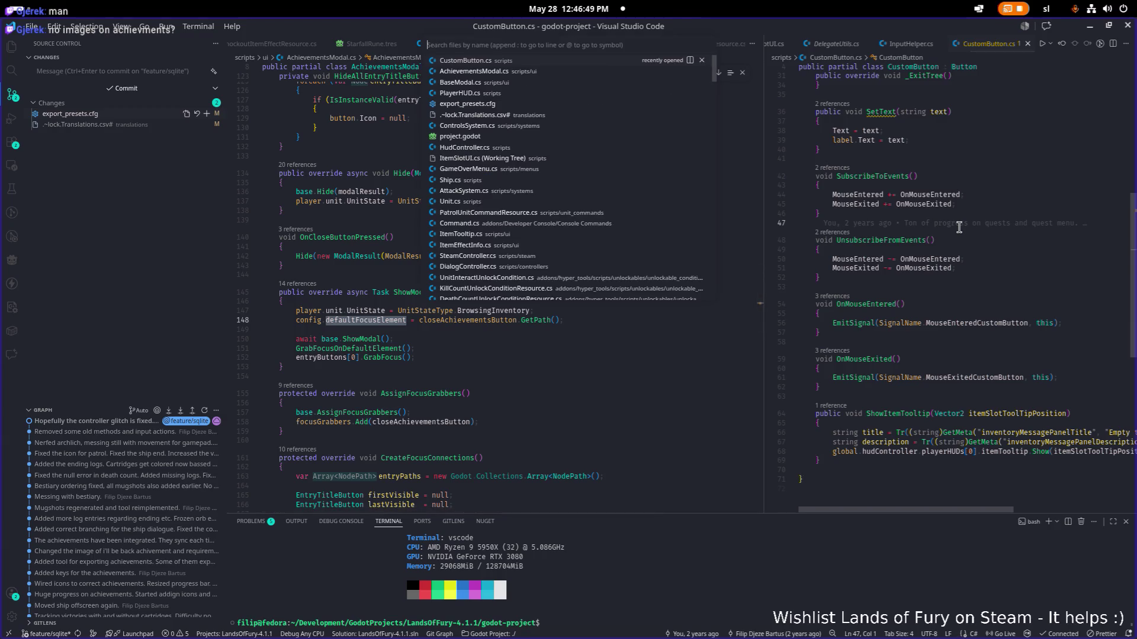
type("statsmo")
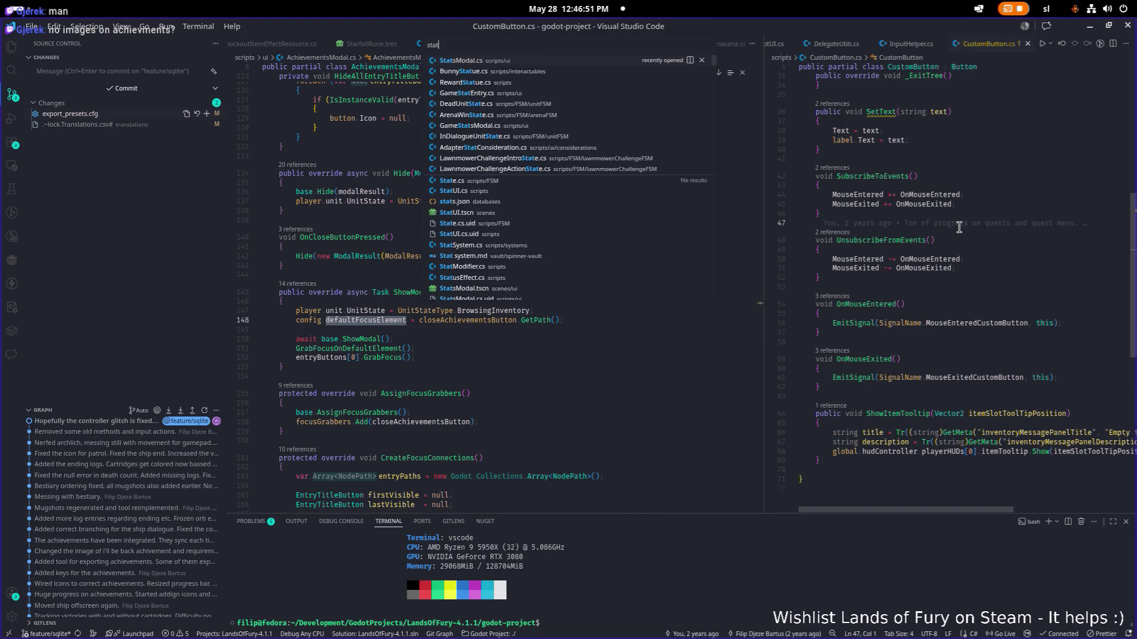
key("Return")
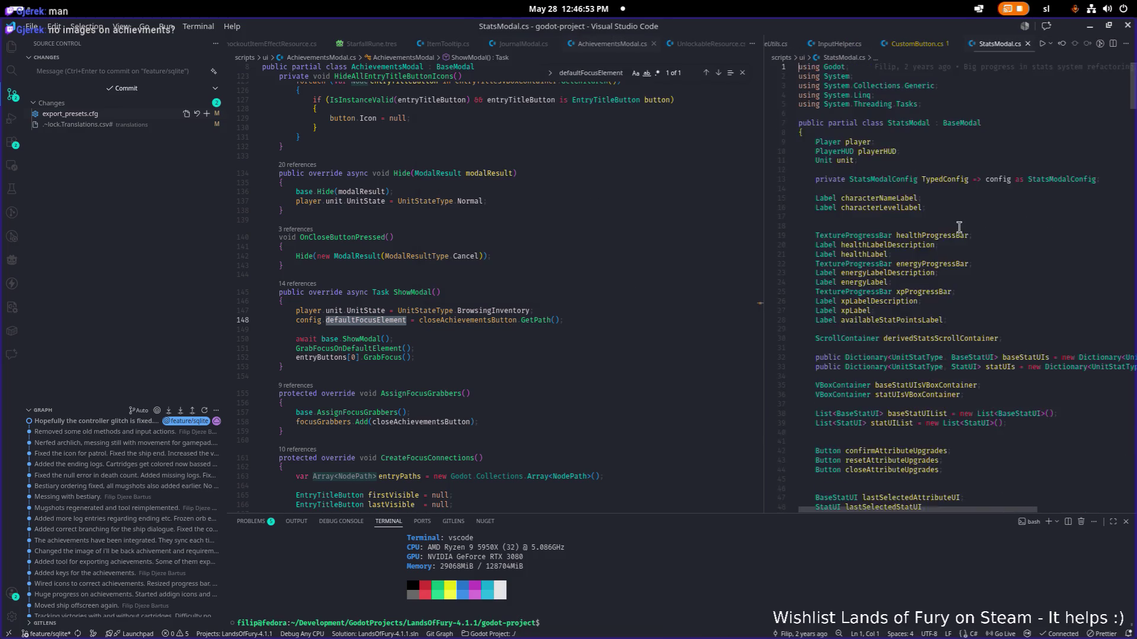
key("ctrl+f")
type("s")
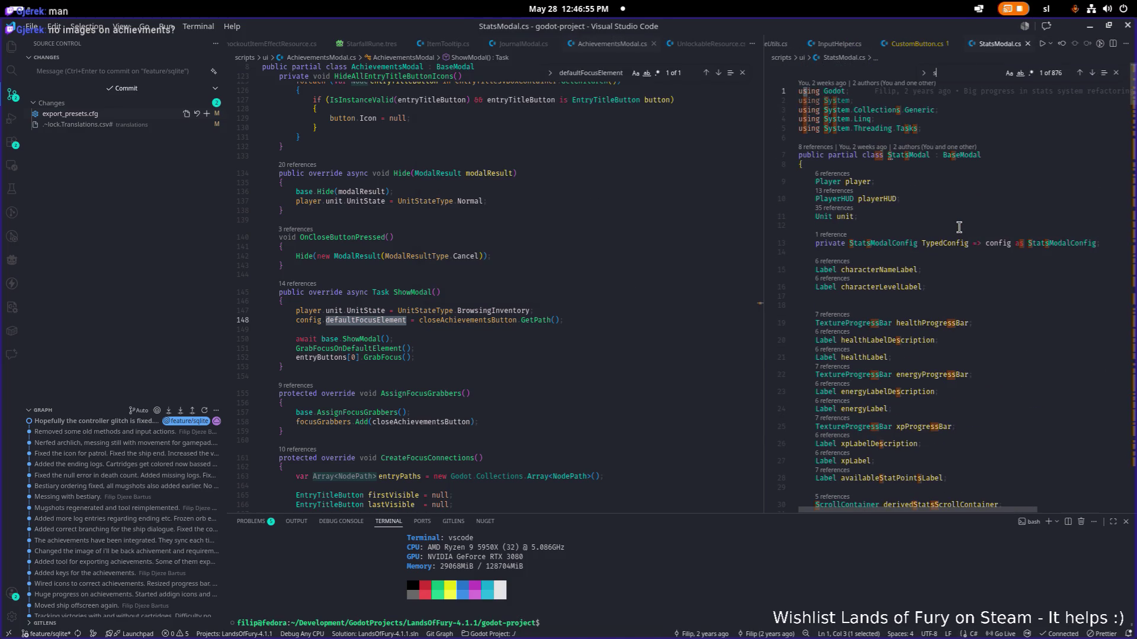
type("howmda")
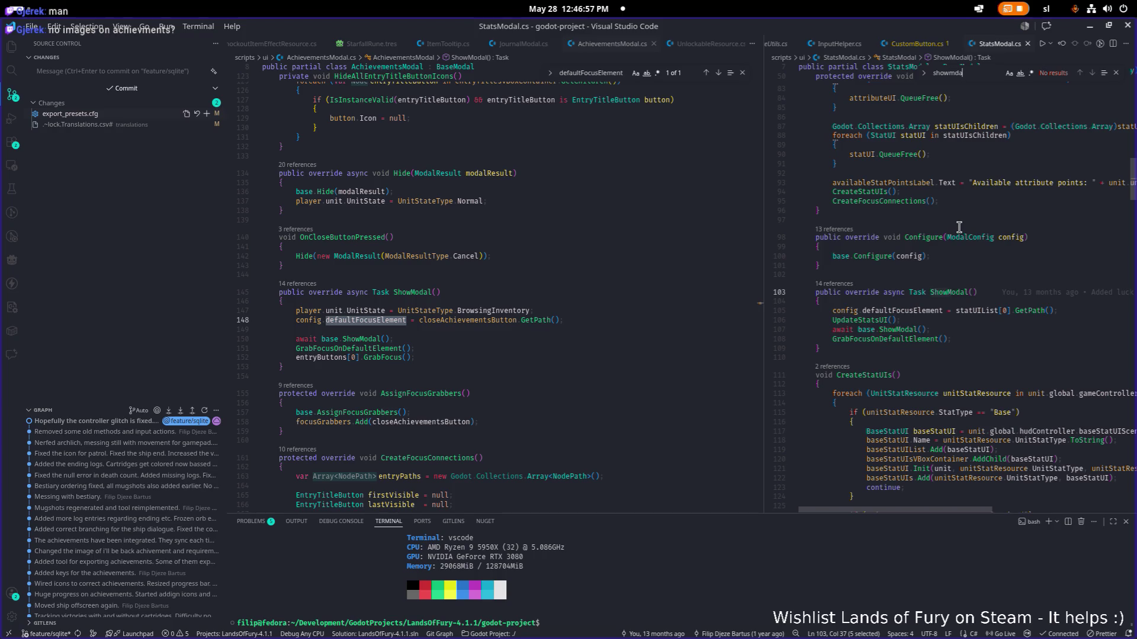
double_click(882, 340)
key("ctrl+f")
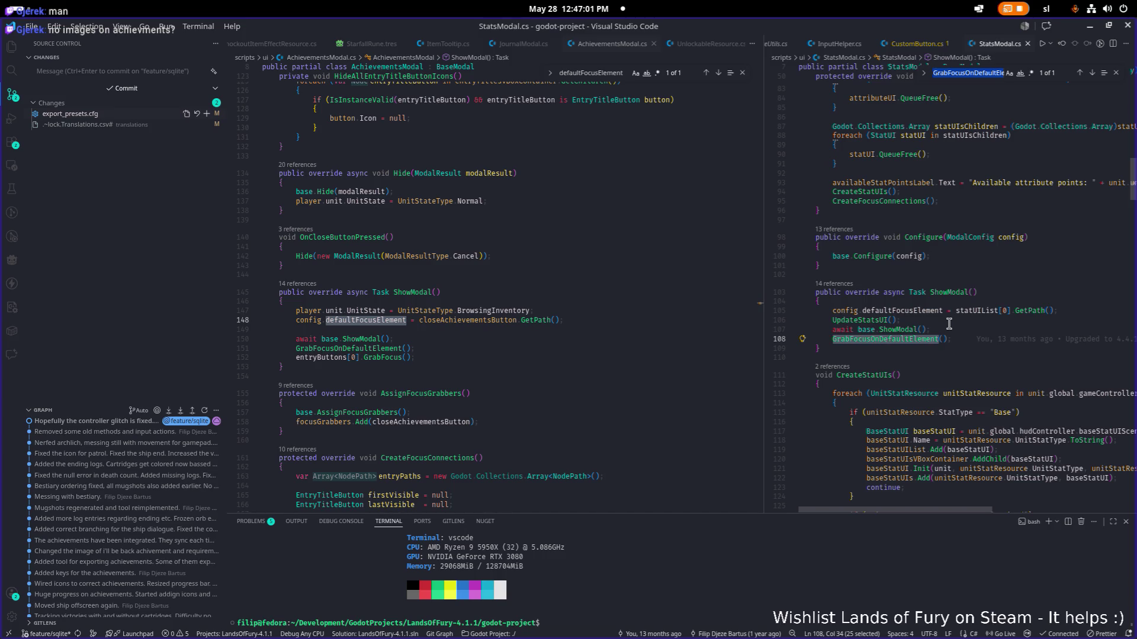
scroll(875, 296, "down", 5)
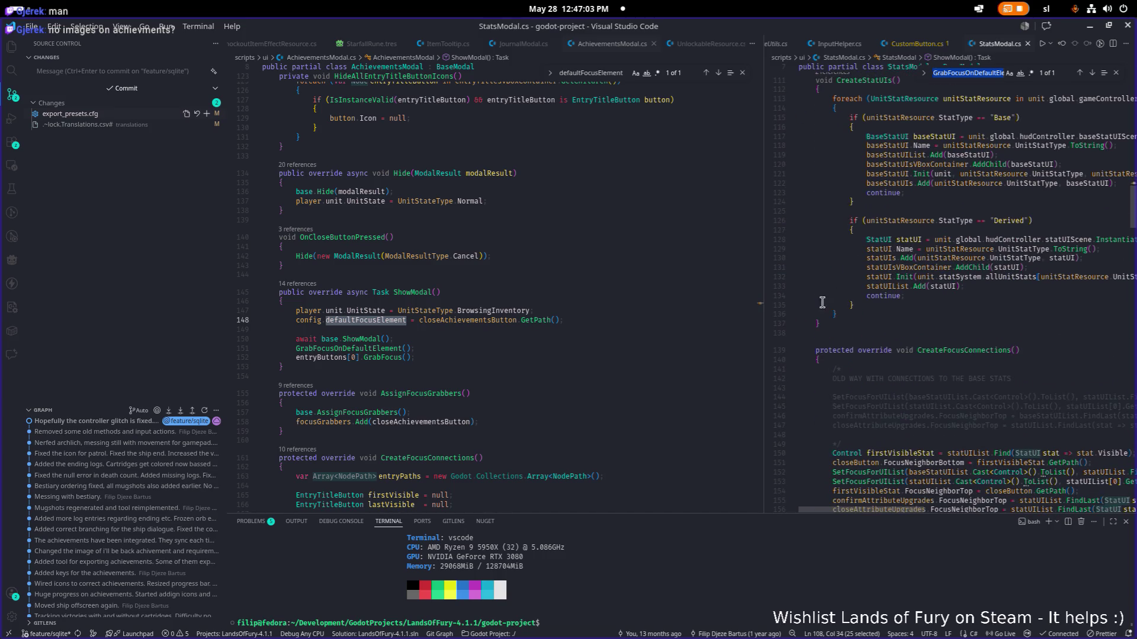
left_click_drag(763, 306, 701, 306)
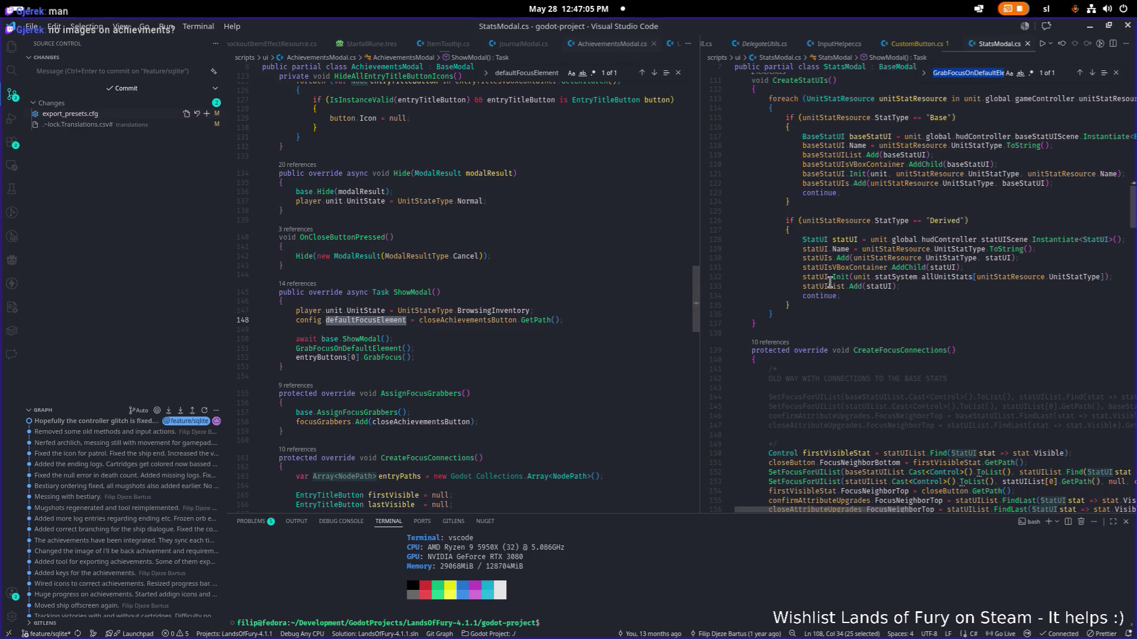
scroll(829, 281, "up", 8)
scroll(828, 282, "up", 8)
scroll(828, 282, "up", 5)
type("cl")
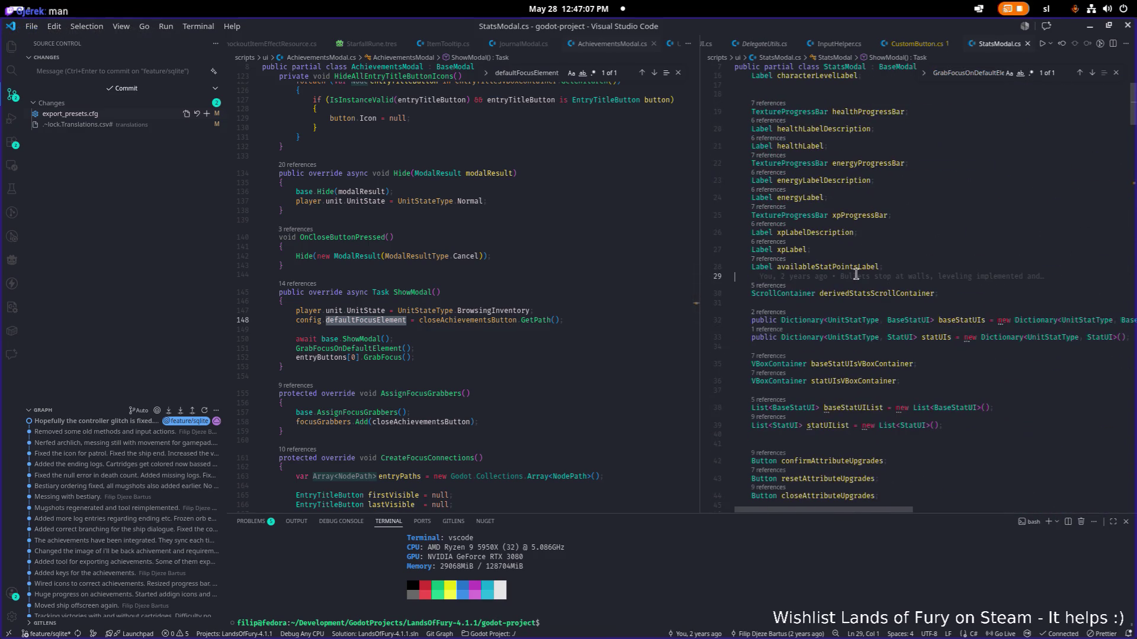
key("BackSpace")
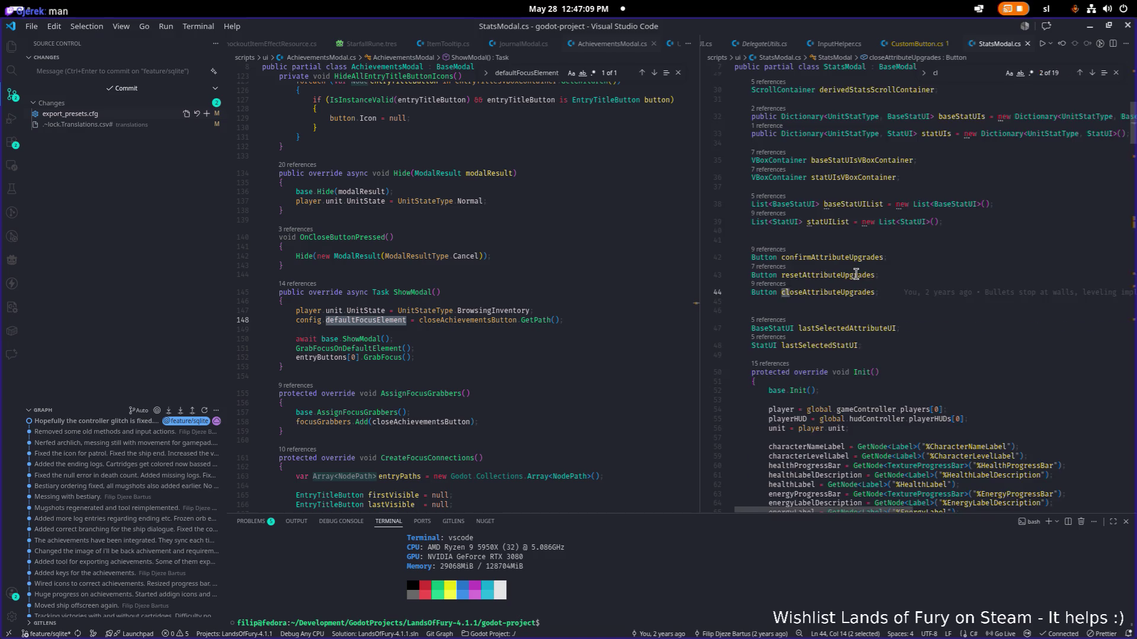
key("BackSpace")
scroll(855, 273, "down", 3)
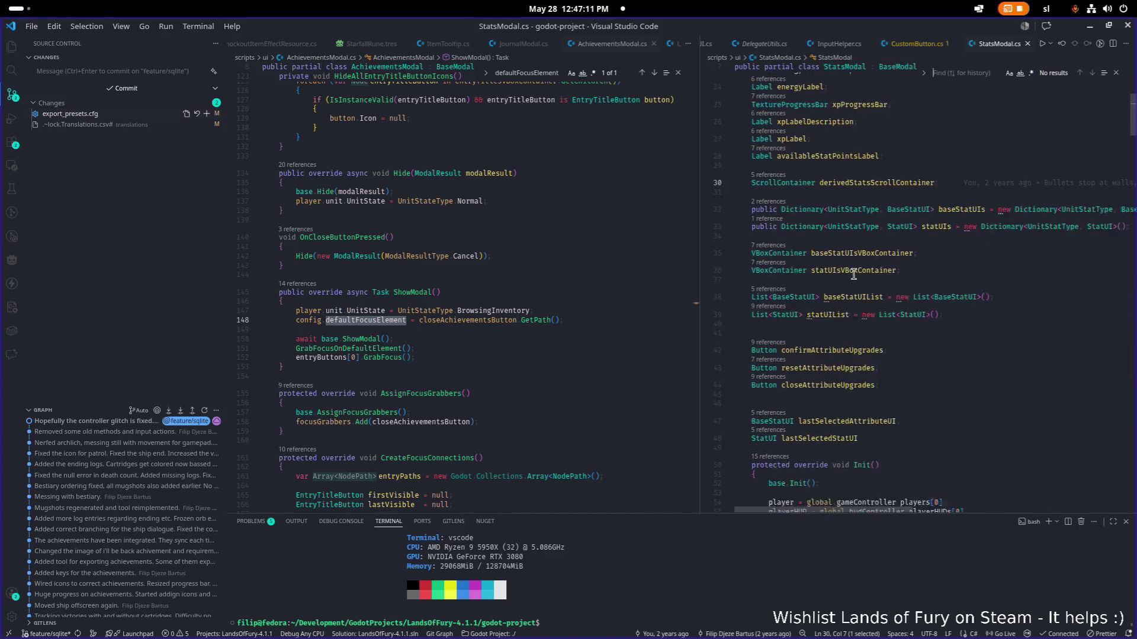
type("button")
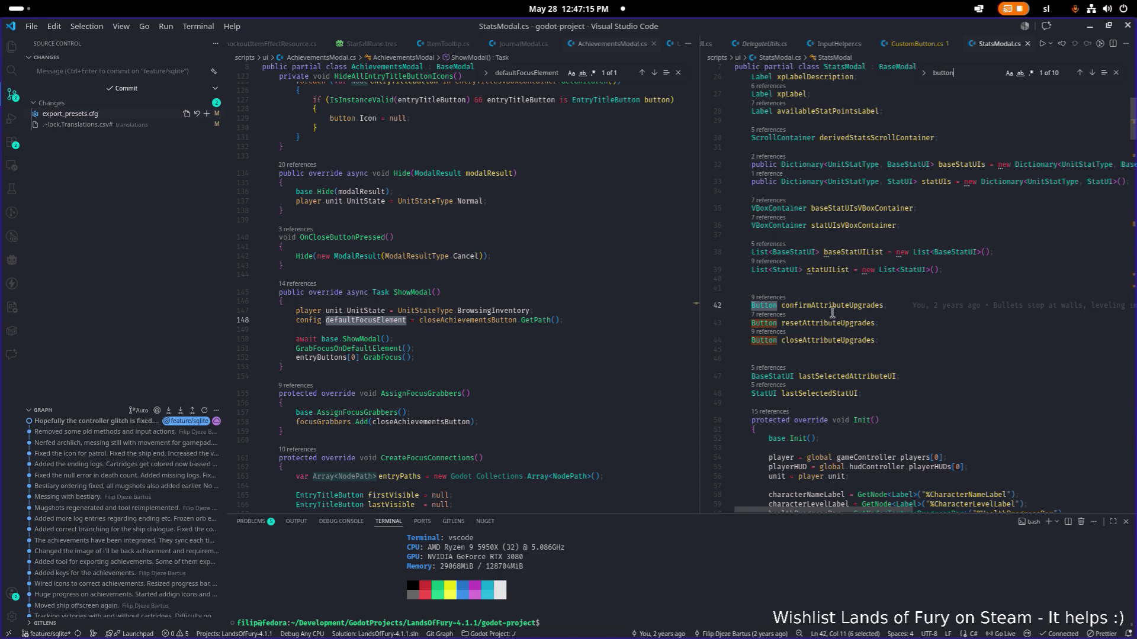
Step: Open JournalModal.cs beside AchievementsModal.cs via the quick file finder
left_click(882, 357)
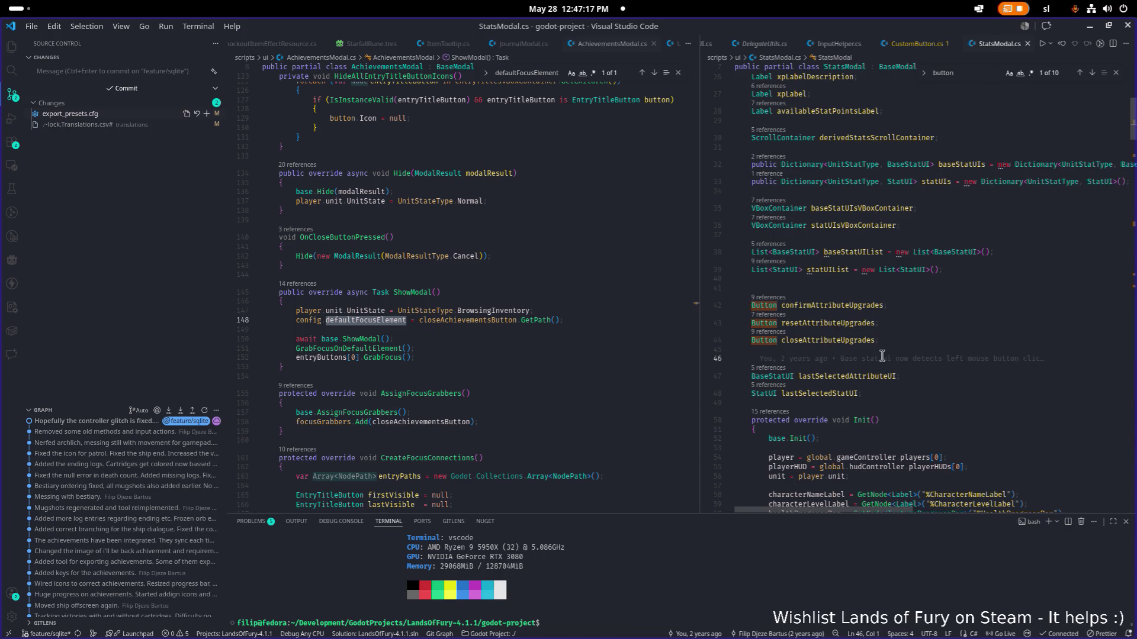
key("ctrl+p")
type("joun")
key("Return")
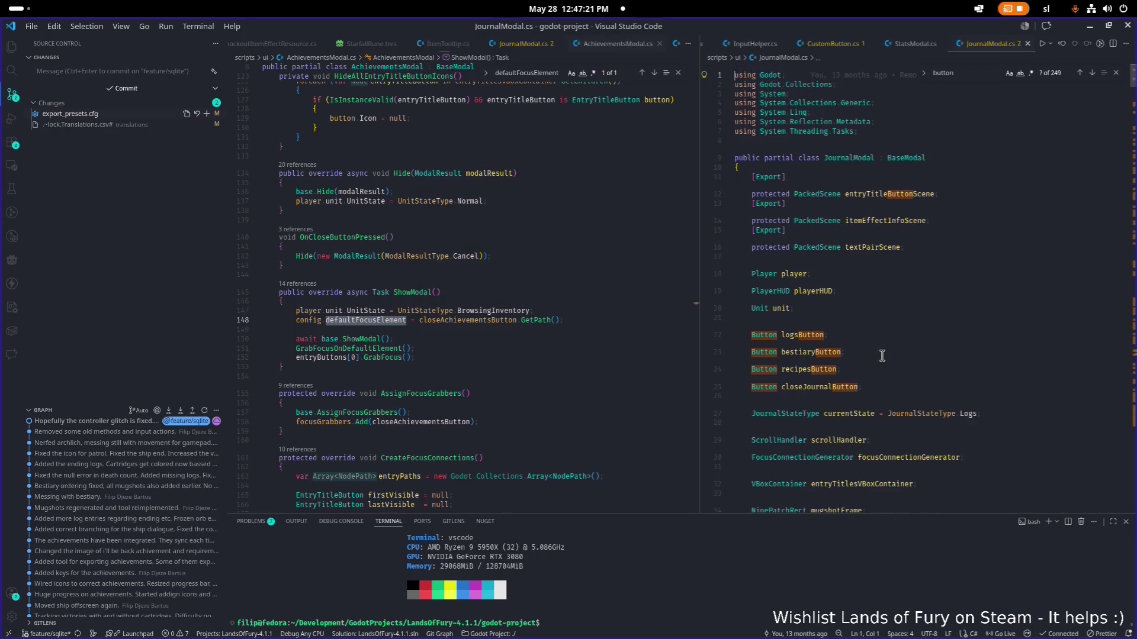
scroll(890, 360, "down", 5)
scroll(889, 360, "up", 5)
scroll(853, 294, "up", 5)
Step: Follow logsButton references in JournalModal.cs to the OnLogsButtonPressed handler
double_click(804, 221)
key("ctrl+f")
key("Return")
key("Return")
key("Return")
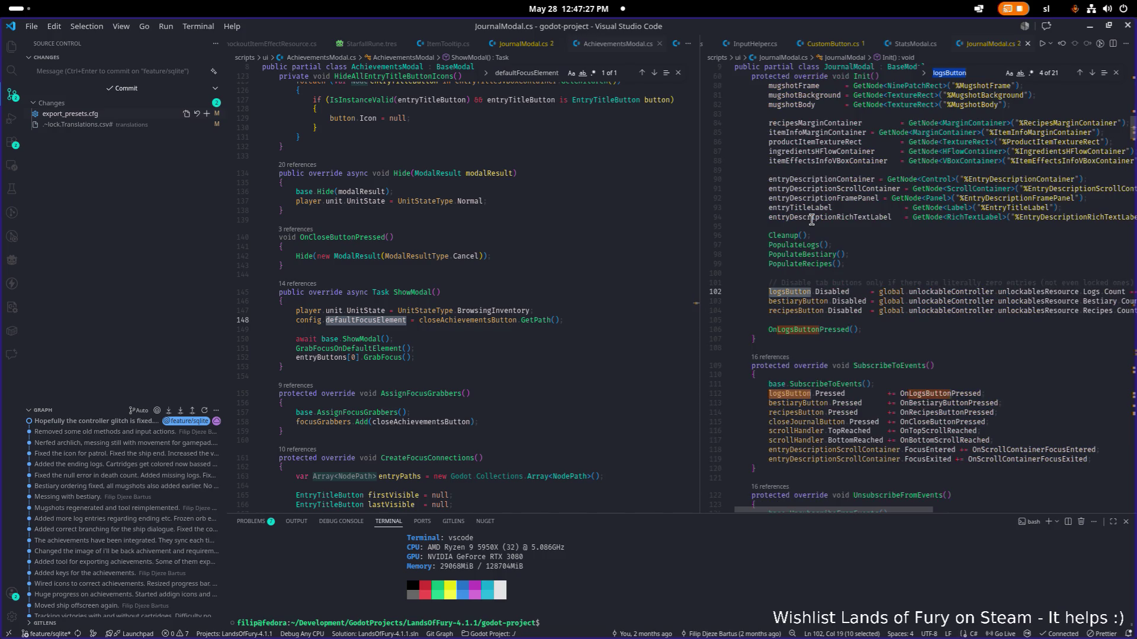
key("Return")
key("Return")
key("Return")
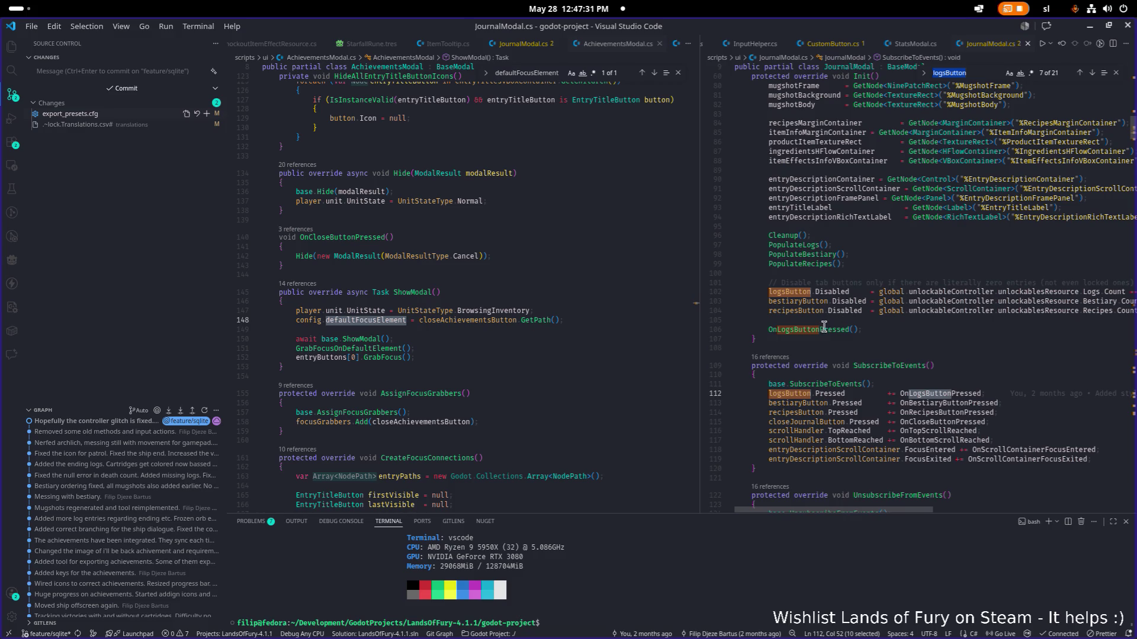
left_click(822, 329)
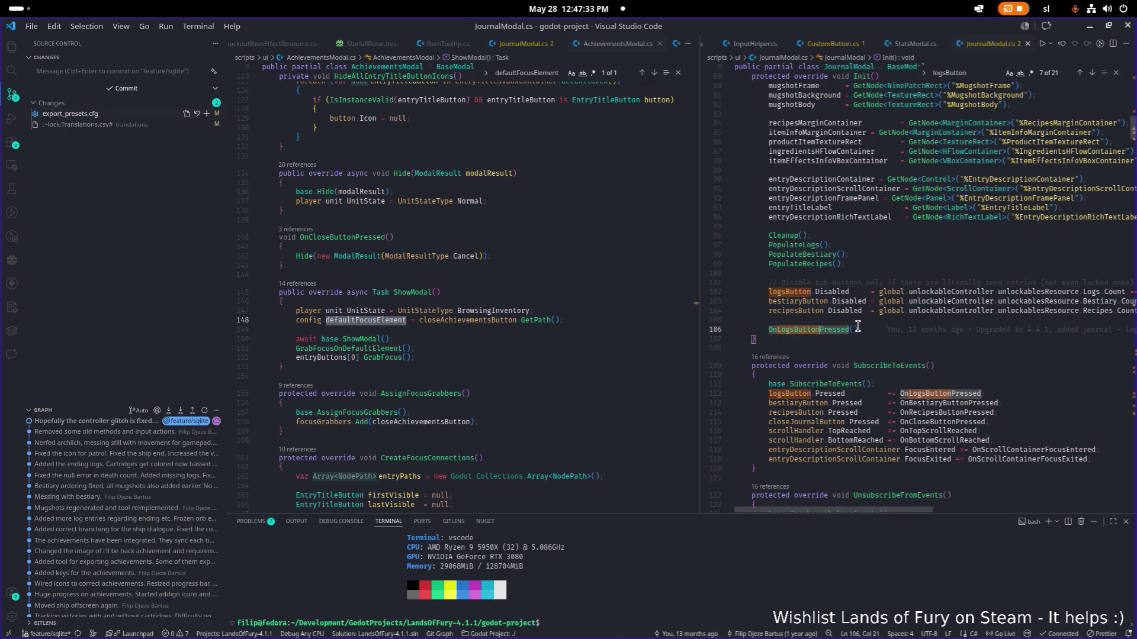
left_click(856, 329, "ctrl")
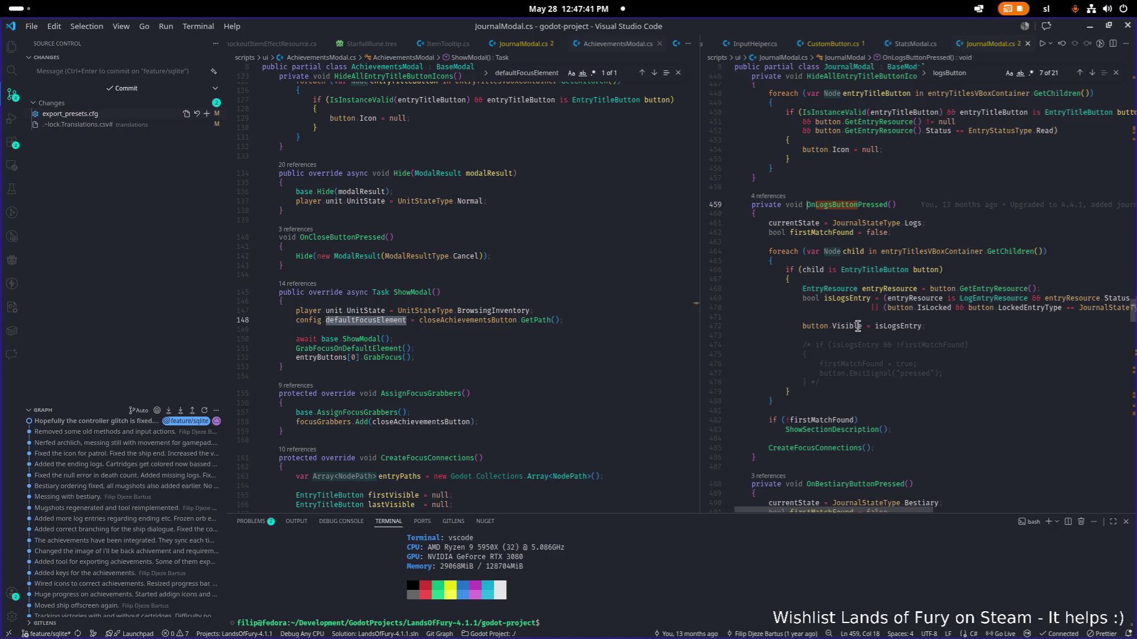
Step: Select all of JournalModal.cs and open the app switcher toward Godot
key("ctrl+a")
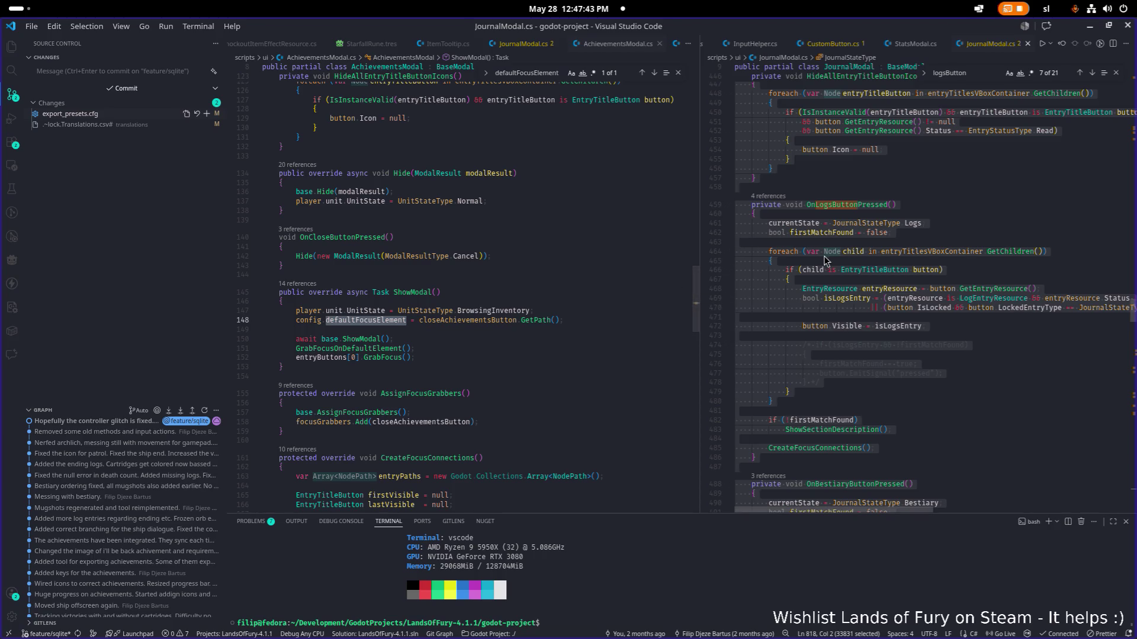
key("alt+Tab")
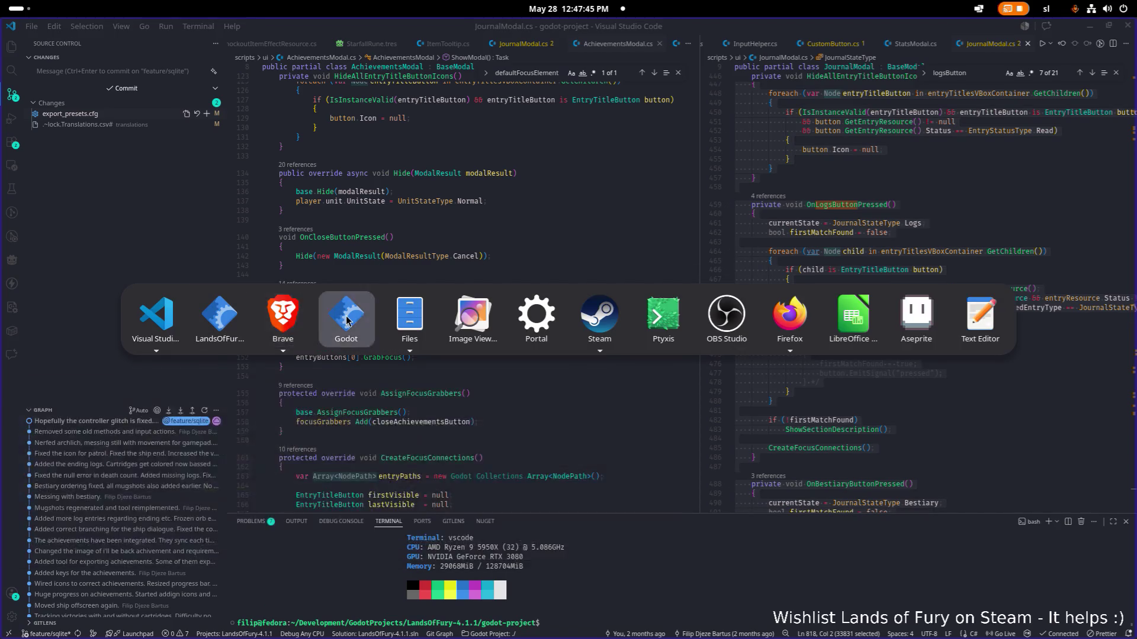
Step: Stop the running game in Godot, then switch via VS Code to the Steam library page
left_click(347, 320)
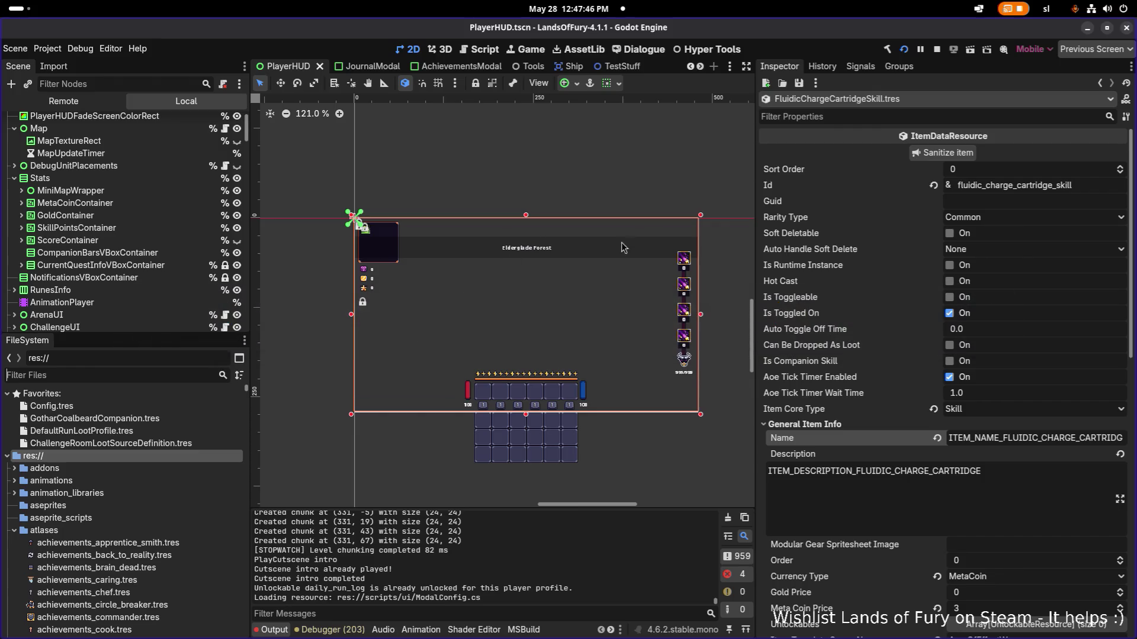
left_click(936, 50)
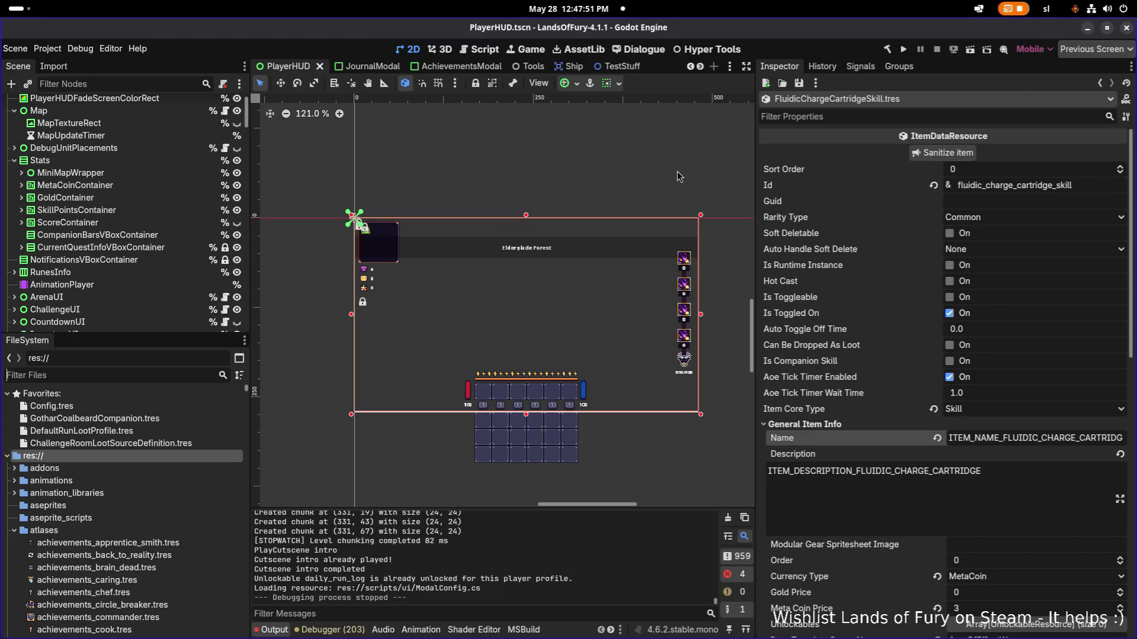
left_click(1094, 28)
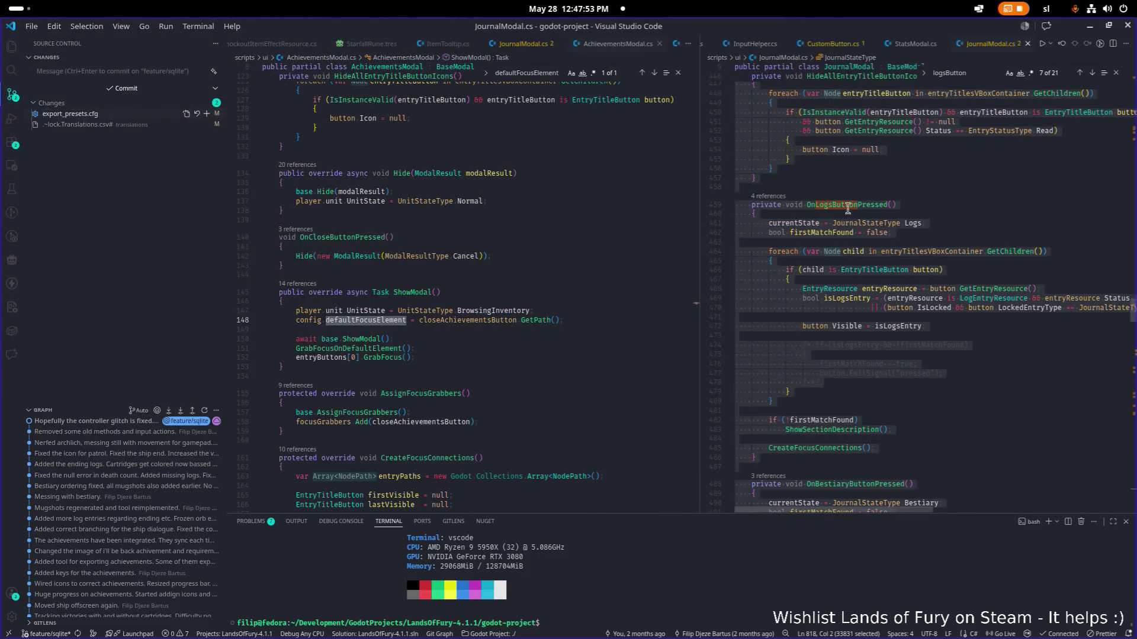
left_click(540, 229)
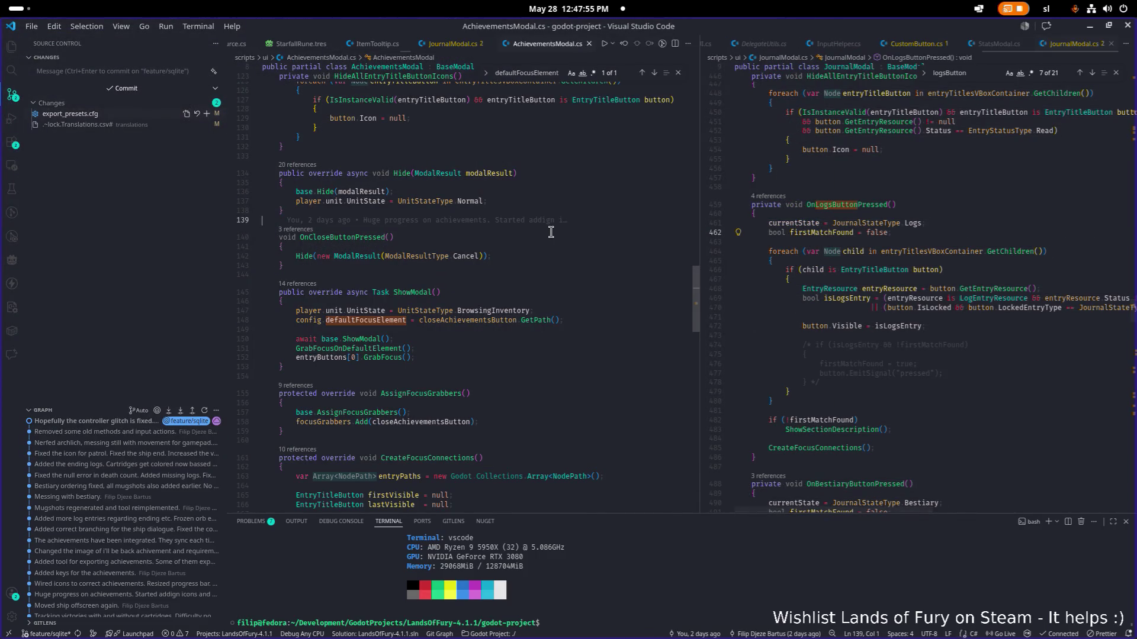
key("alt+Tab")
key("Tab")
key("Tab")
key("Tab")
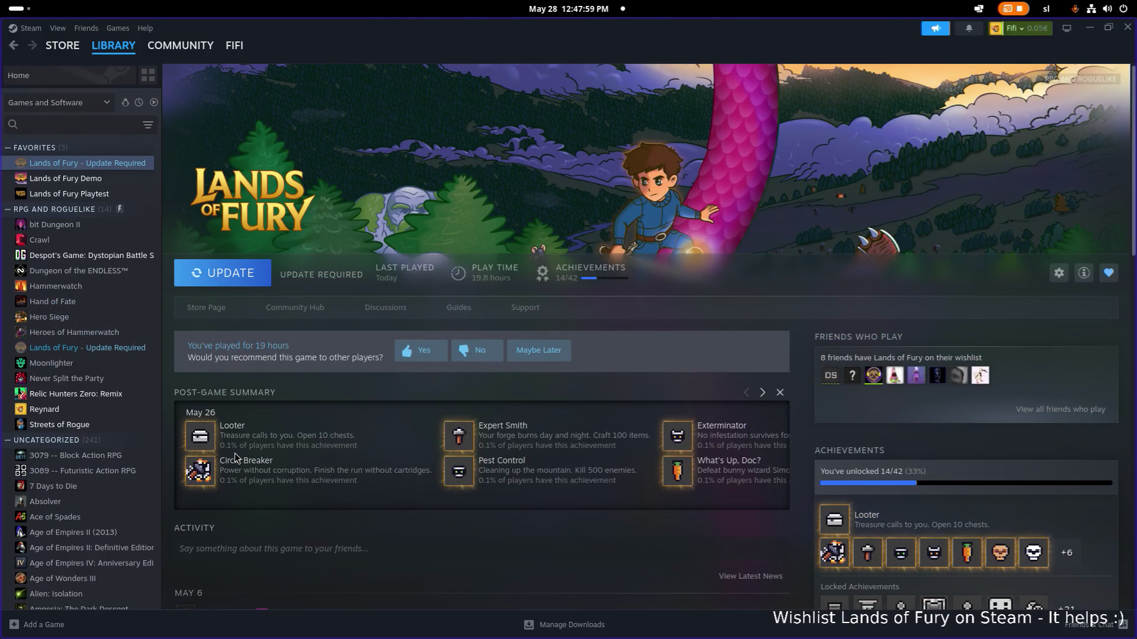
scroll(763, 403, "down", 1)
scroll(763, 399, "down", 1)
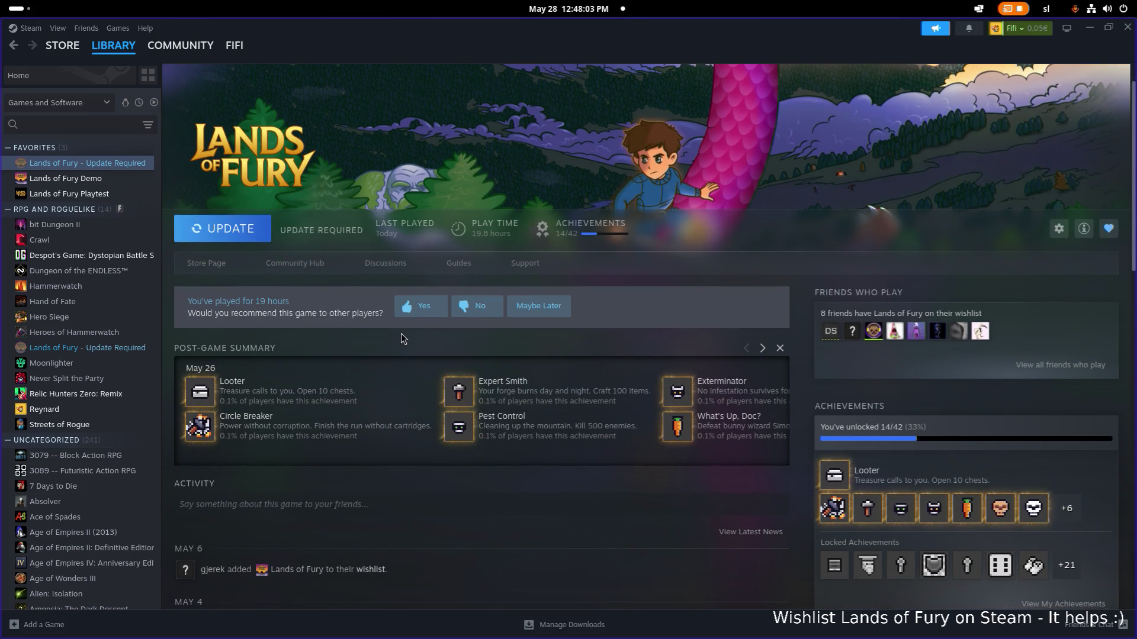
Step: Page the post-game summary to reveal Minny, Moe and I'll Be Back, then minimize Steam
left_click(762, 349)
left_click(762, 348)
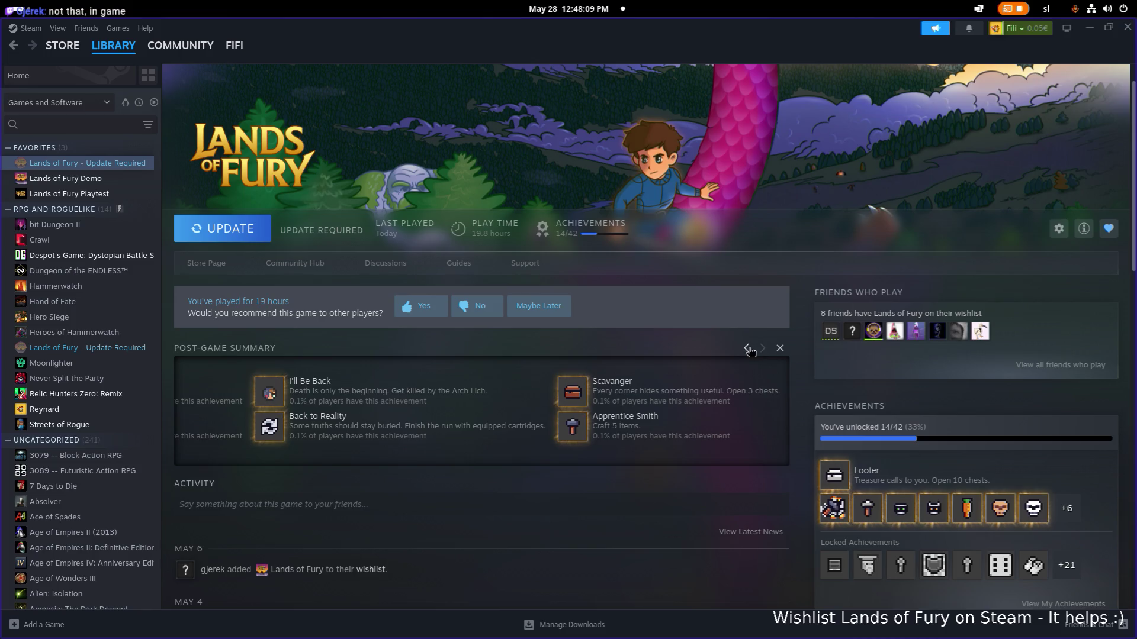
left_click(747, 349)
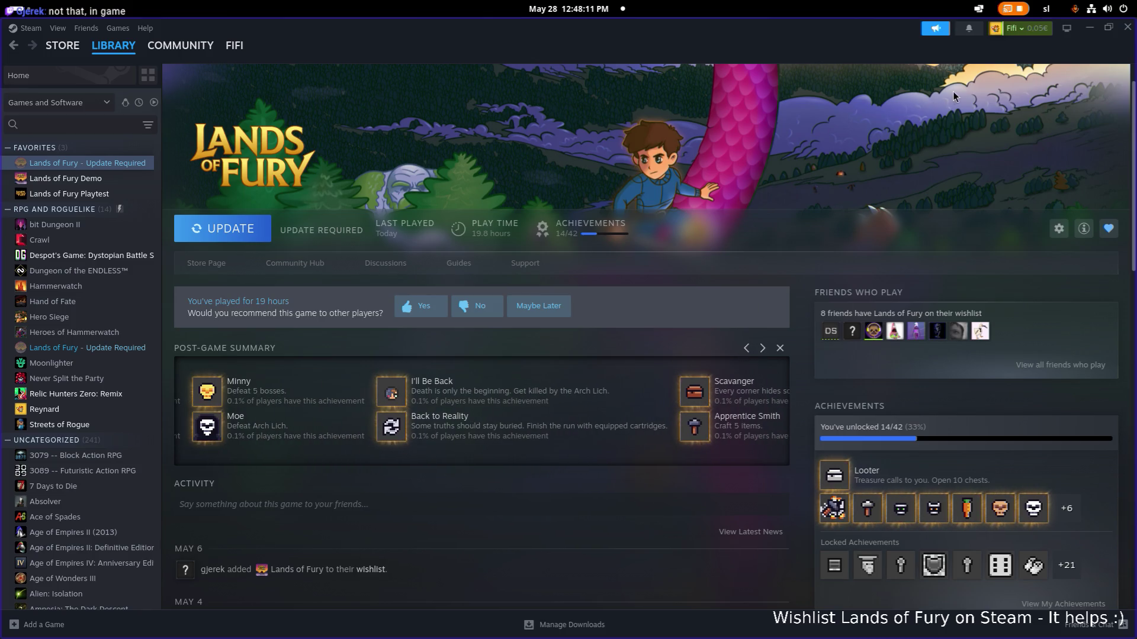
scroll(927, 112, "down", 1)
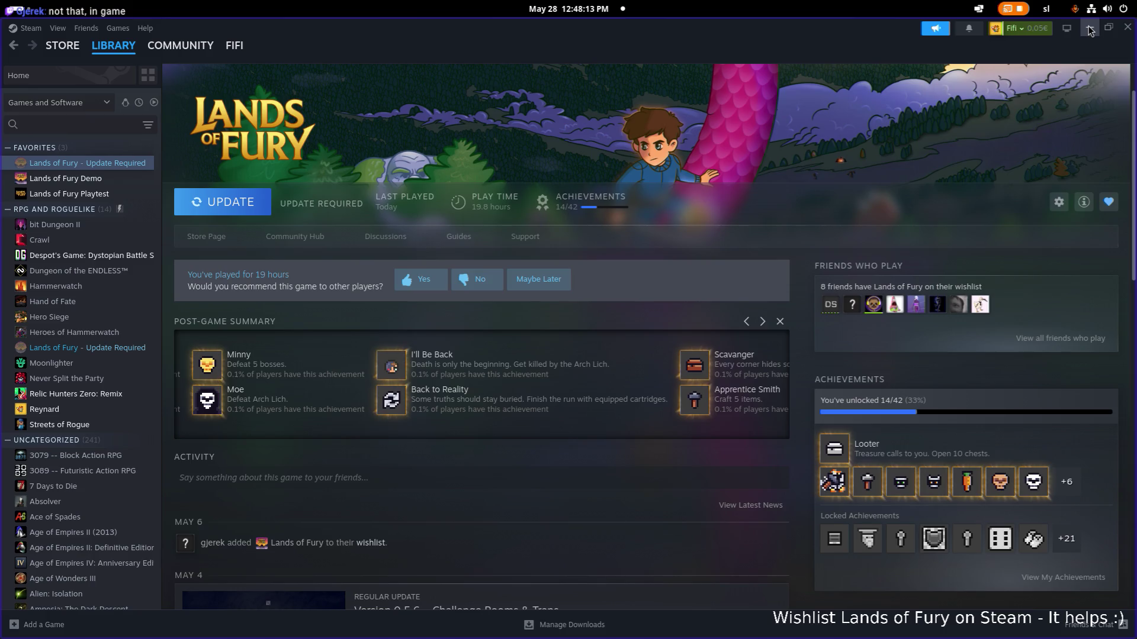
left_click(1090, 30)
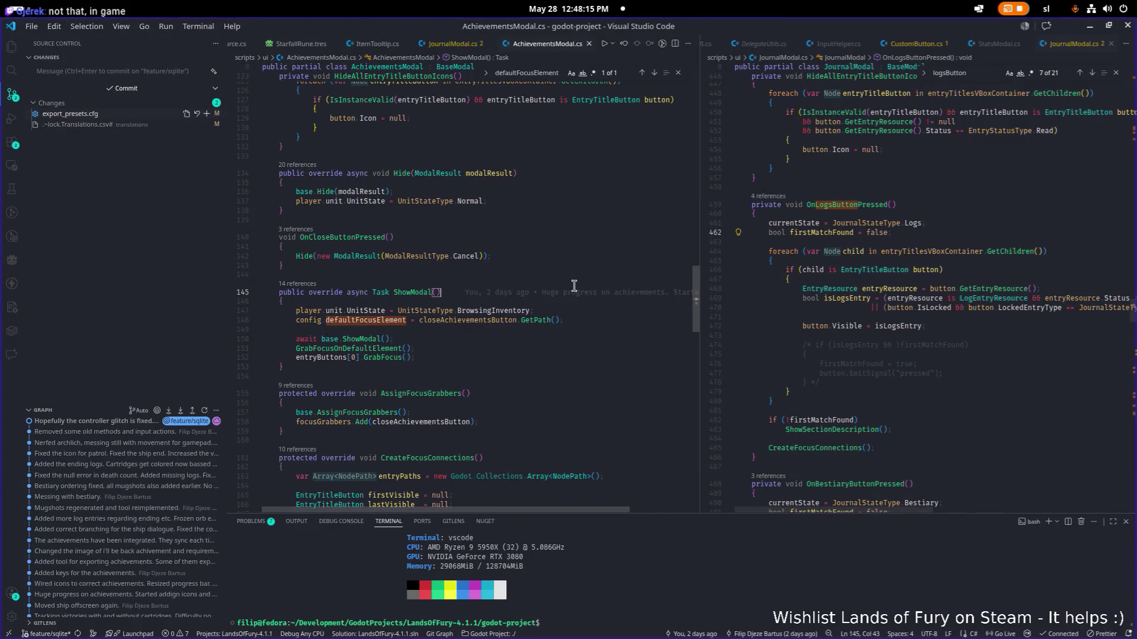
key("ctrl+a")
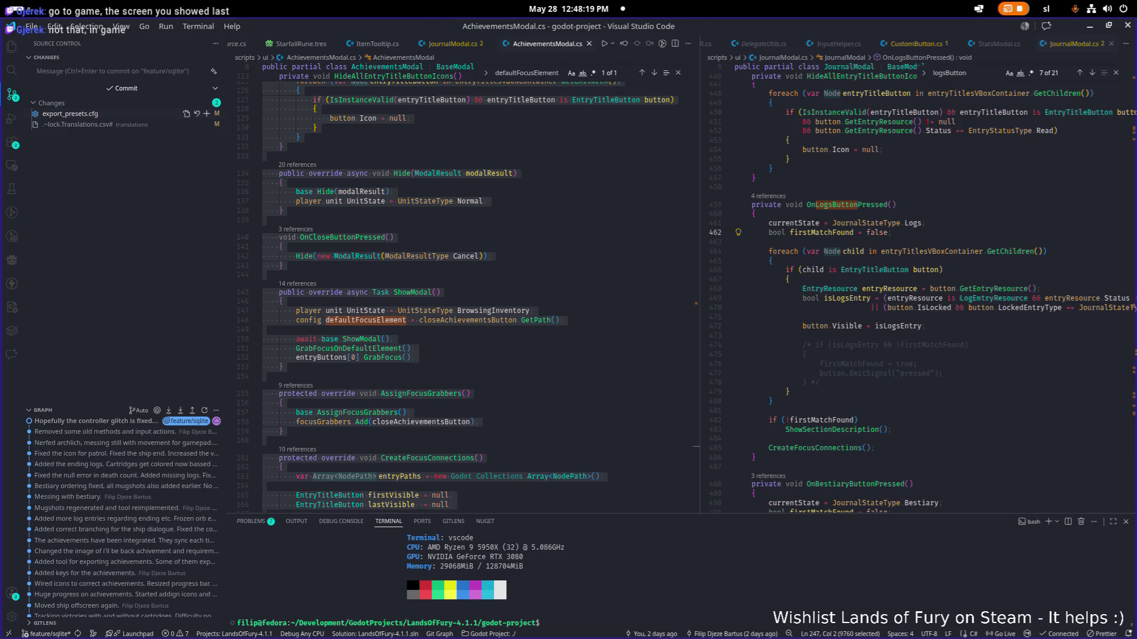
key("alt+Tab")
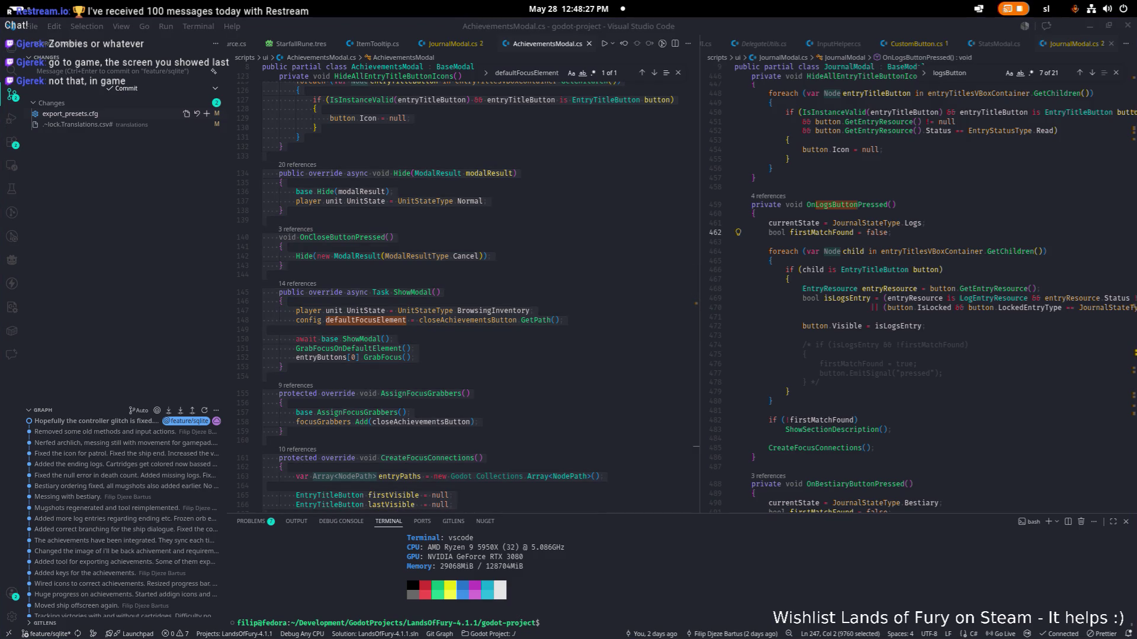
key("alt+Tab")
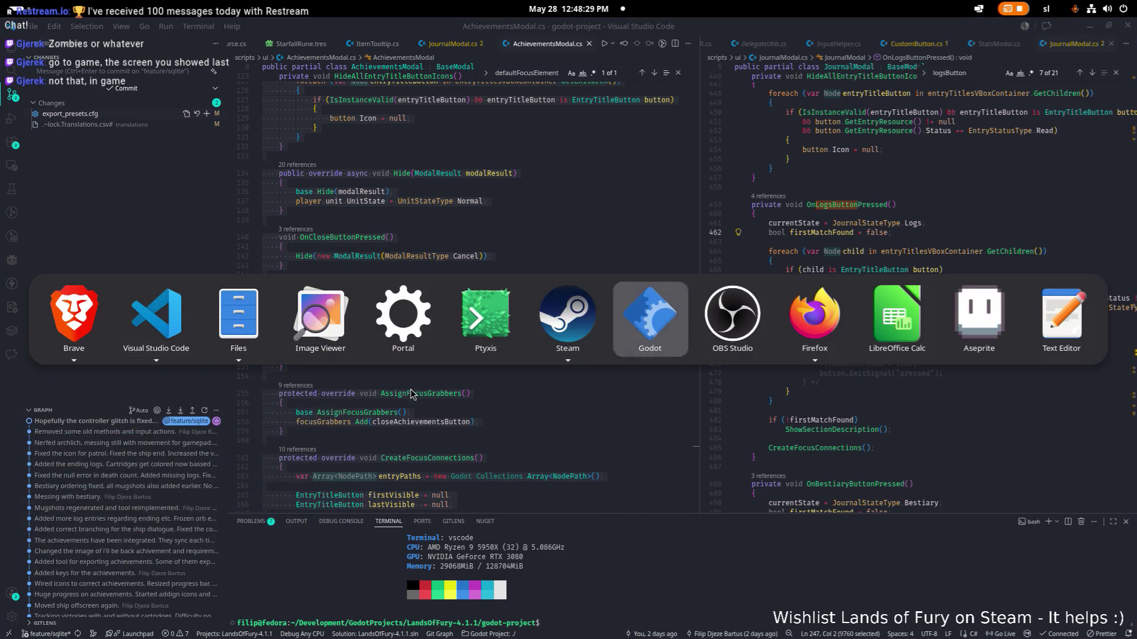
key("Escape")
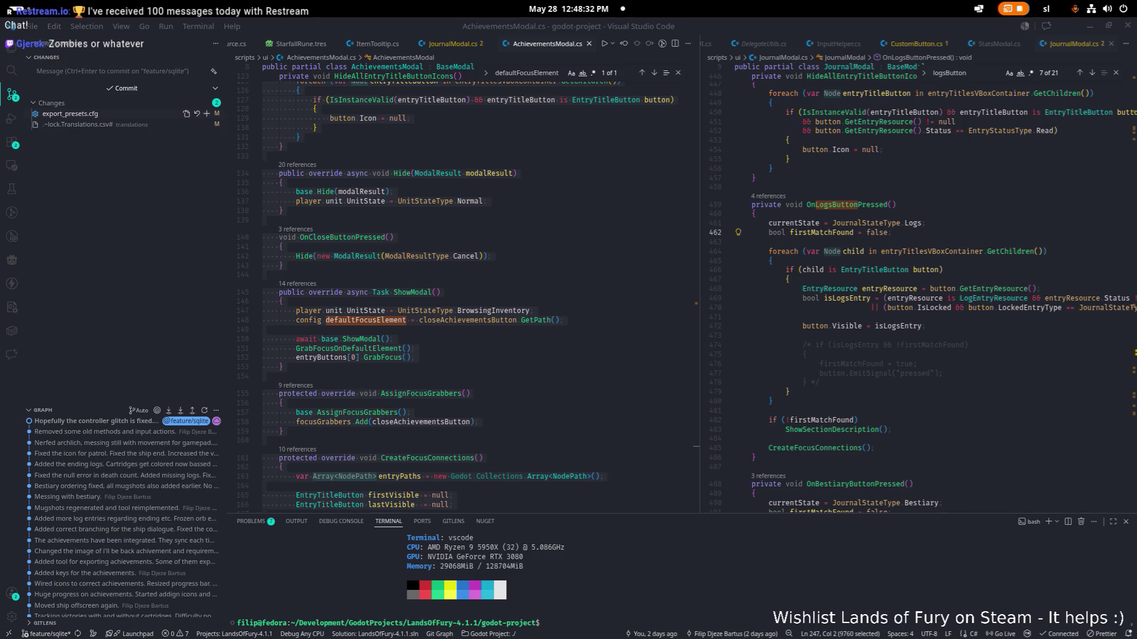
key("ctrl+a")
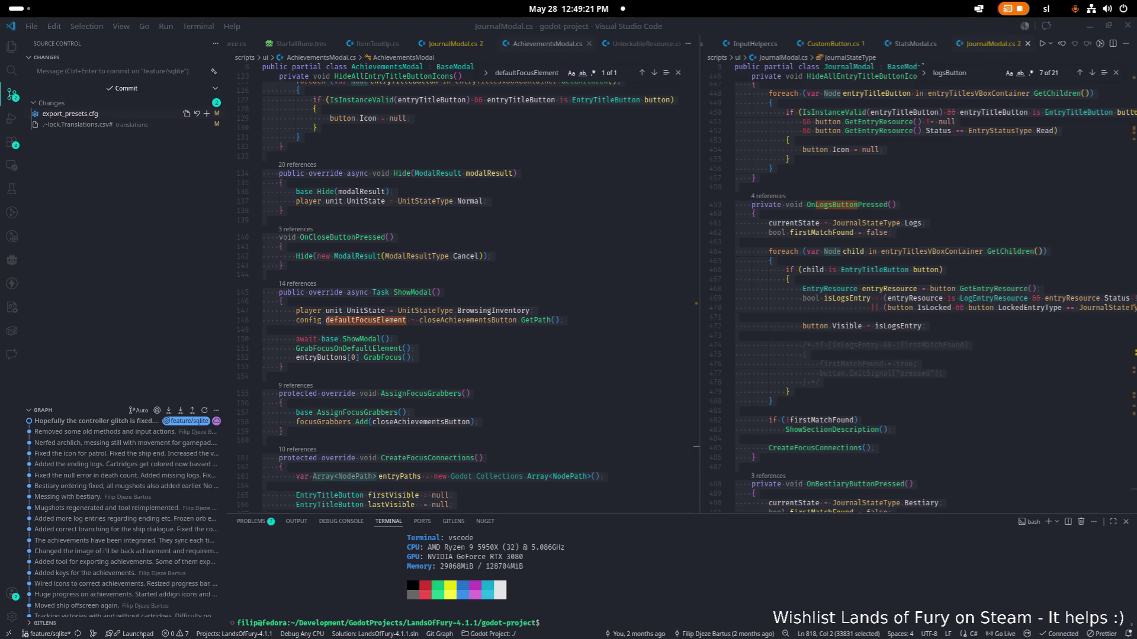
key("XF86AudioRaiseVolume")
key("XF86AudioRaiseVolume")
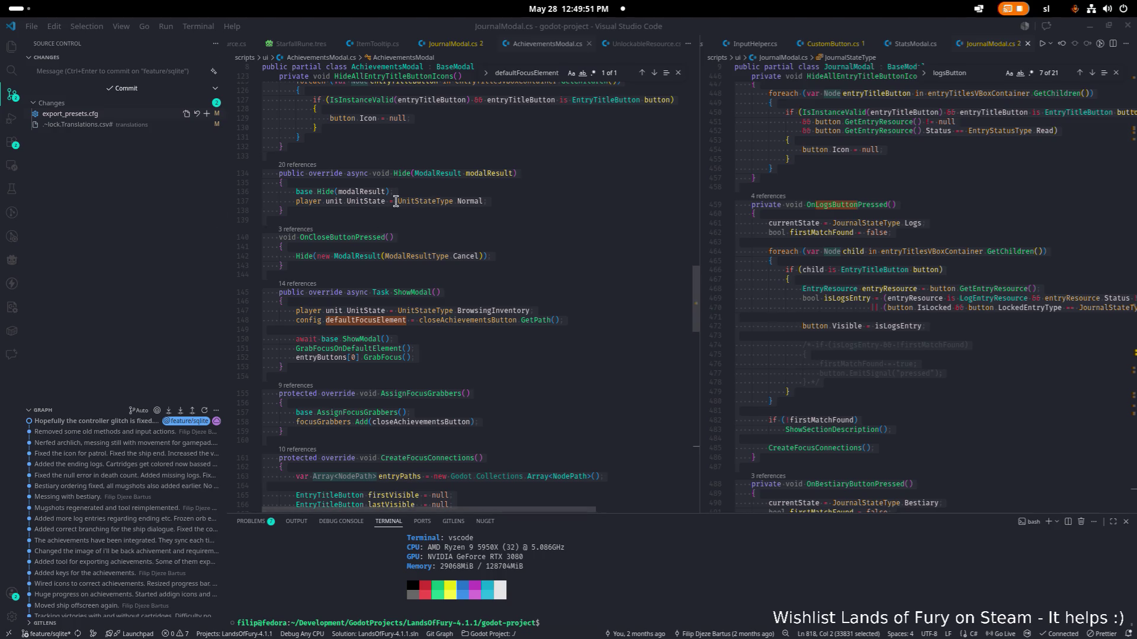
Step: Jump from the Init call to the PopulateAchievements method definition in AchievementsModal.cs
left_click(351, 255)
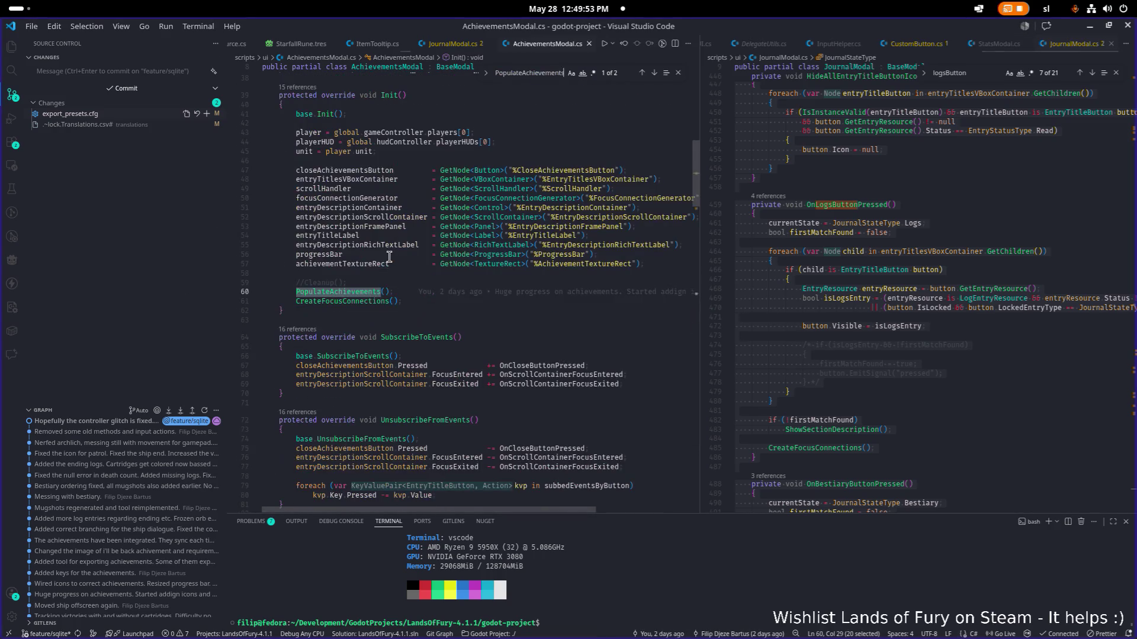
left_click(353, 293)
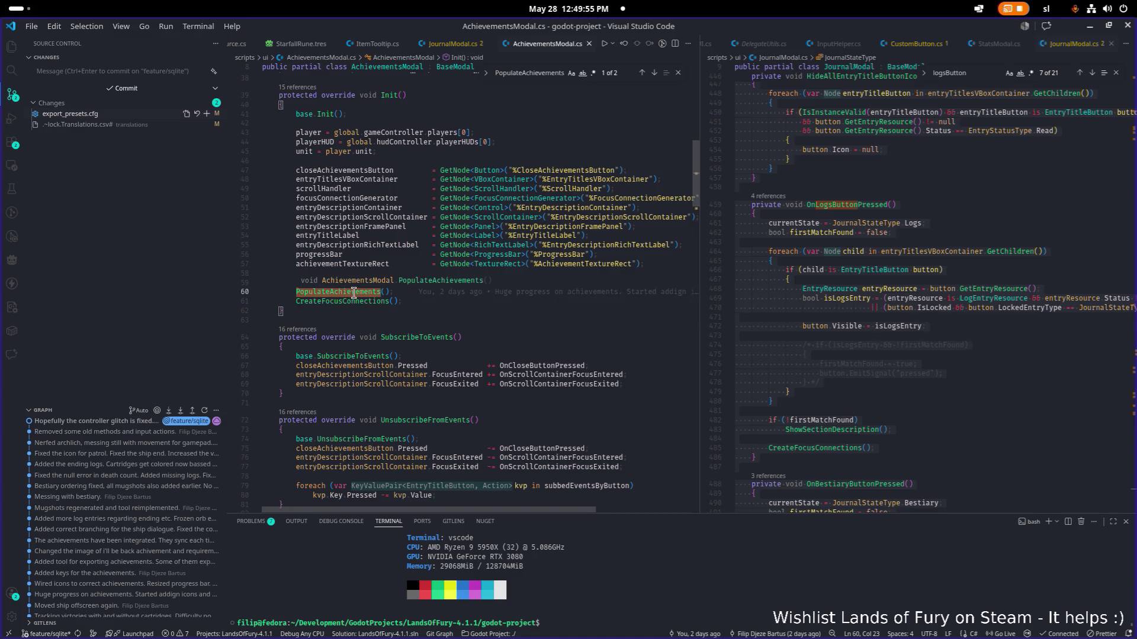
left_click(353, 294, "ctrl")
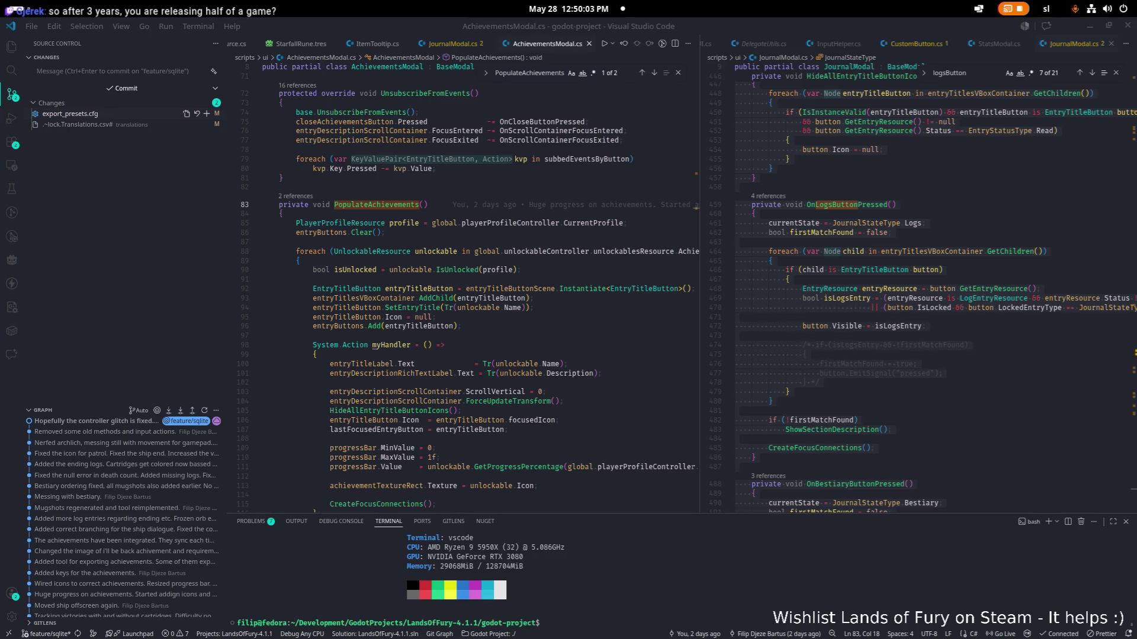
scroll(351, 299, "down", 10)
scroll(351, 298, "up", 5)
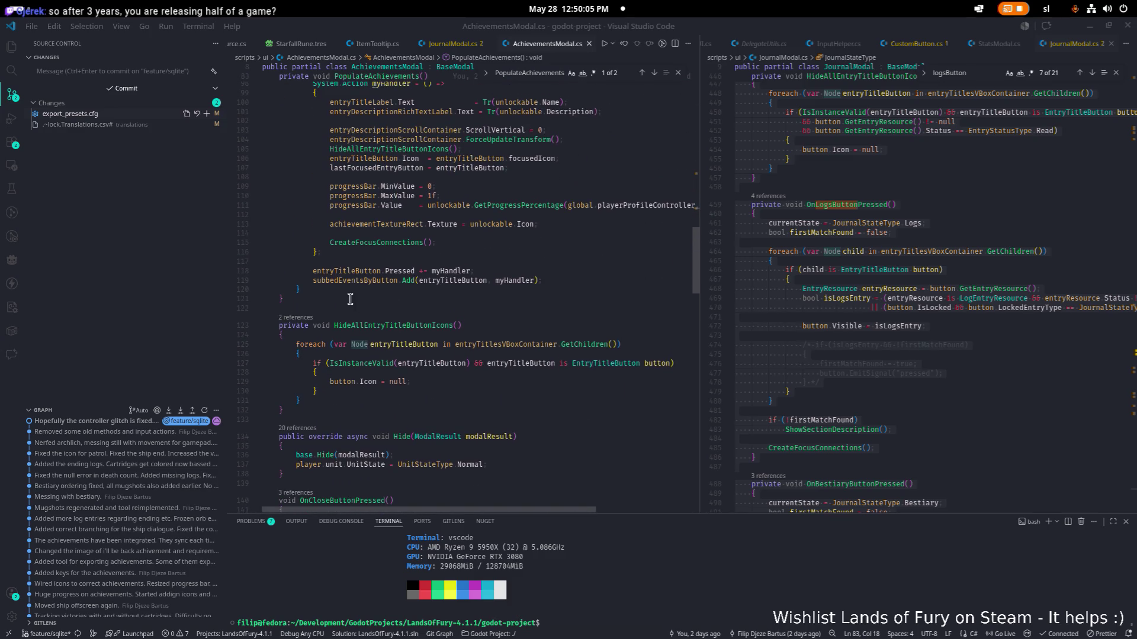
scroll(351, 299, "up", 4)
Step: Insert the block that presses the first entry button after the loop, fix indentation, and save
left_click(319, 392)
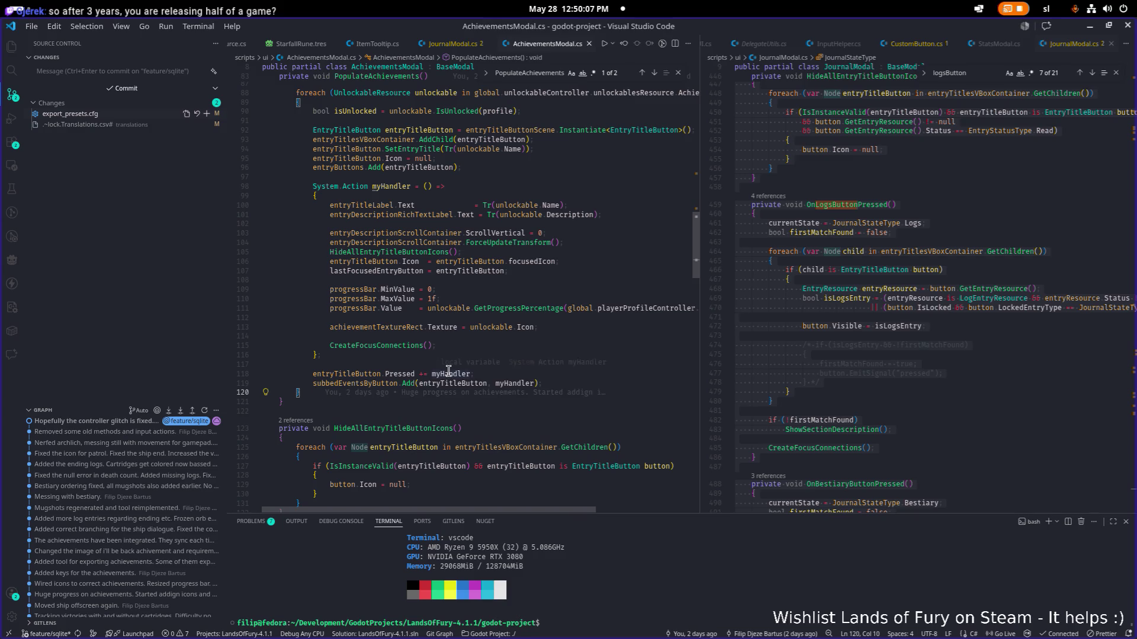
key("ctrl+v")
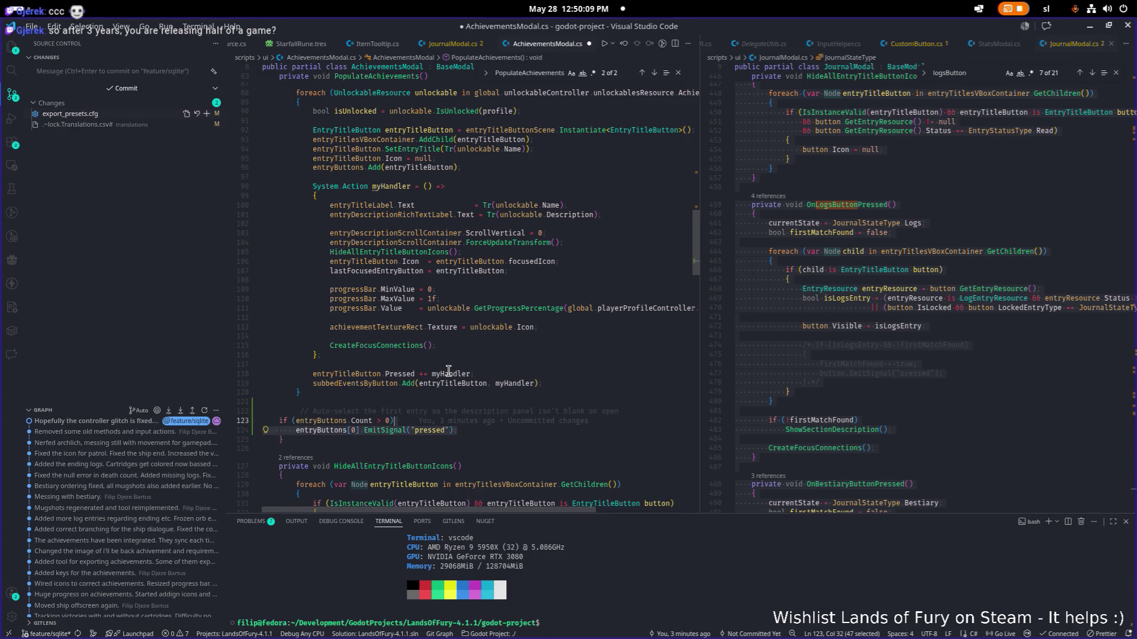
key("Tab")
key("Up")
key("shift+Tab")
key("ctrl+s")
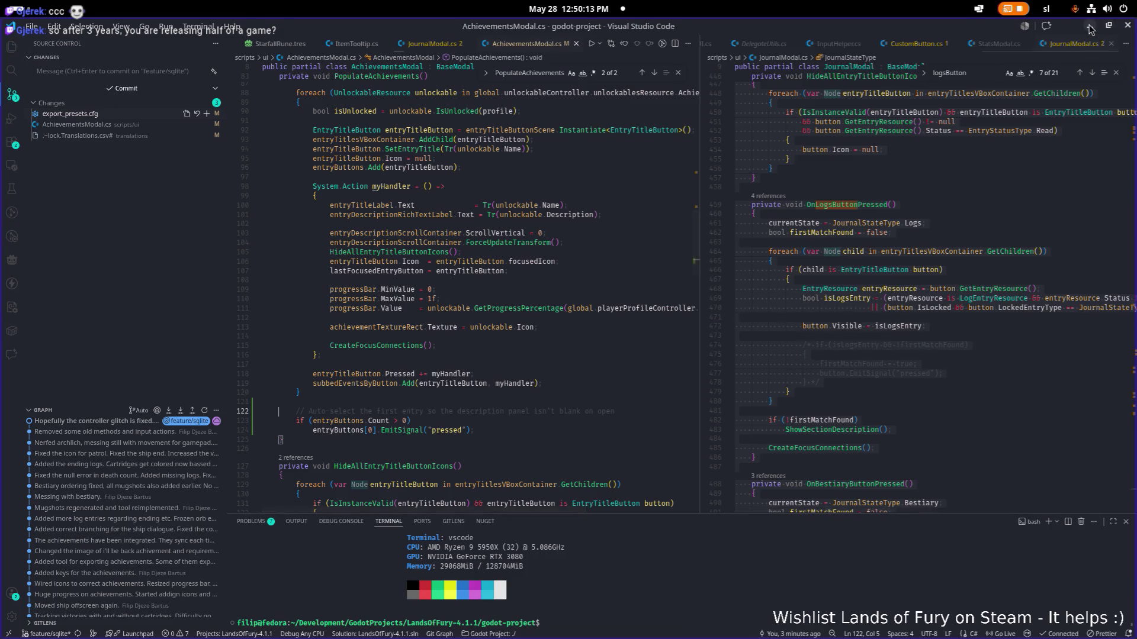
Step: Minimize Visual Studio Code and bring the Godot editor to the front
left_click(1090, 29)
key("alt+Tab")
left_click(662, 315)
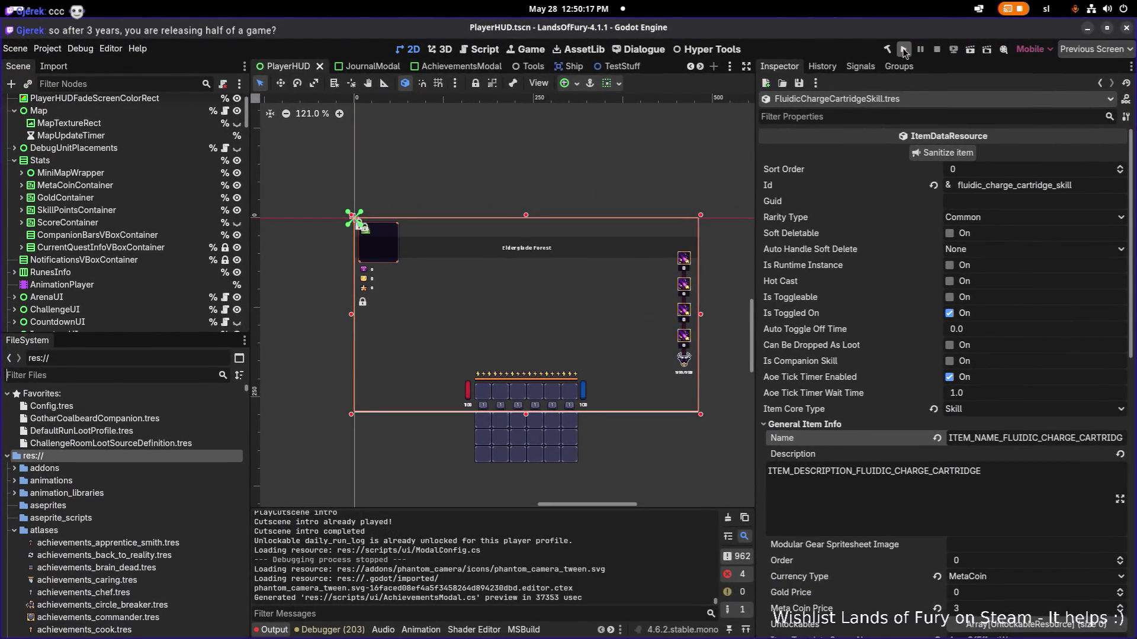
Step: Run the Lands of Fury project, check the game window, and head back toward Visual Studio Code
left_click(903, 51)
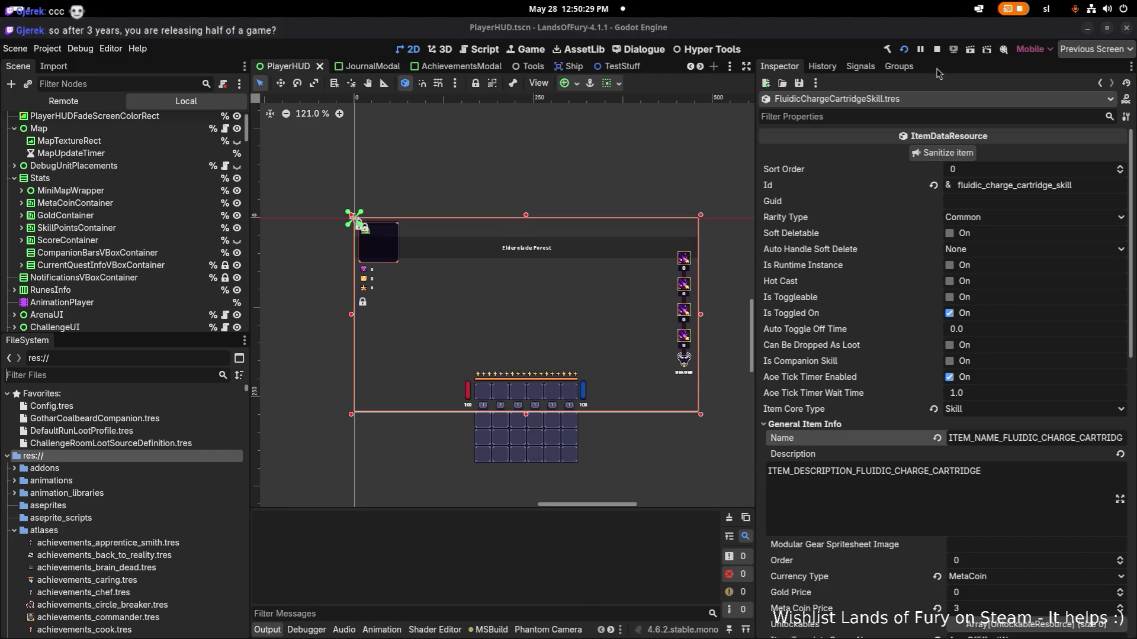
key("alt+Tab")
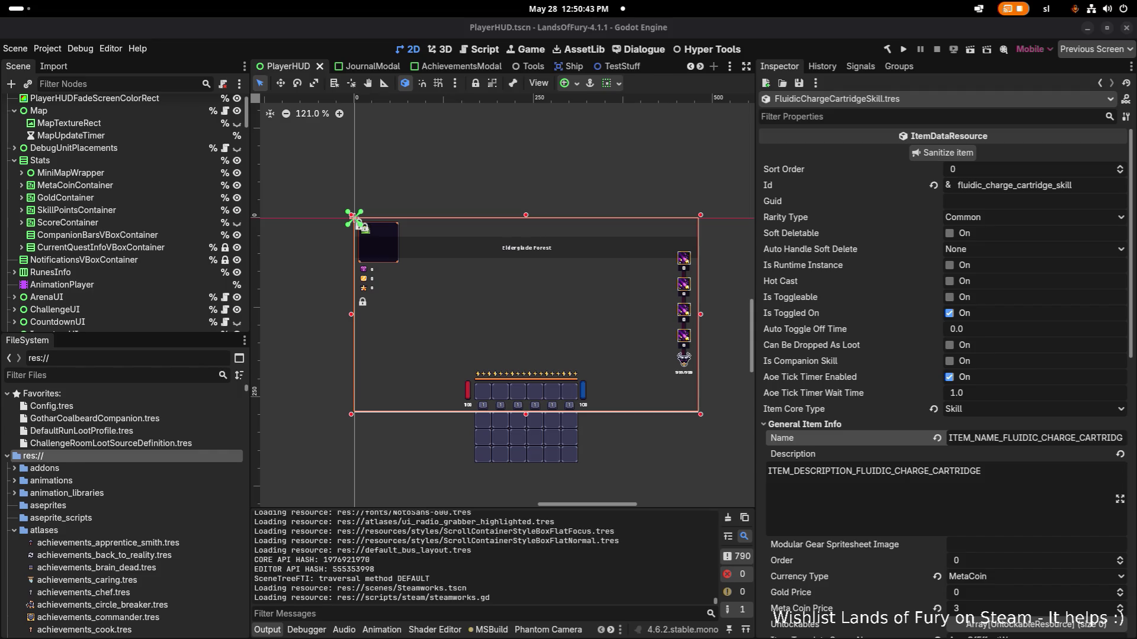
key("alt+Tab")
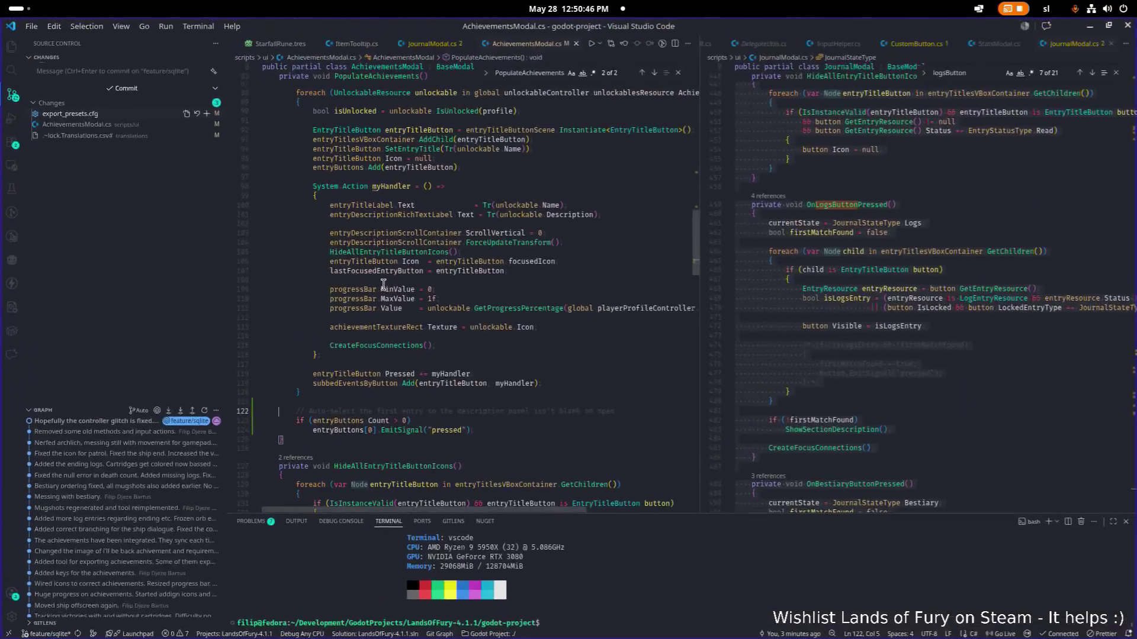
Step: Find the entryButtons[0].GrabFocus call in AchievementsModal.cs, then switch to the Godot editor
double_click(485, 276)
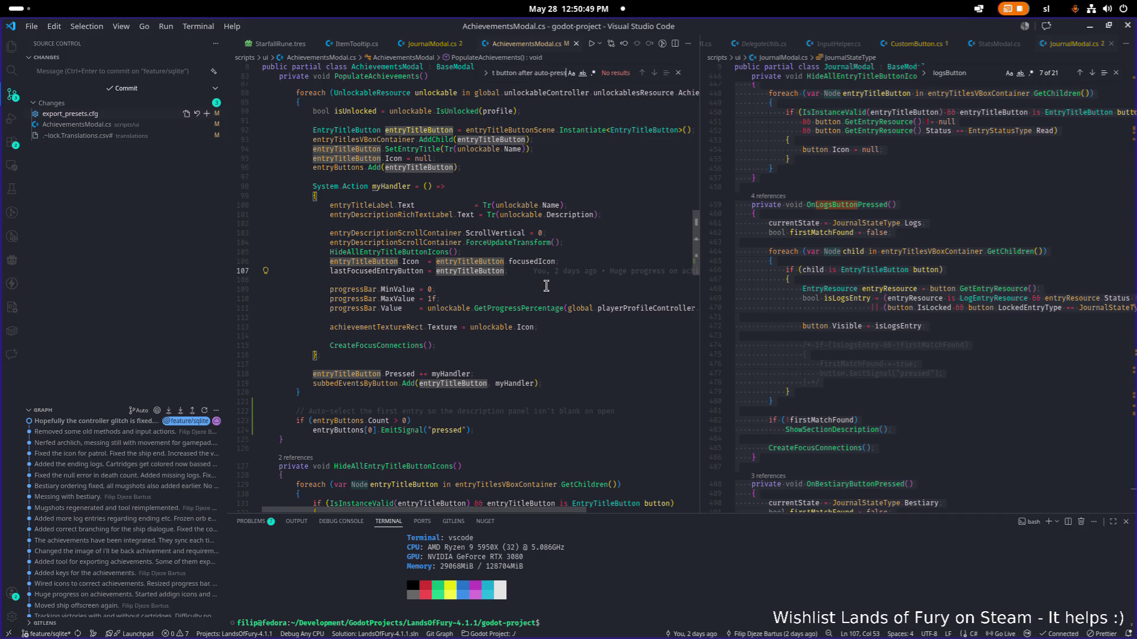
key("ctrl+f")
key("End")
key("BackSpace")
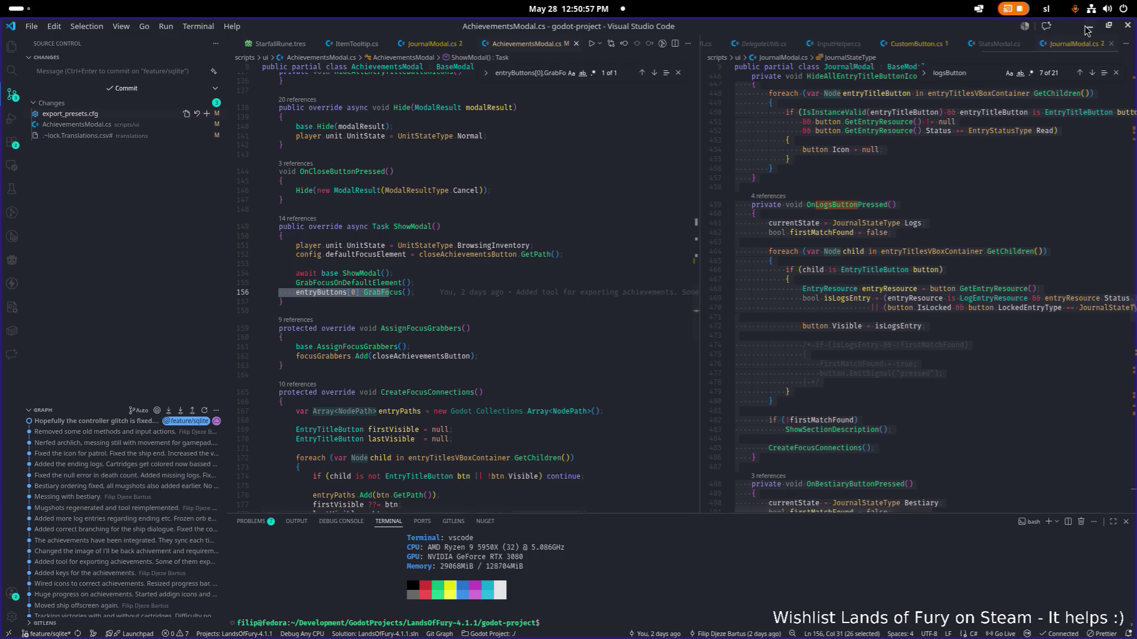
key("alt+Tab")
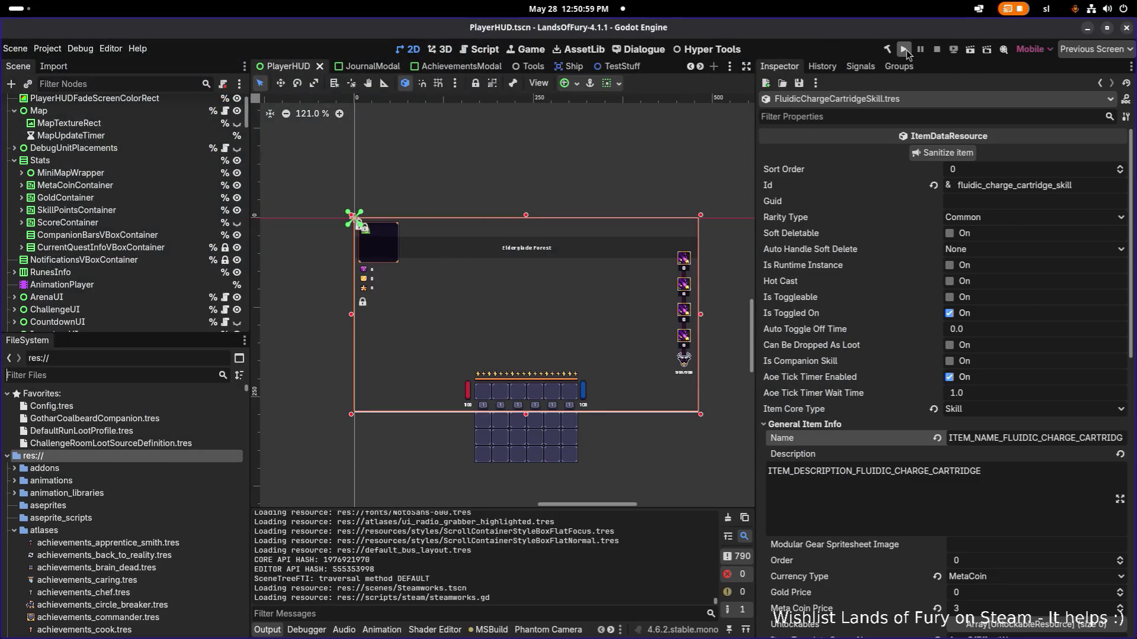
Step: Build and run the Lands of Fury project from the Godot toolbar
left_click(903, 49)
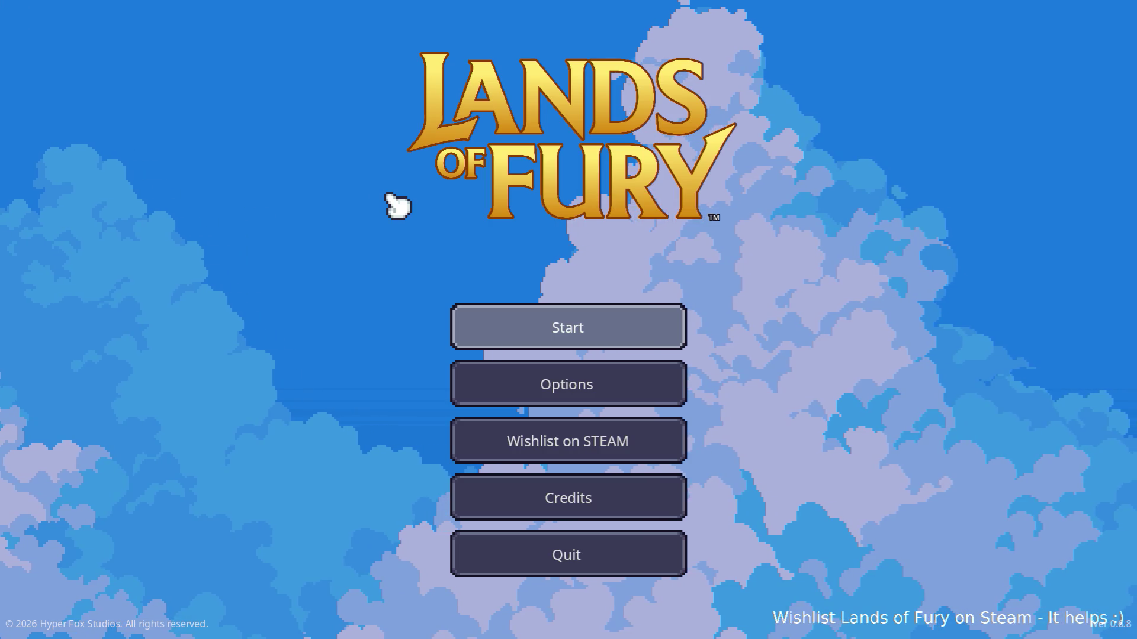
Step: Start a run, walk to the statue, view the leaderboards and close them
key("Return")
key("Return")
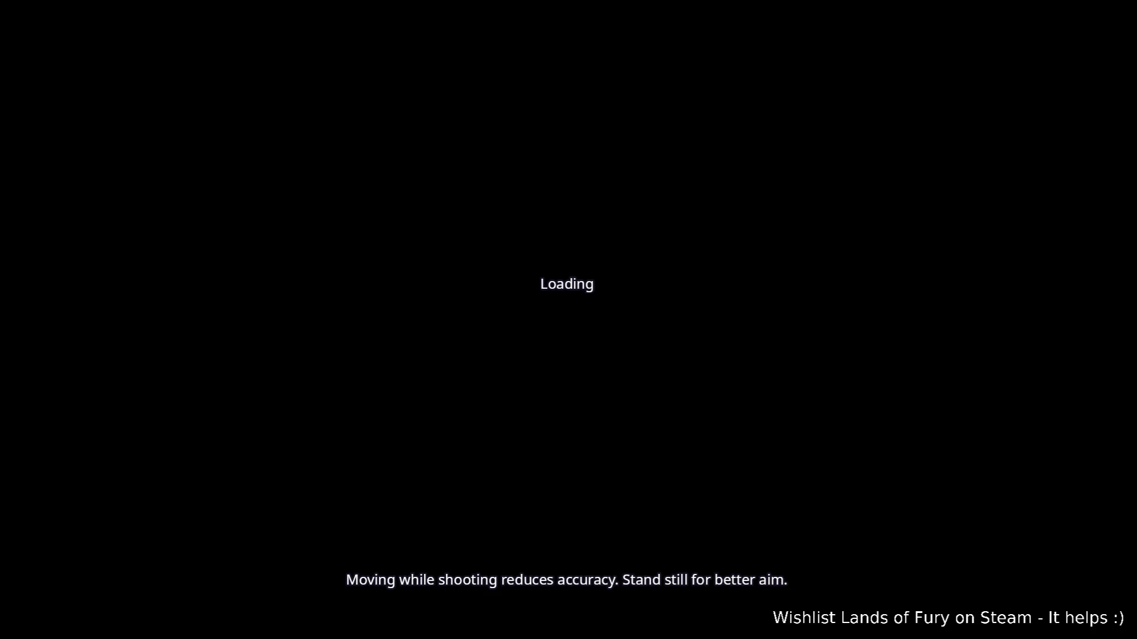
key("d")
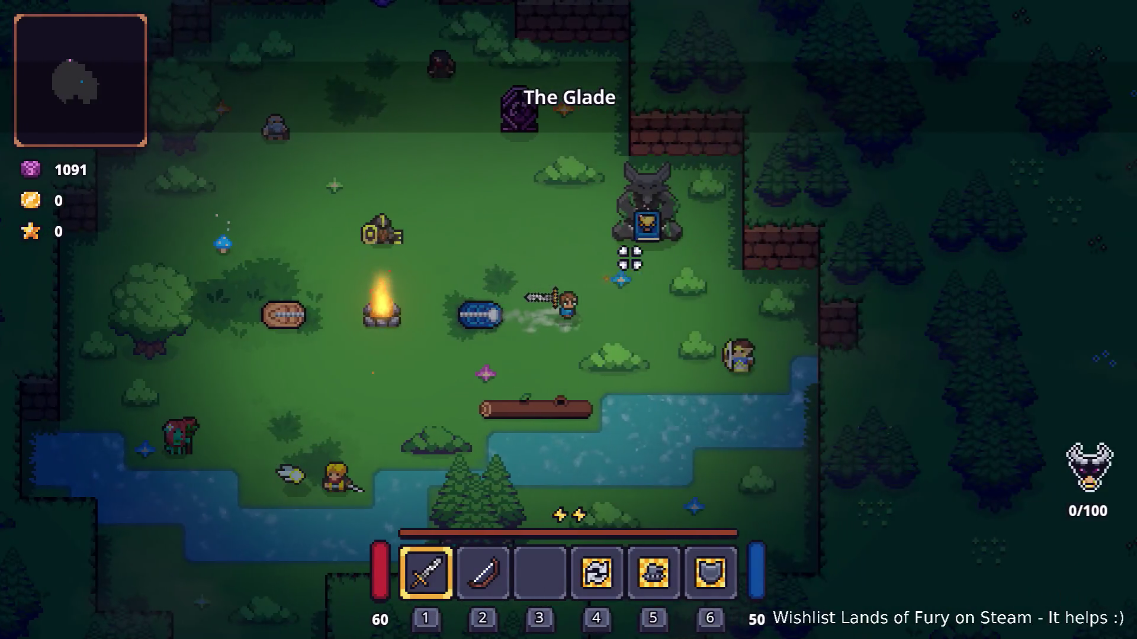
key("Tab")
key("Tab")
key("w")
key("e")
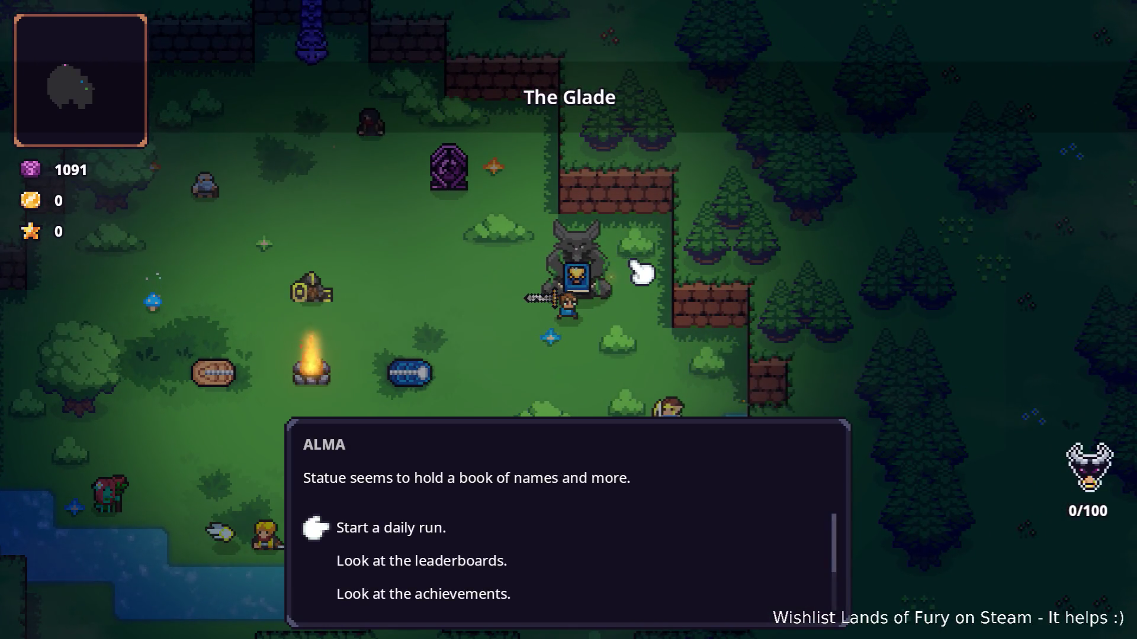
key("Down")
key("e")
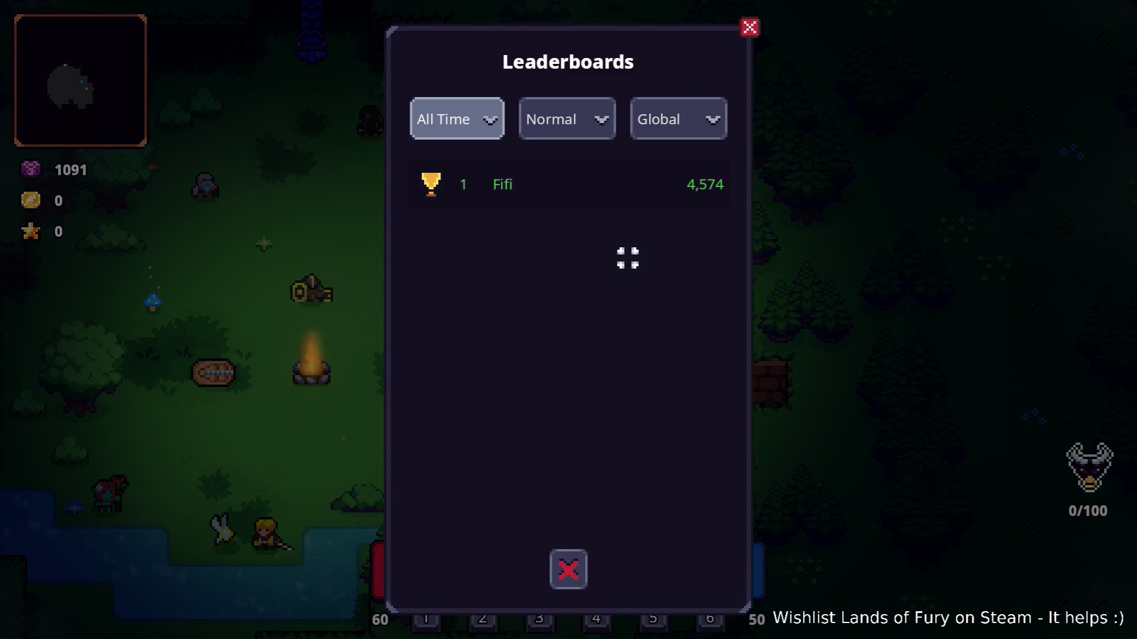
key("Escape")
Step: Talk to the statue again and choose Look at the achievements
key("Tab")
key("Tab")
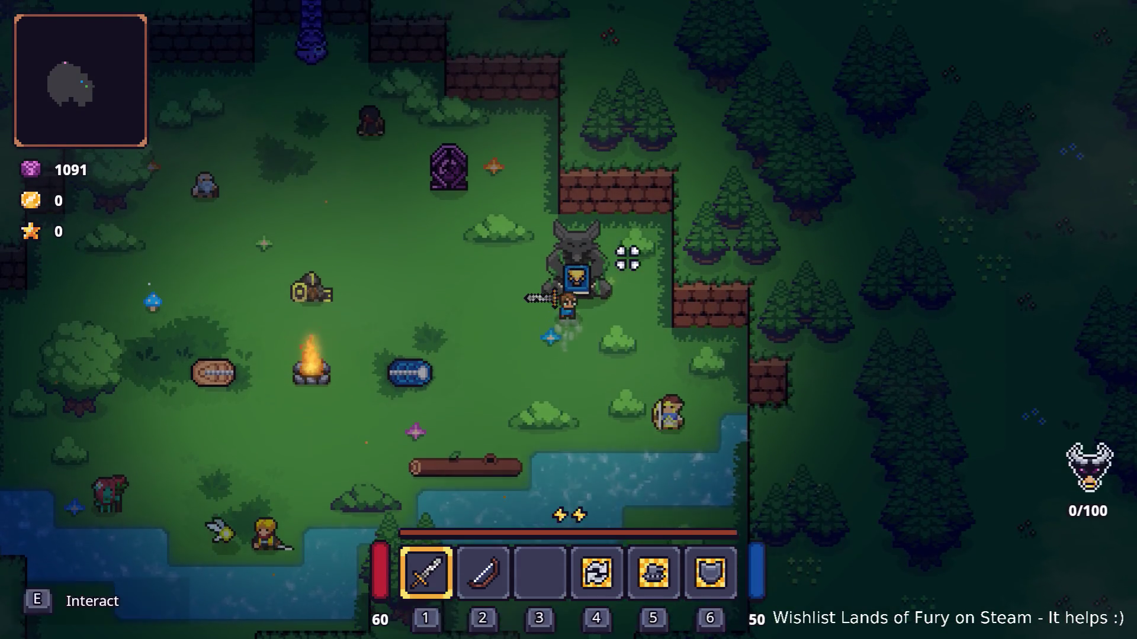
key("e")
key("Down")
key("Down")
key("e")
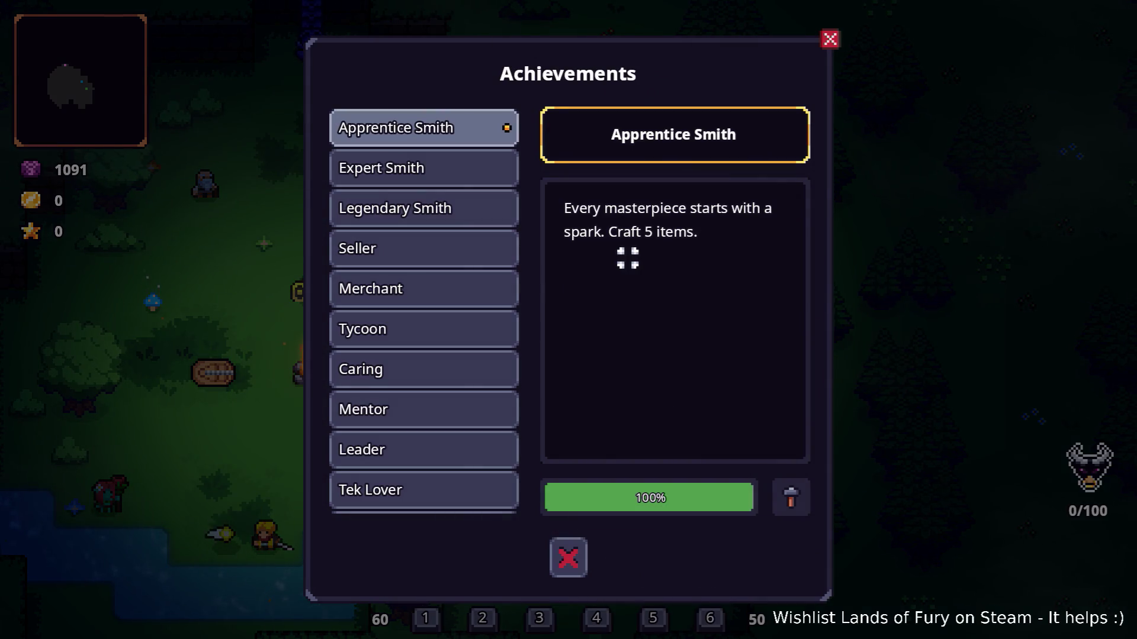
Step: Browse Seller, Mentor, Tycoon, Leader, Exterminator, Eeny, Warlord and Meeny (100%), then close the list
key("Down")
key("Down")
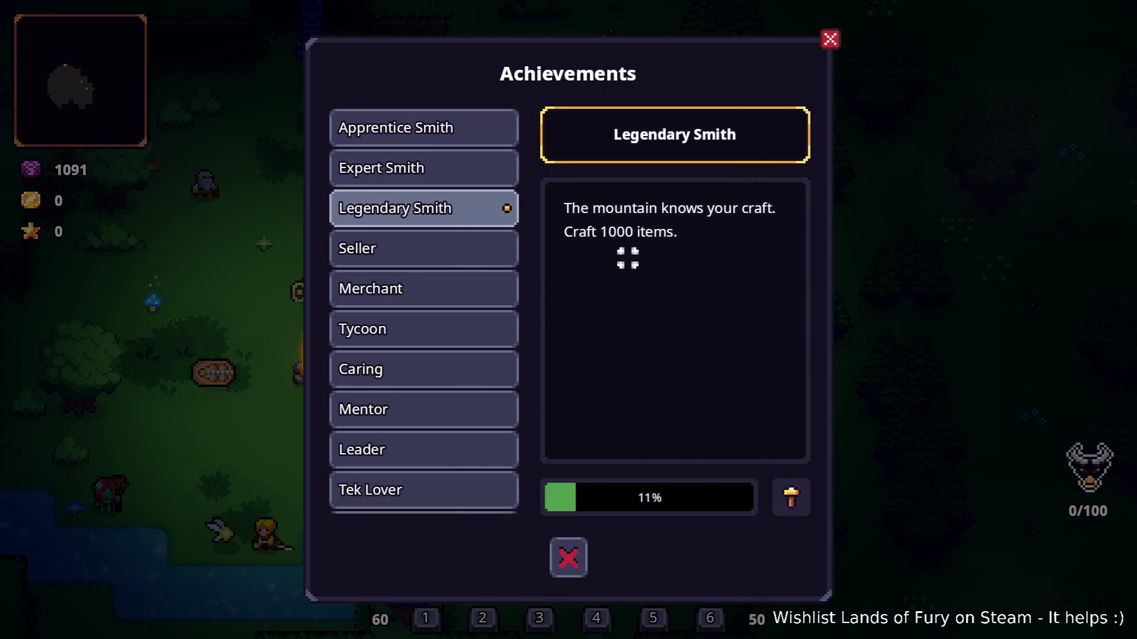
key("Up")
key("Up")
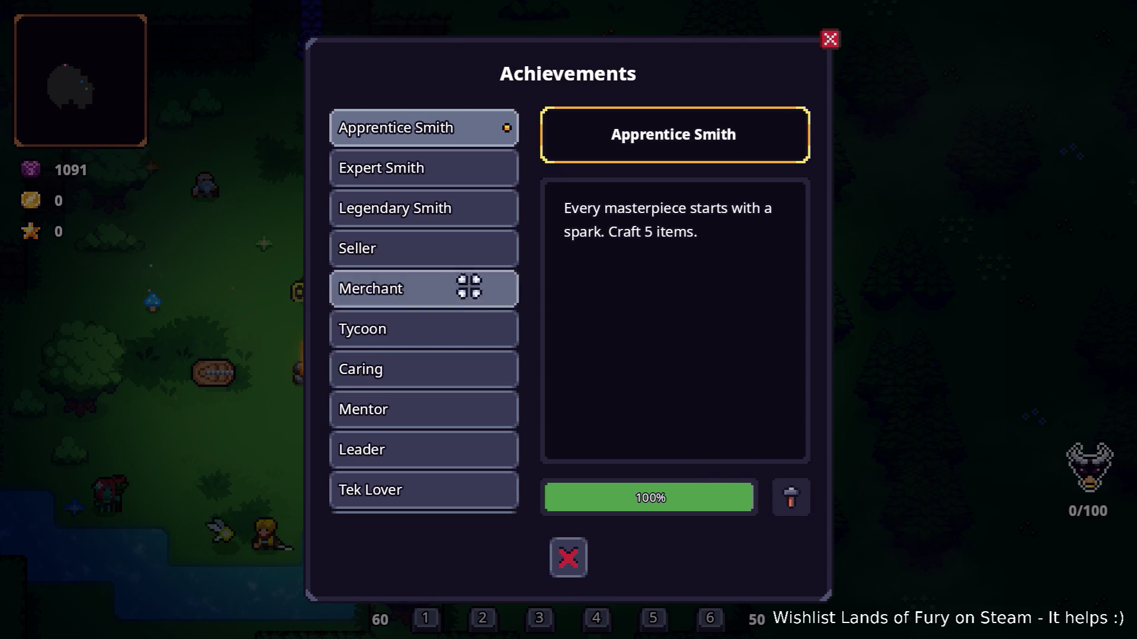
key("Down")
key("Down")
key("Down")
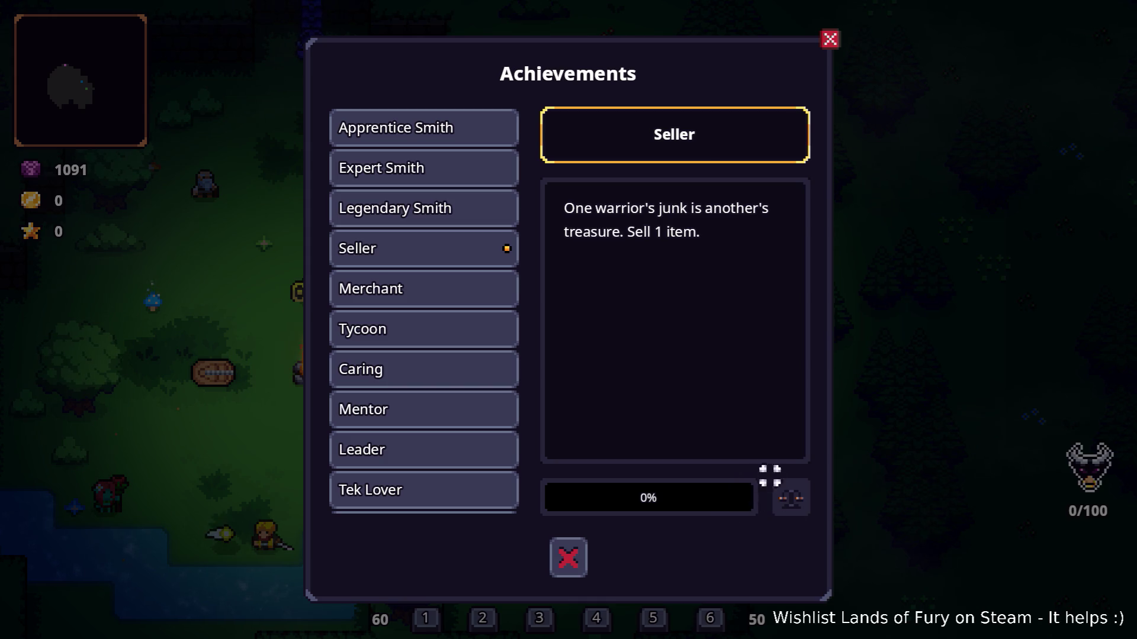
left_click(478, 397)
left_click(442, 322)
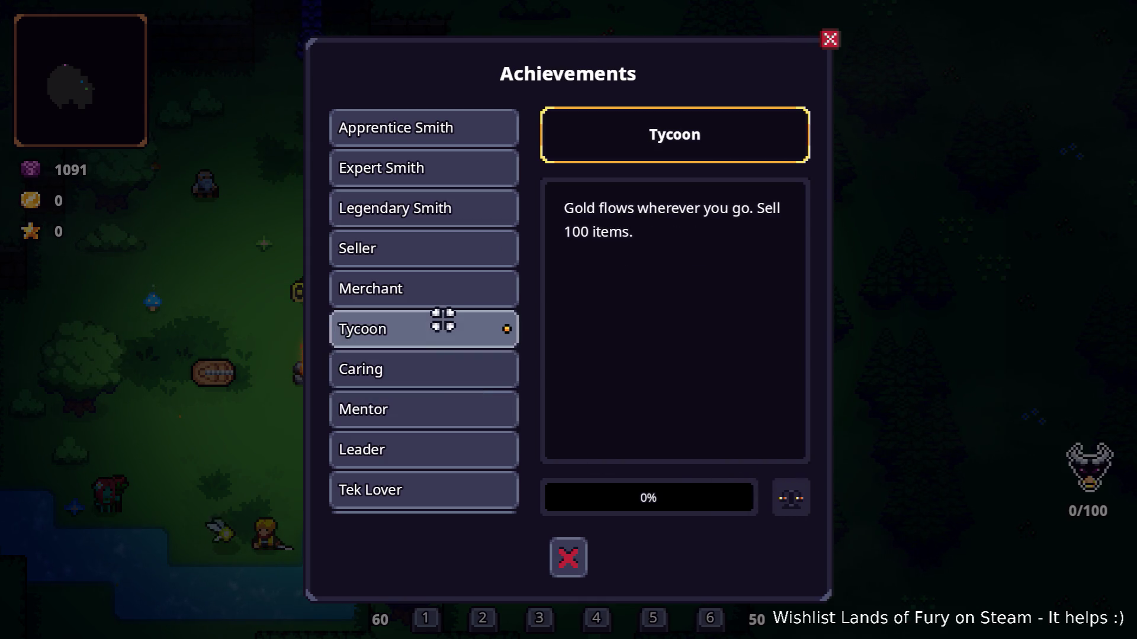
left_click(421, 442)
scroll(427, 404, "down", 4)
scroll(427, 405, "down", 5)
left_click(426, 404)
scroll(426, 401, "down", 6)
left_click(427, 402)
scroll(426, 402, "down", 5)
left_click(422, 440)
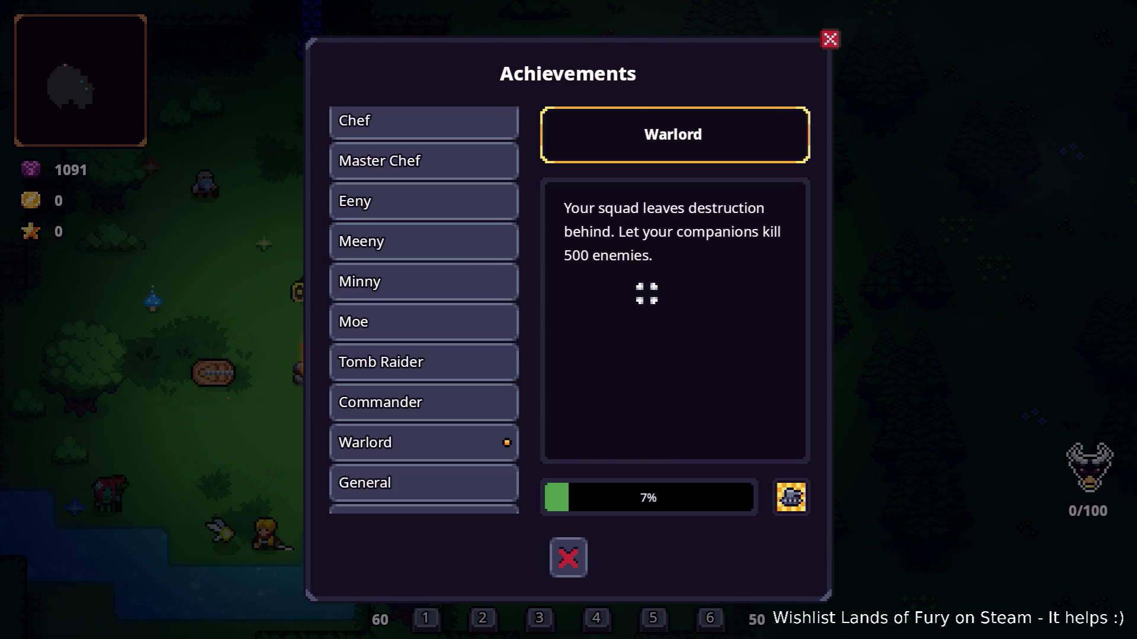
scroll(462, 305, "up", 2)
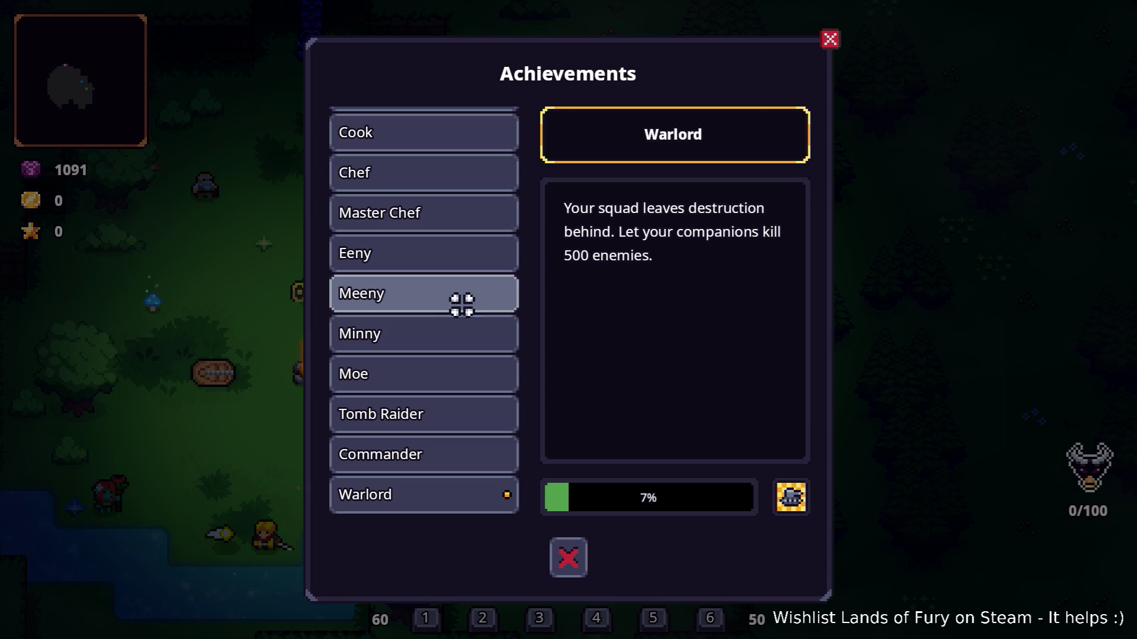
left_click(464, 298)
scroll(459, 332, "down", 3)
scroll(457, 336, "down", 4)
scroll(457, 336, "up", 3)
scroll(460, 350, "up", 5)
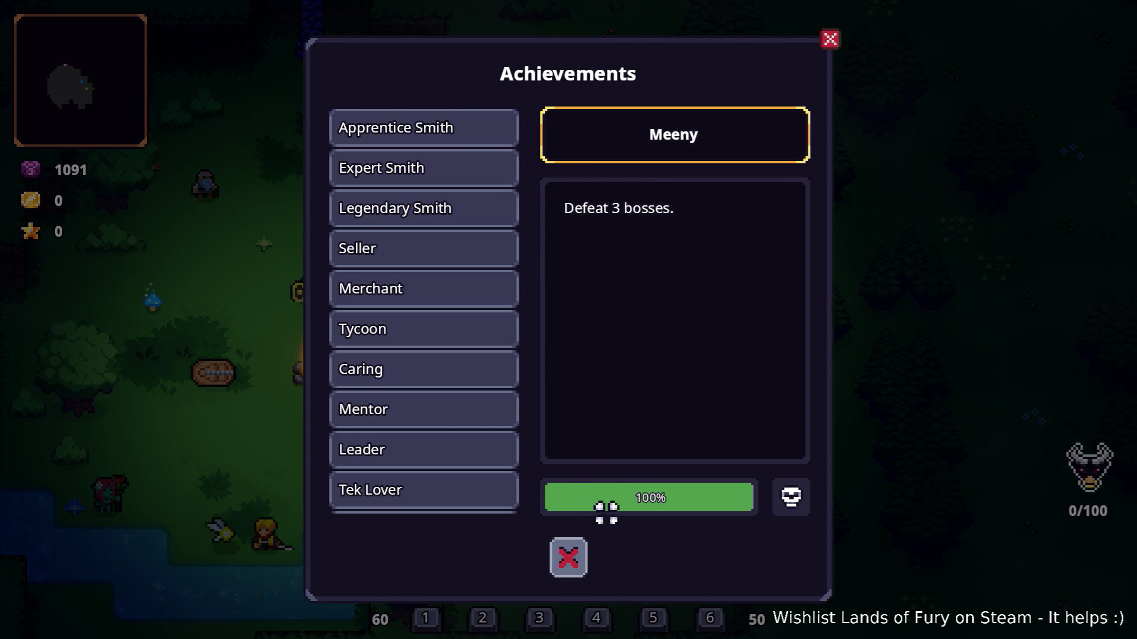
left_click(577, 547)
Step: Walk back to the statue and reopen the leaderboards
key("s")
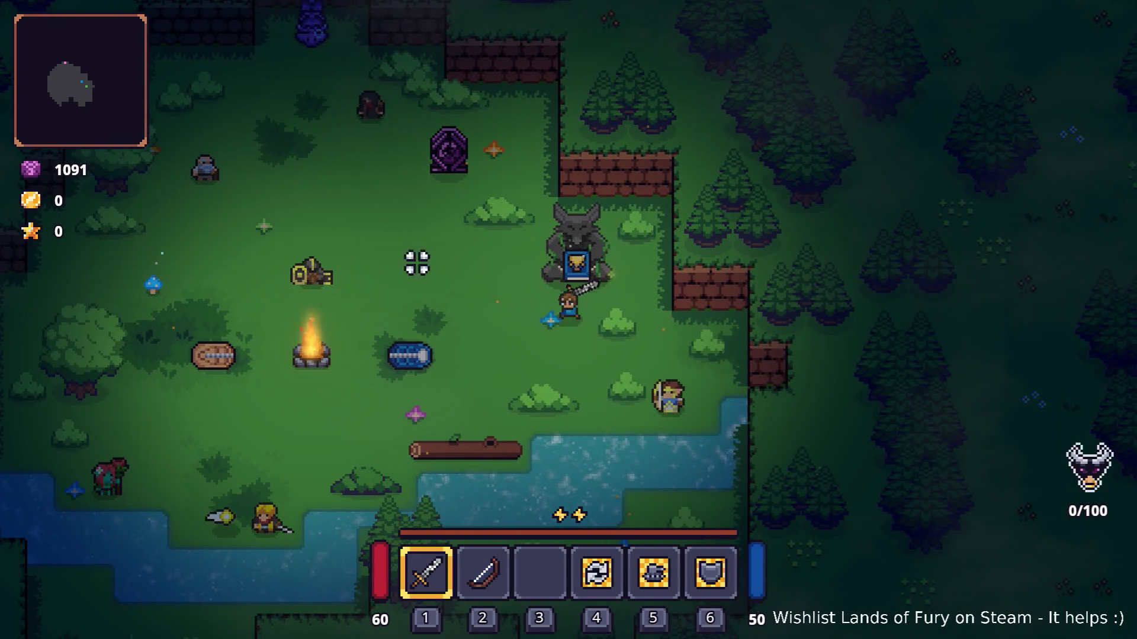
key("a")
key("d")
key("e")
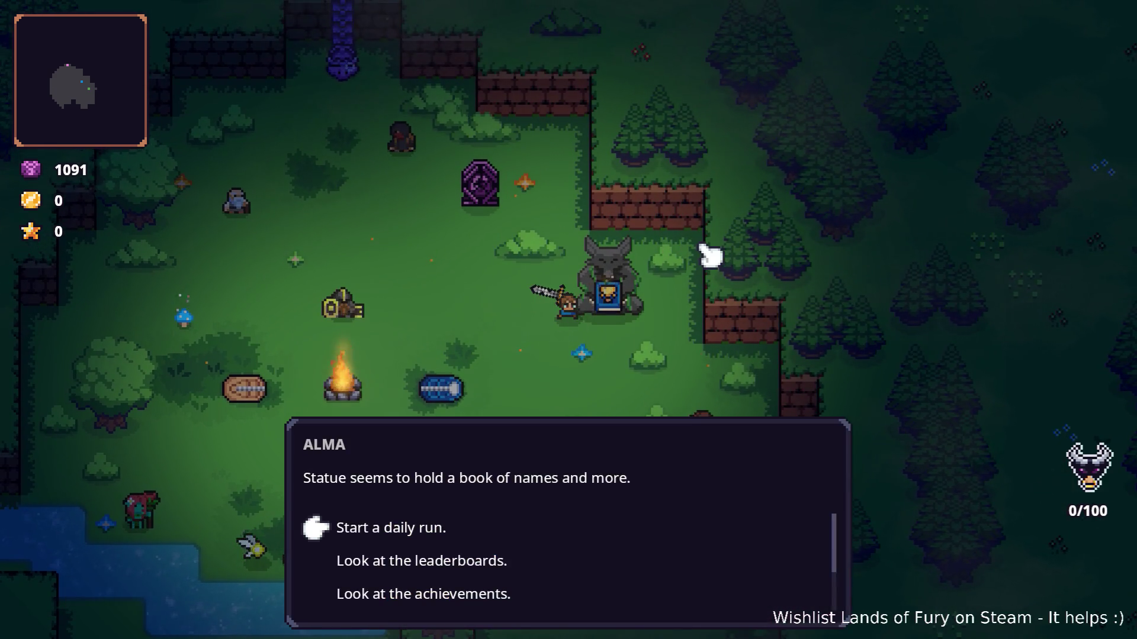
key("e")
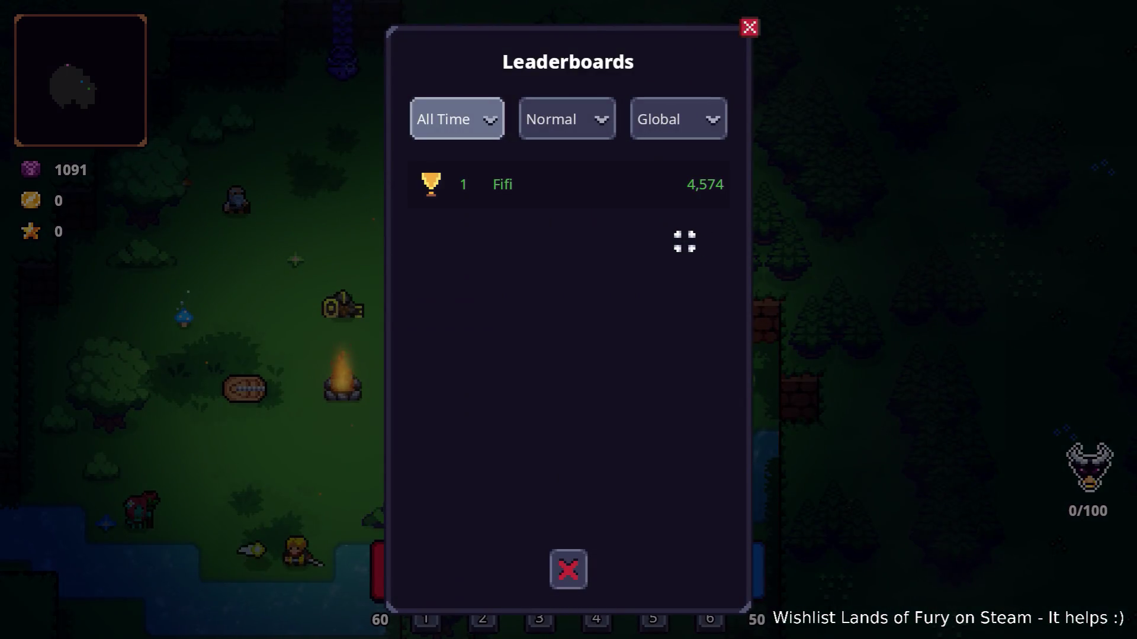
Step: Try the difficulty, time-range and Global/Friends dropdowns, close the leaderboards, and quit to desktop
left_click(545, 130)
left_click(500, 124)
left_click(653, 119)
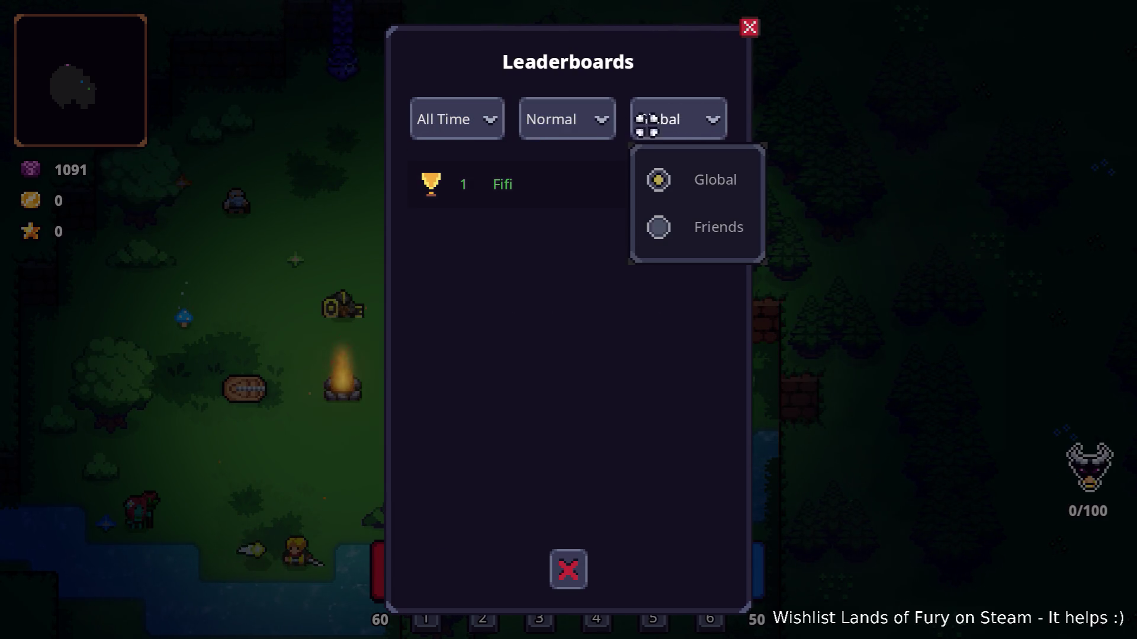
left_click(599, 114)
left_click(769, 53)
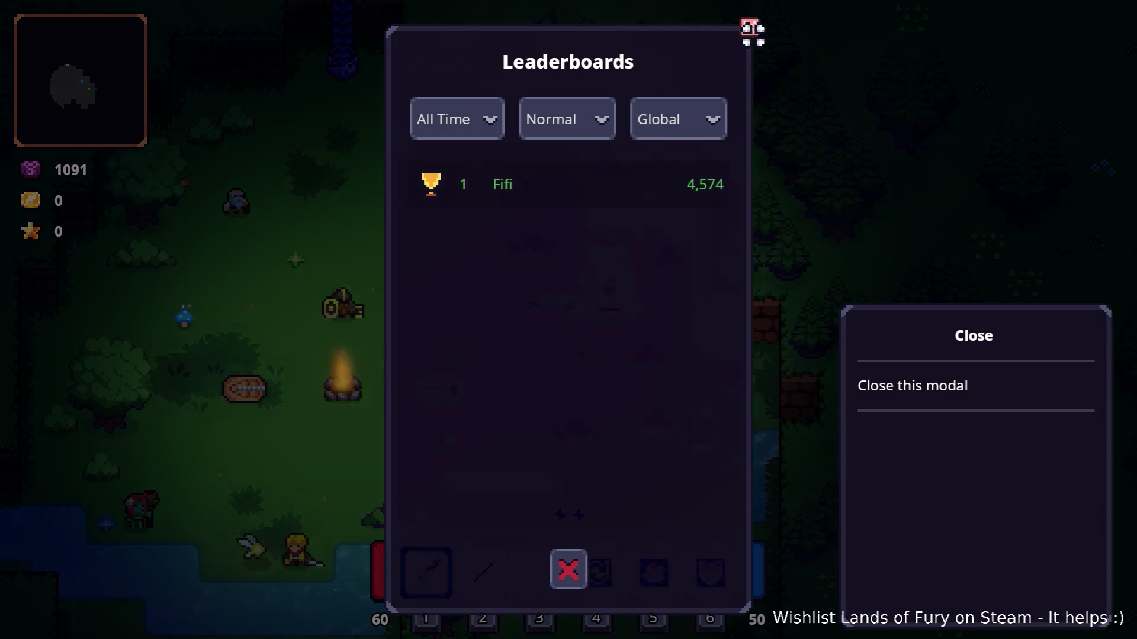
left_click(749, 28)
key("Escape")
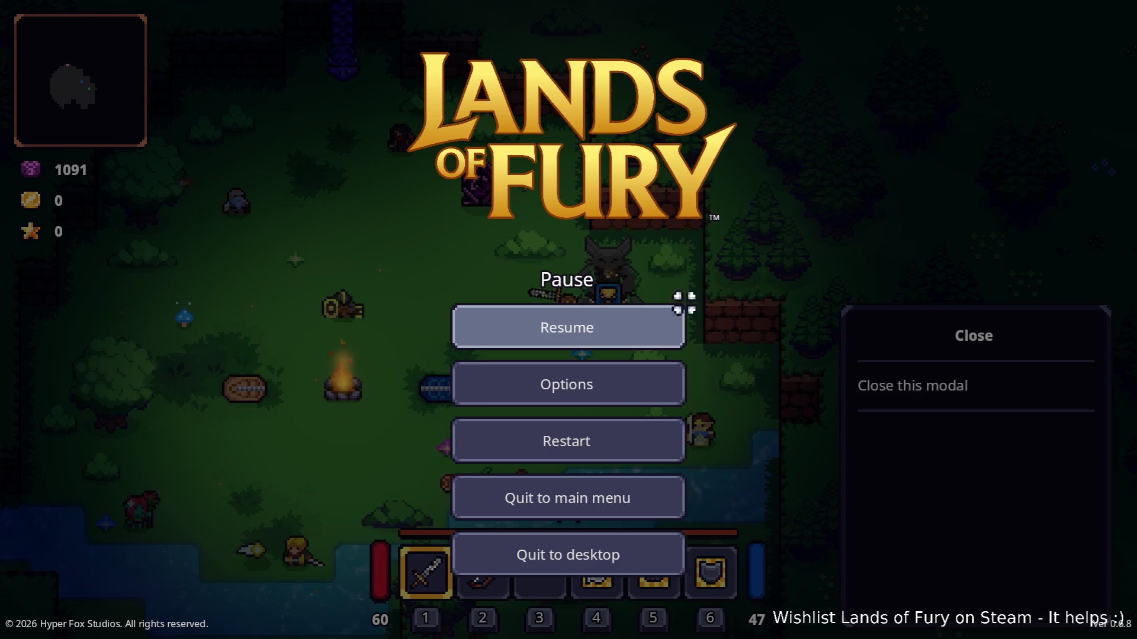
left_click(560, 548)
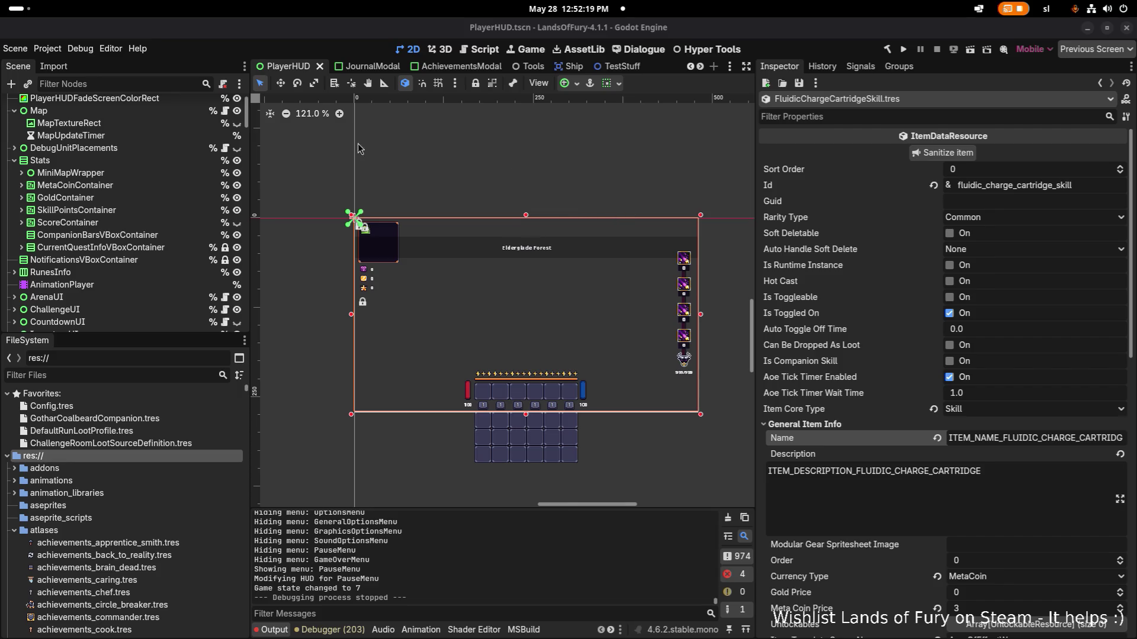
Step: Change Application/Config Version from 0.6.8 to 0.6.9 in Project Settings and save the scene
left_click(51, 48)
left_click(92, 71)
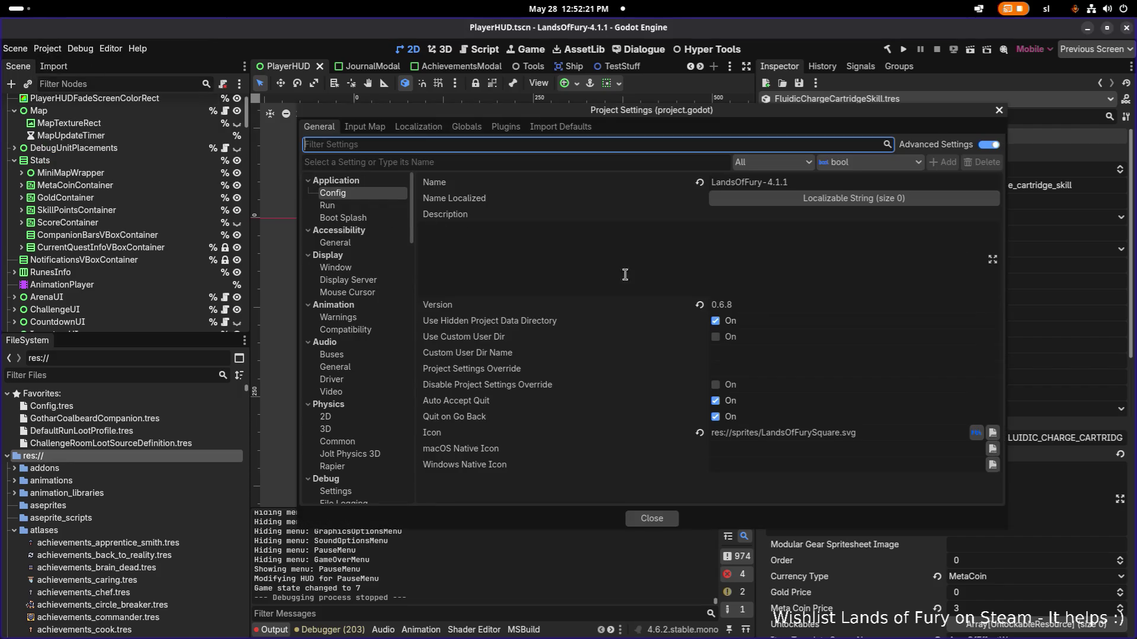
left_click(771, 307)
key("BackSpace")
type("9")
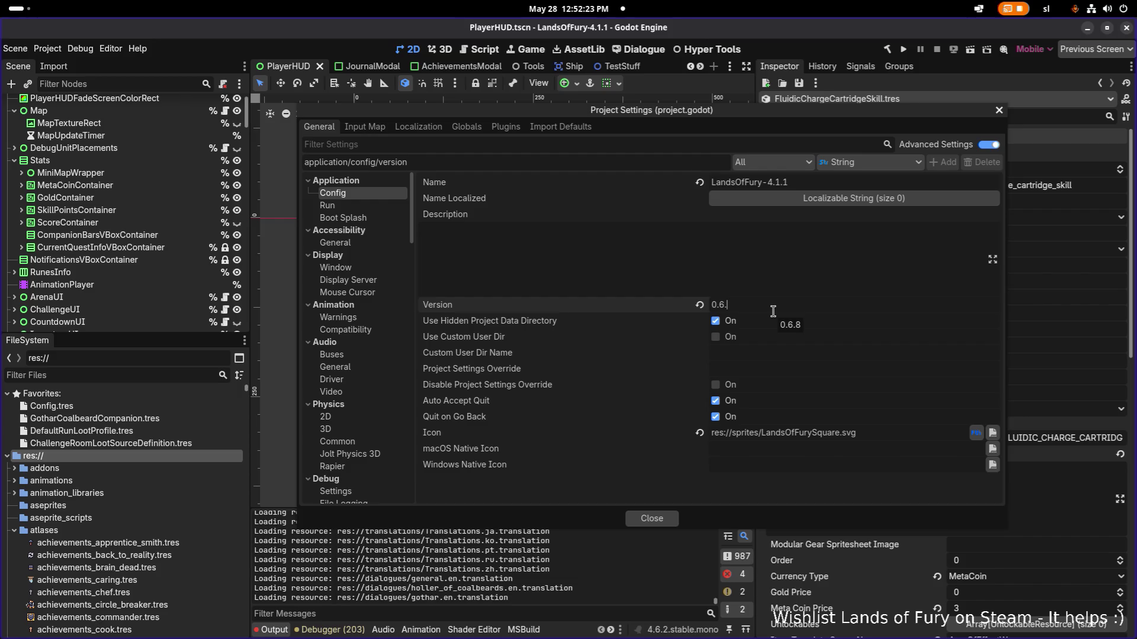
left_click(661, 515)
key("ctrl+s")
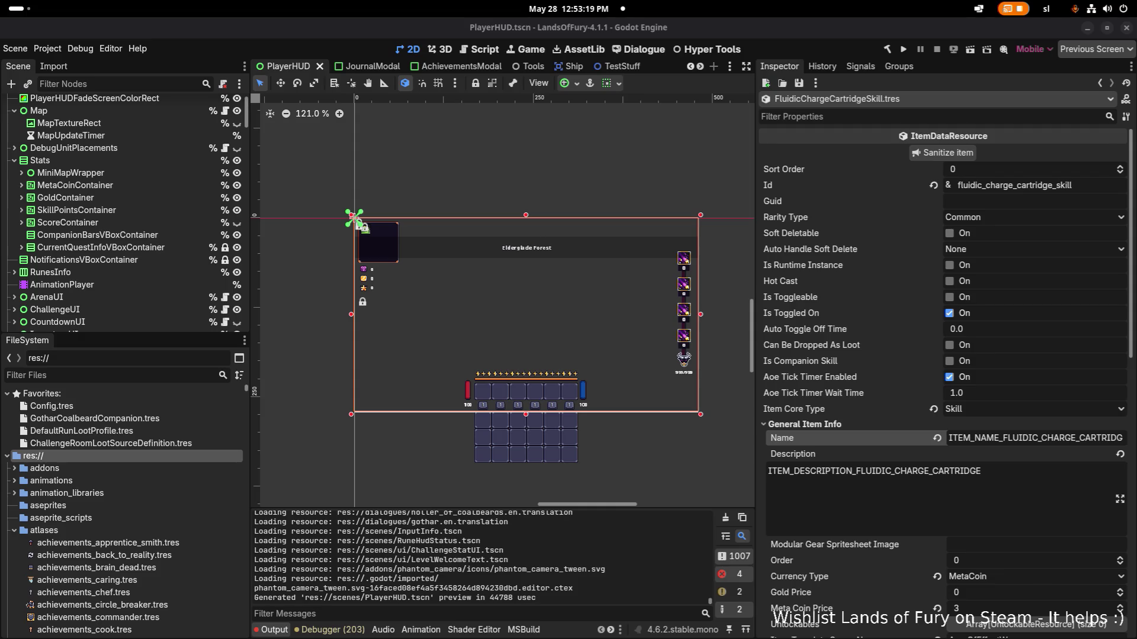
Step: Open HudController.tscn via the quick scene picker and expand the Credits node
left_click(109, 173)
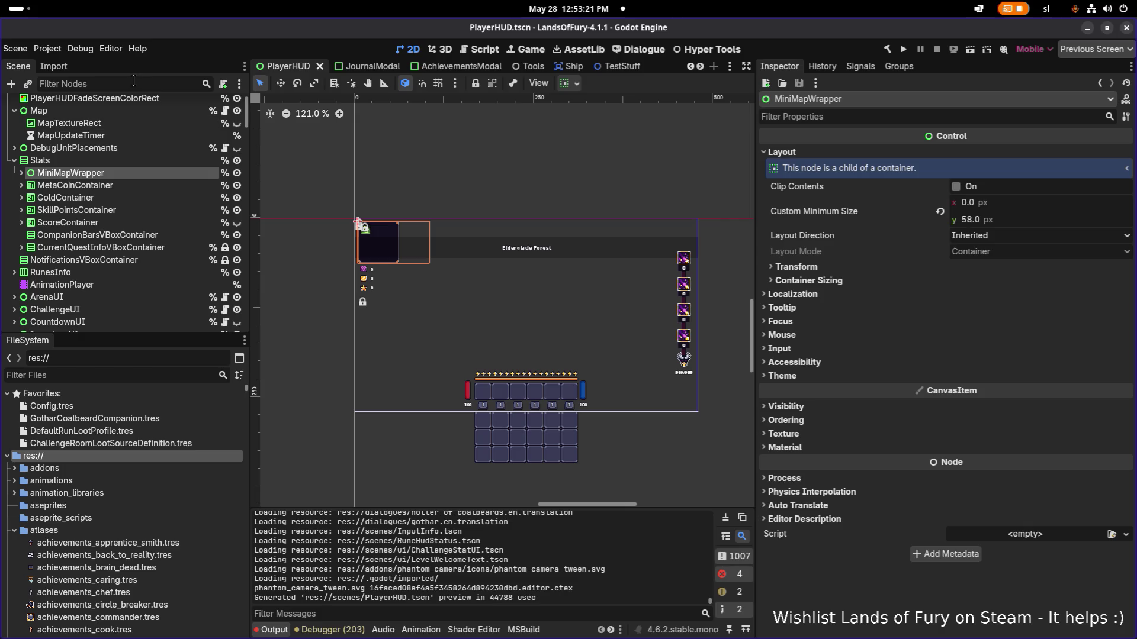
type("credi")
key("ctrl+a")
key("ctrl+shift+o")
type("hud")
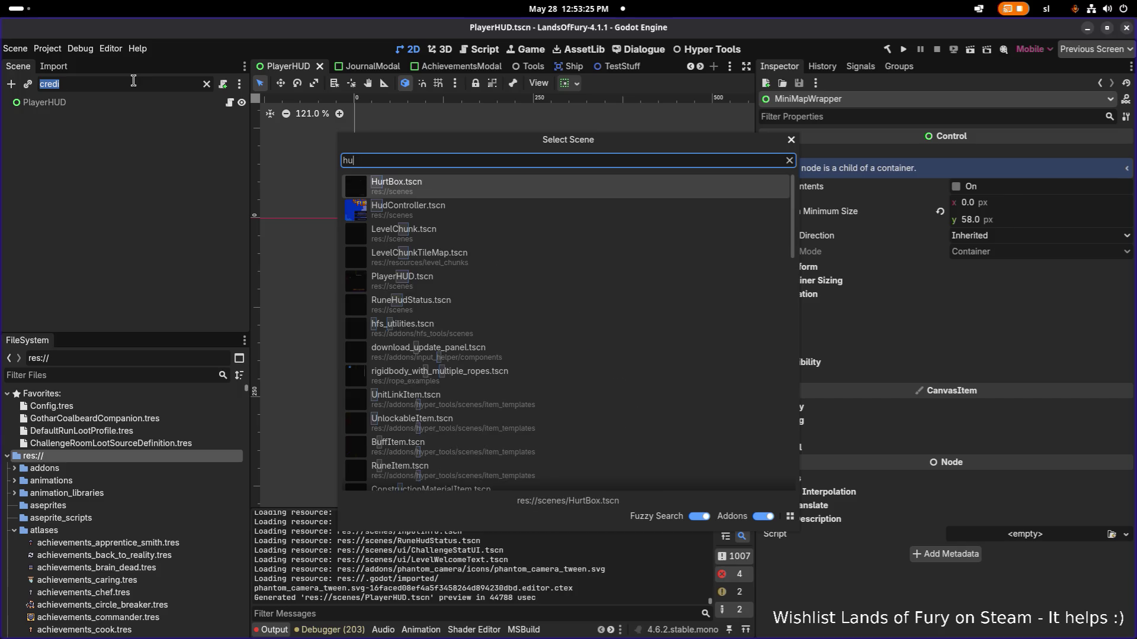
key("Return")
type("f")
key("BackSpace")
type("cre")
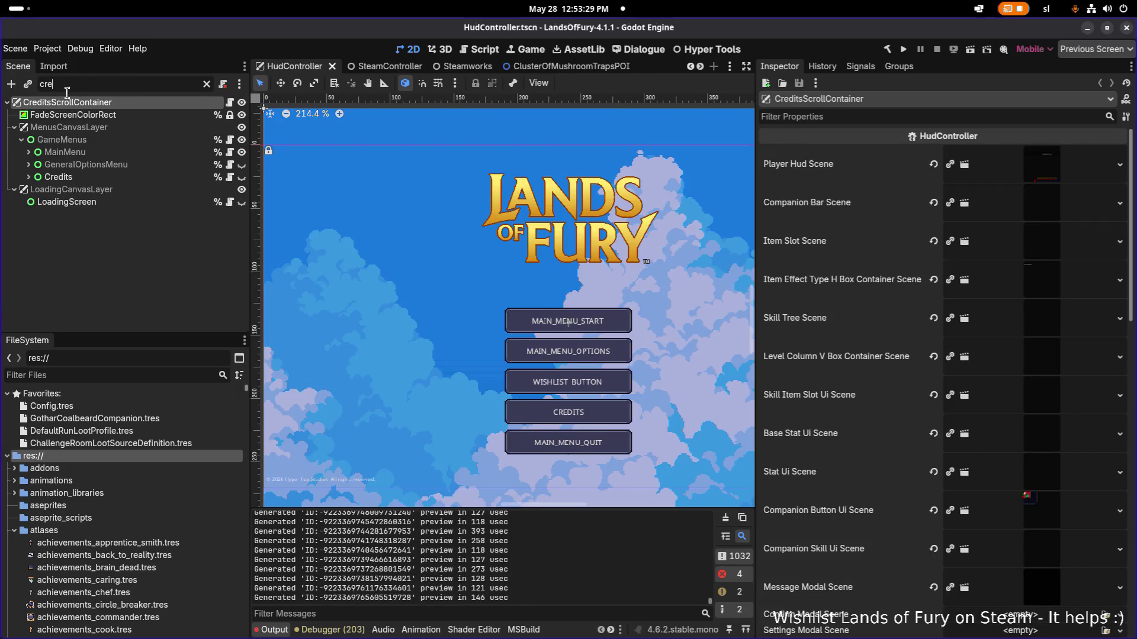
left_click(44, 178)
Step: Review the CreditsScrollContainer labels and return to the special-thanks Label4
left_click(93, 203)
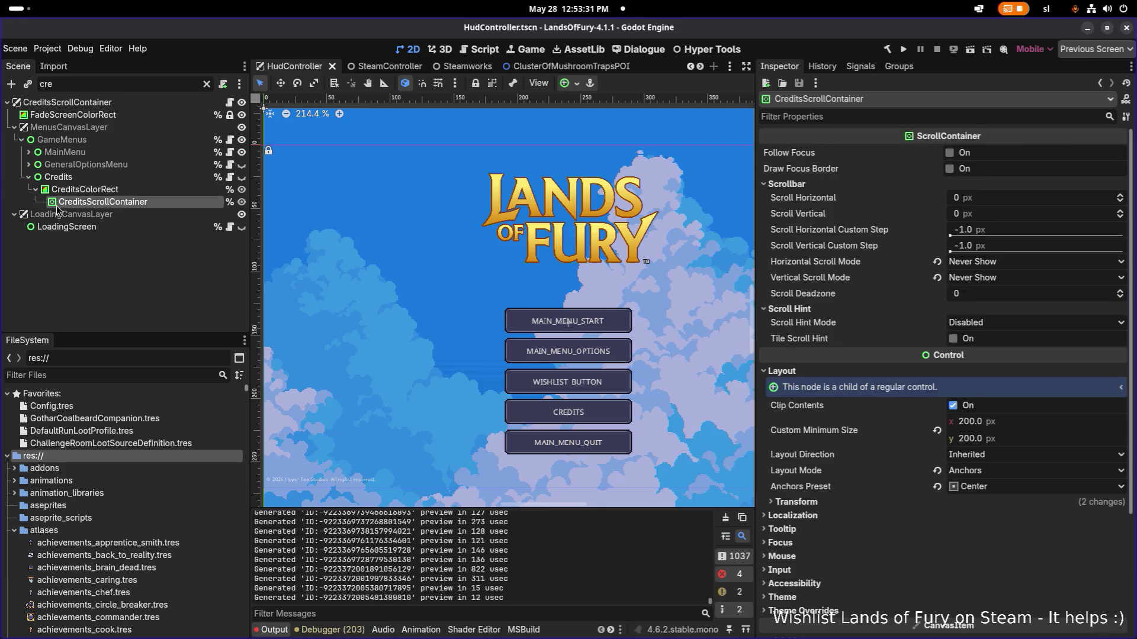
left_click(207, 84)
scroll(151, 185, "down", 1)
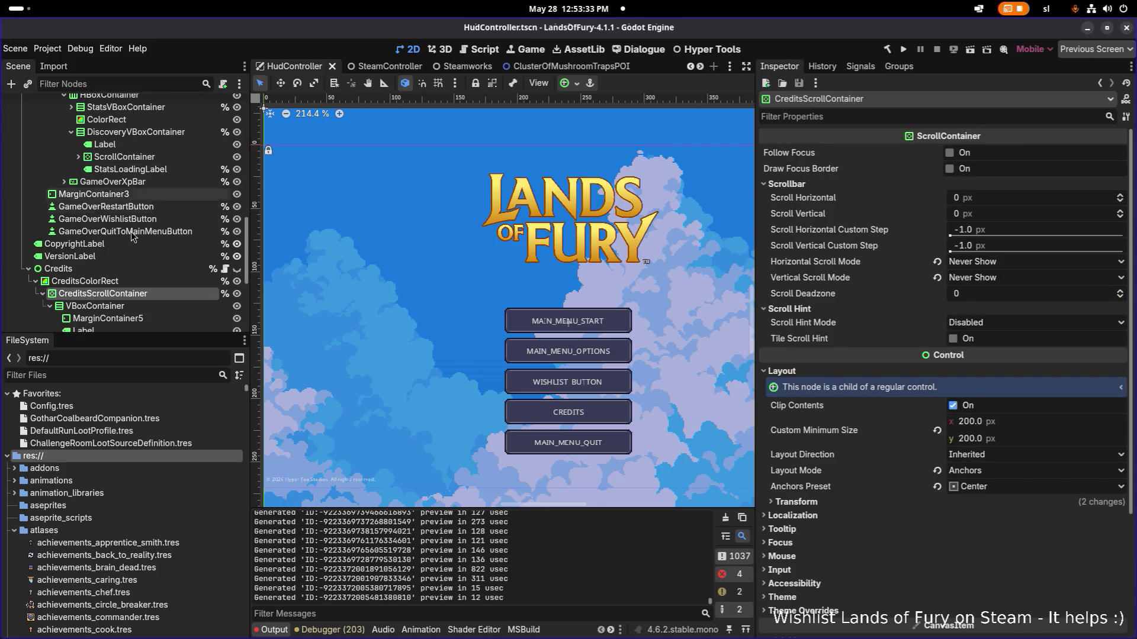
scroll(142, 223, "down", 2)
left_click(127, 275)
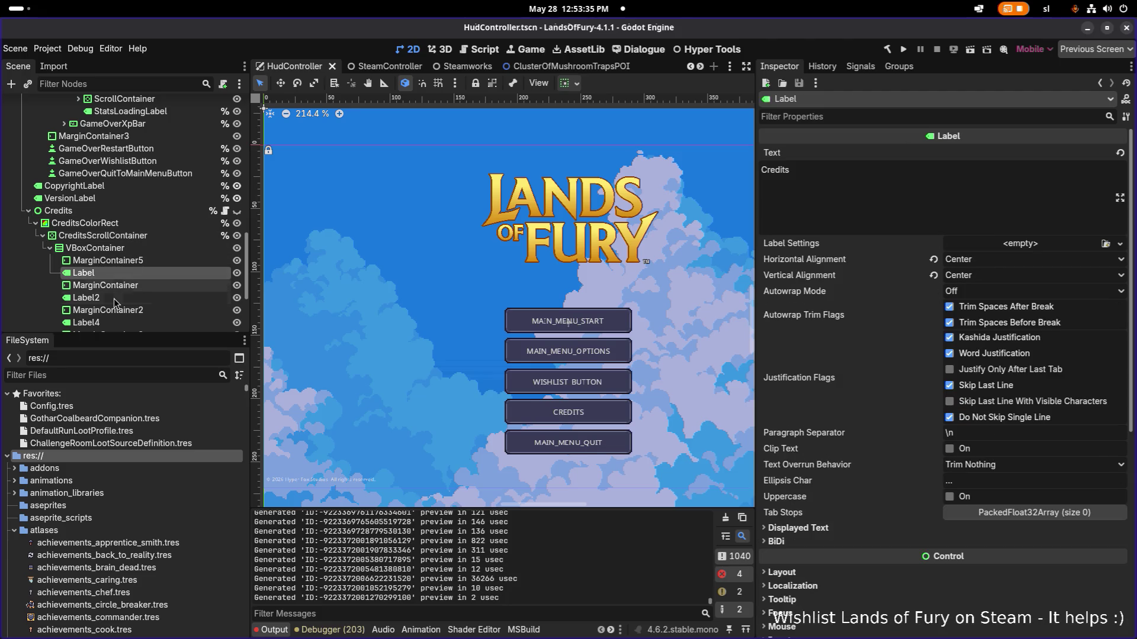
left_click(125, 297)
scroll(125, 298, "down", 1)
scroll(125, 284, "down", 1)
left_click(129, 264)
left_click(125, 288)
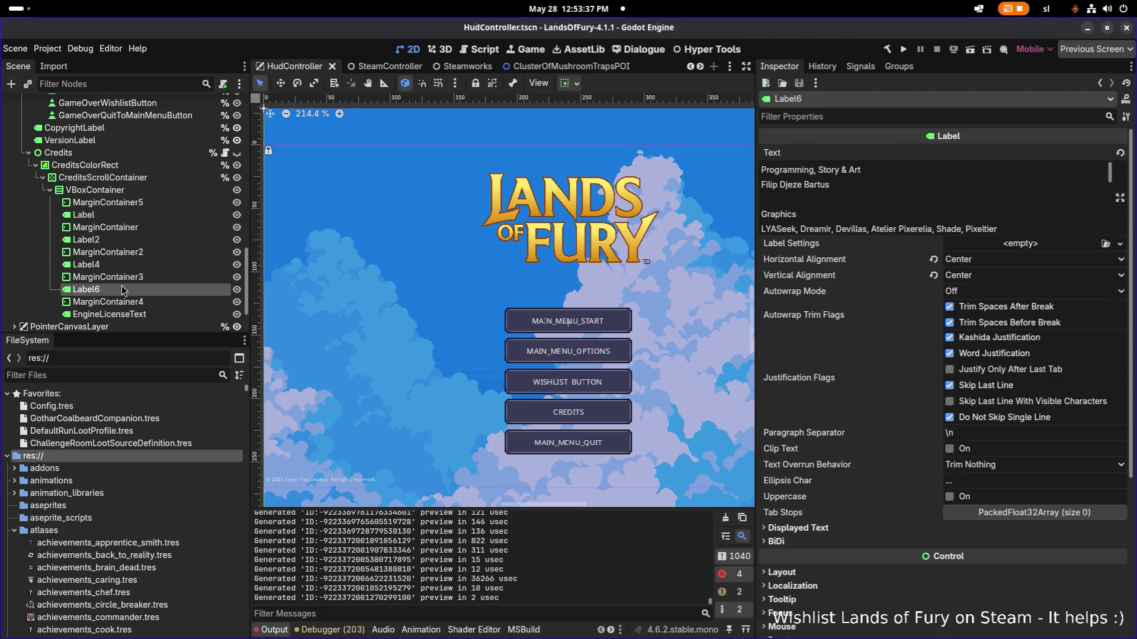
left_click(124, 277)
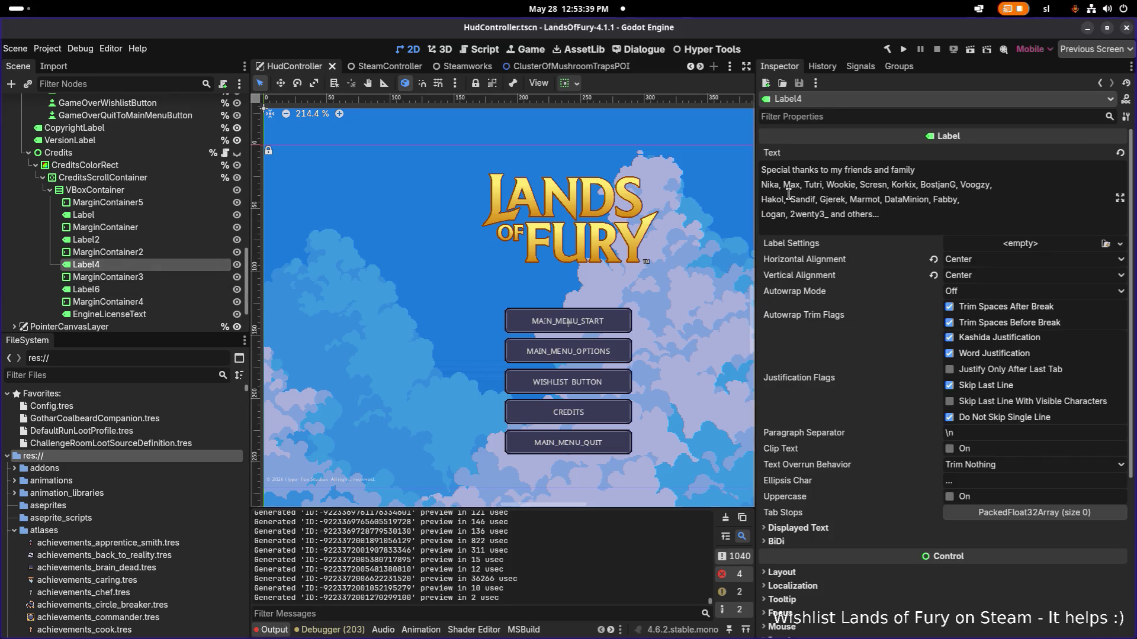
left_click(785, 215)
type("V")
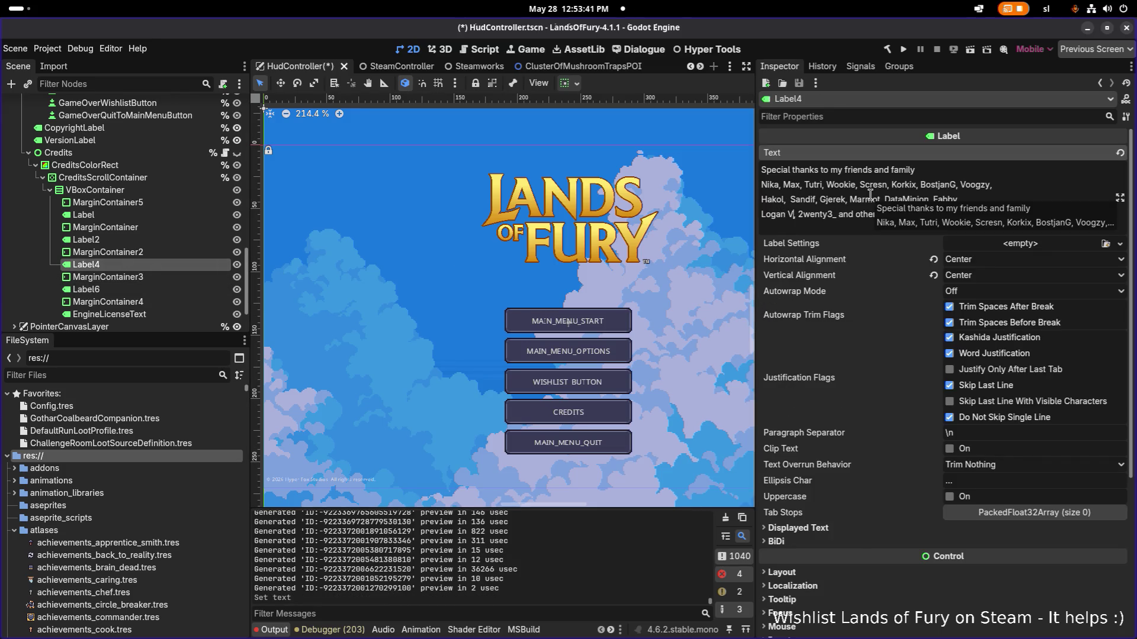
type(".")
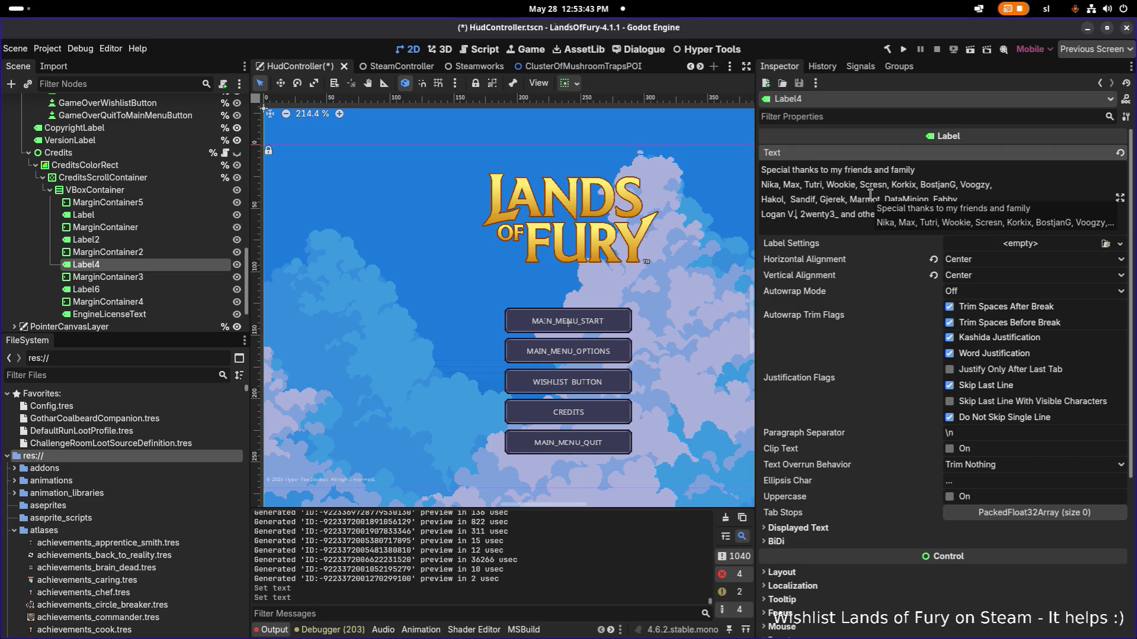
left_click(814, 201)
left_click(799, 214)
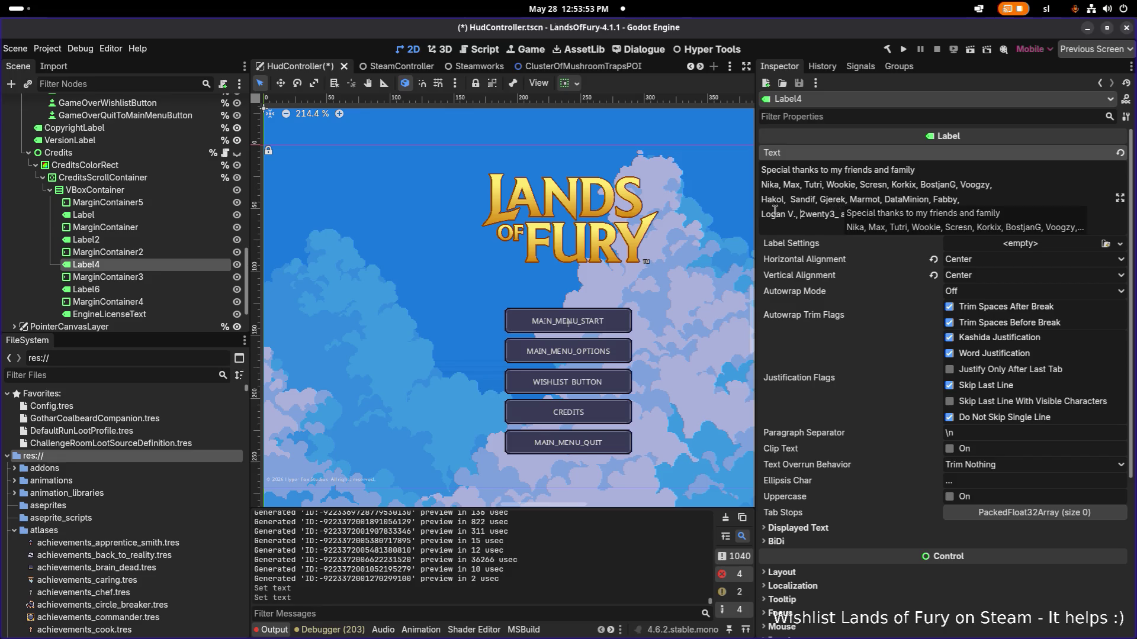
key("ctrl+s")
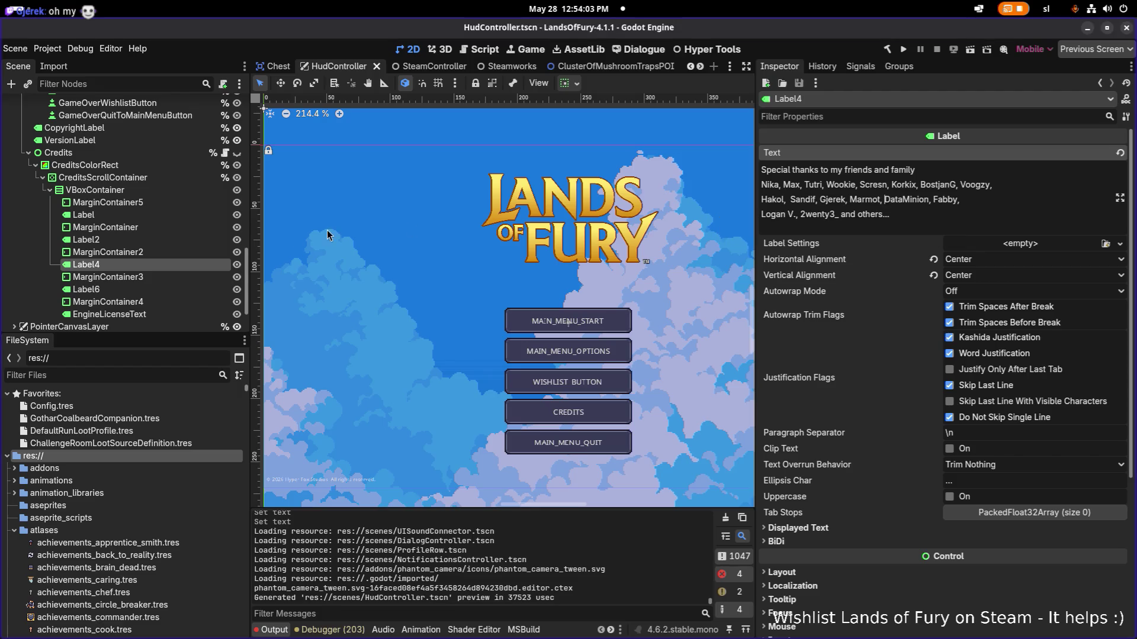
scroll(178, 243, "down", 2)
scroll(162, 242, "down", 2)
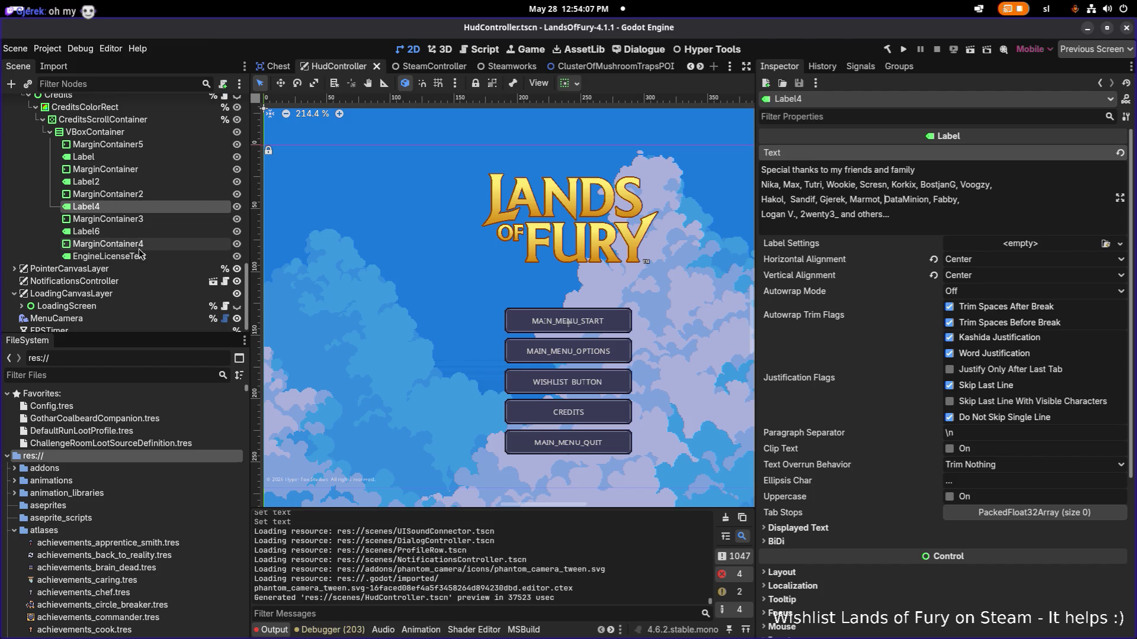
Step: Glance at the margin and DebugVBoxContainer nodes, then switch to Visual Studio Code
left_click(149, 170)
scroll(146, 165, "up", 3)
scroll(142, 147, "up", 5)
scroll(135, 131, "up", 5)
left_click(135, 130)
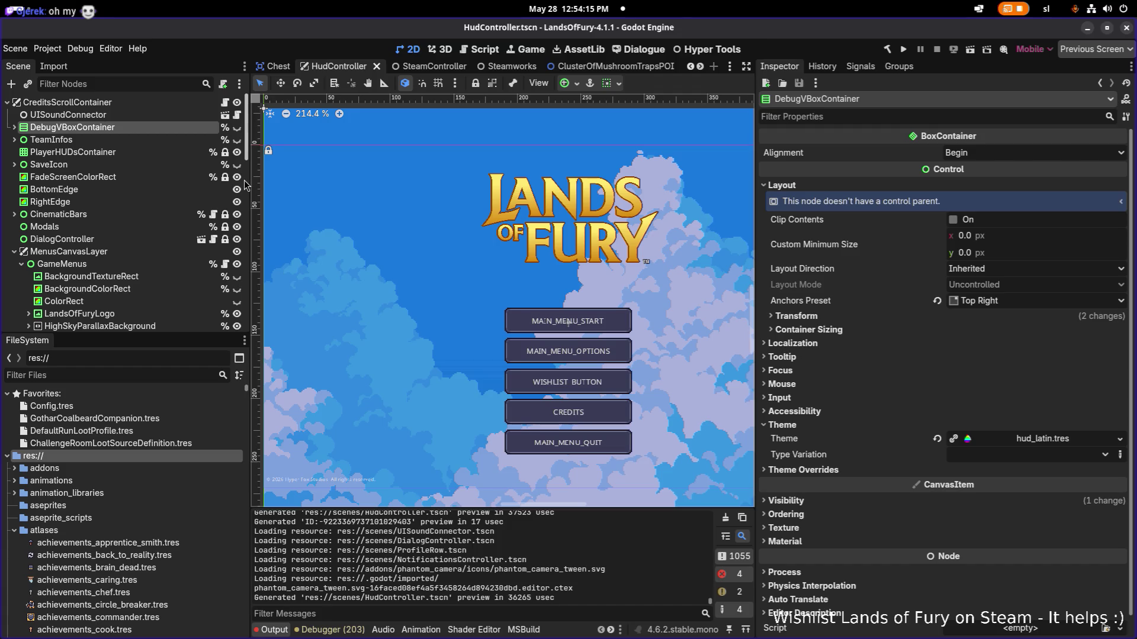
key("alt+Tab")
key("Tab")
key("Tab")
key("Tab")
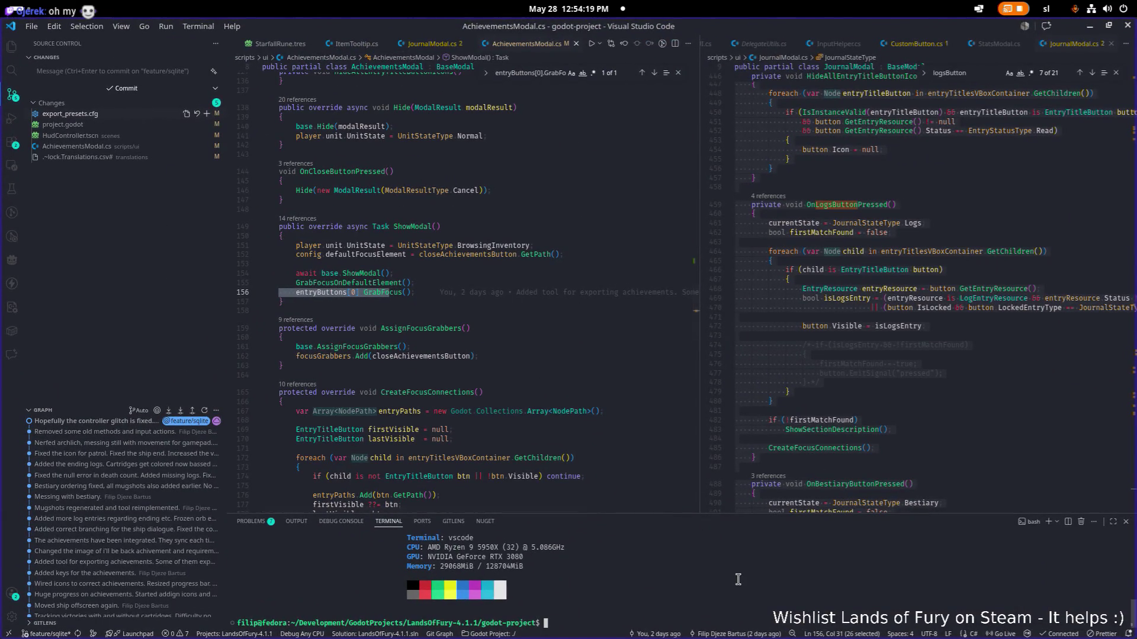
Step: Review the HudController.tscn and AchievementsModal.cs diffs, then check Translations.csv in Calc for the Simon text
left_click(133, 136)
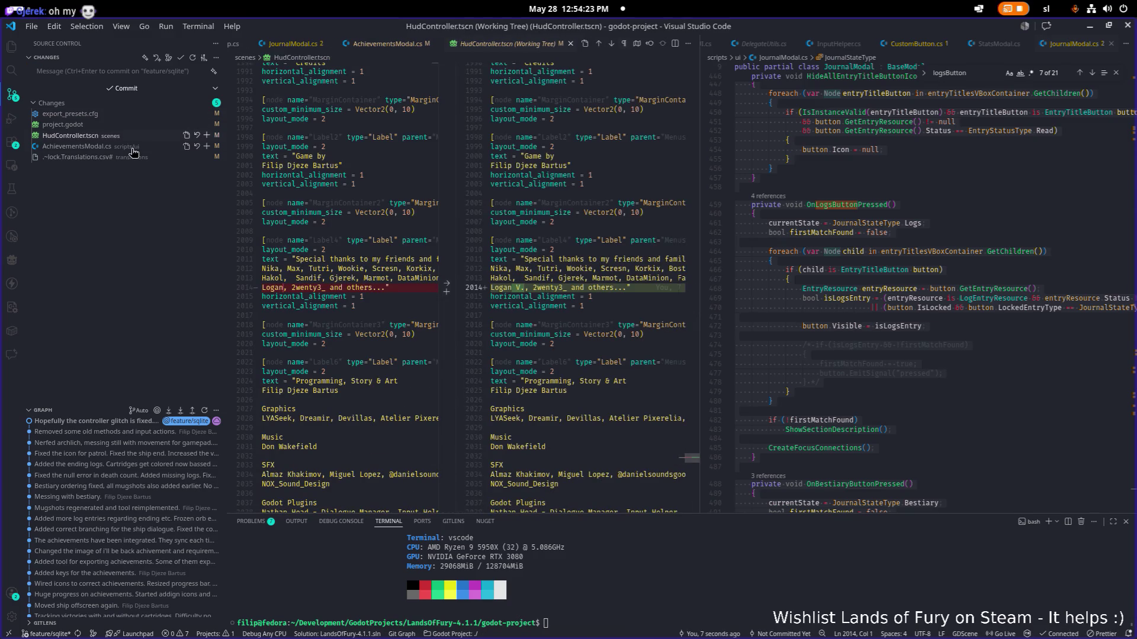
left_click(133, 147)
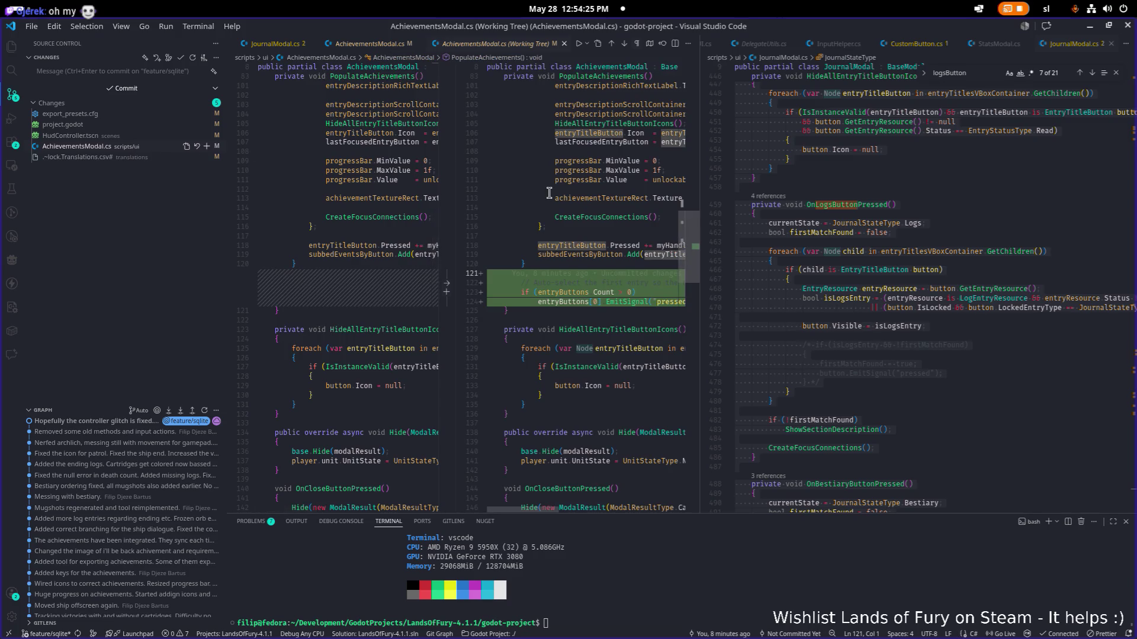
scroll(549, 194, "down", 1)
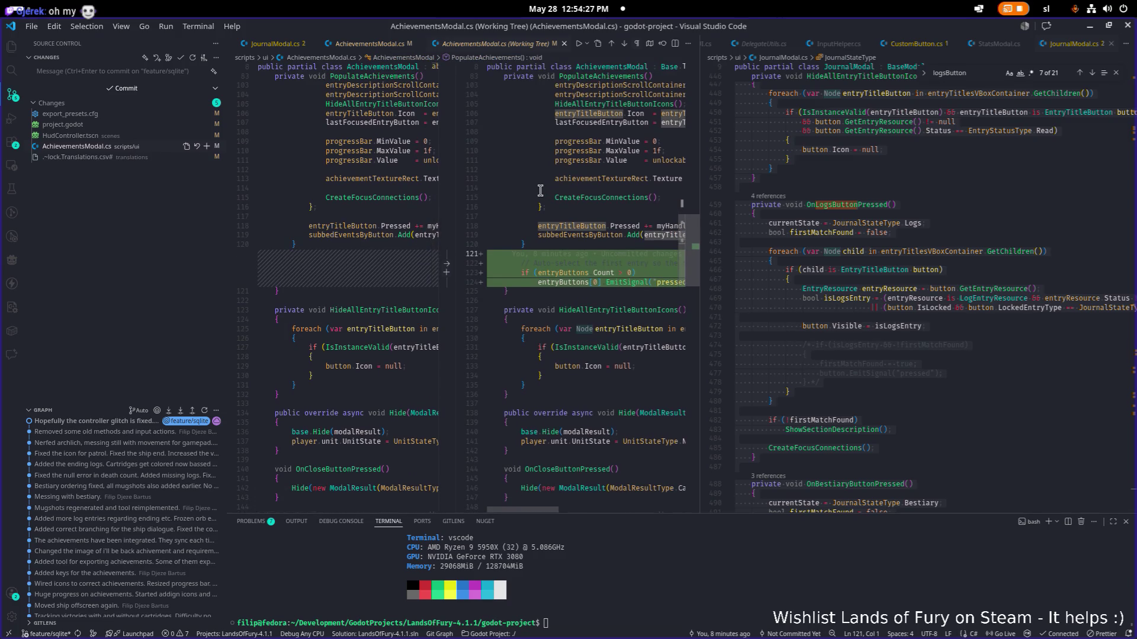
mouse_move(98, 421)
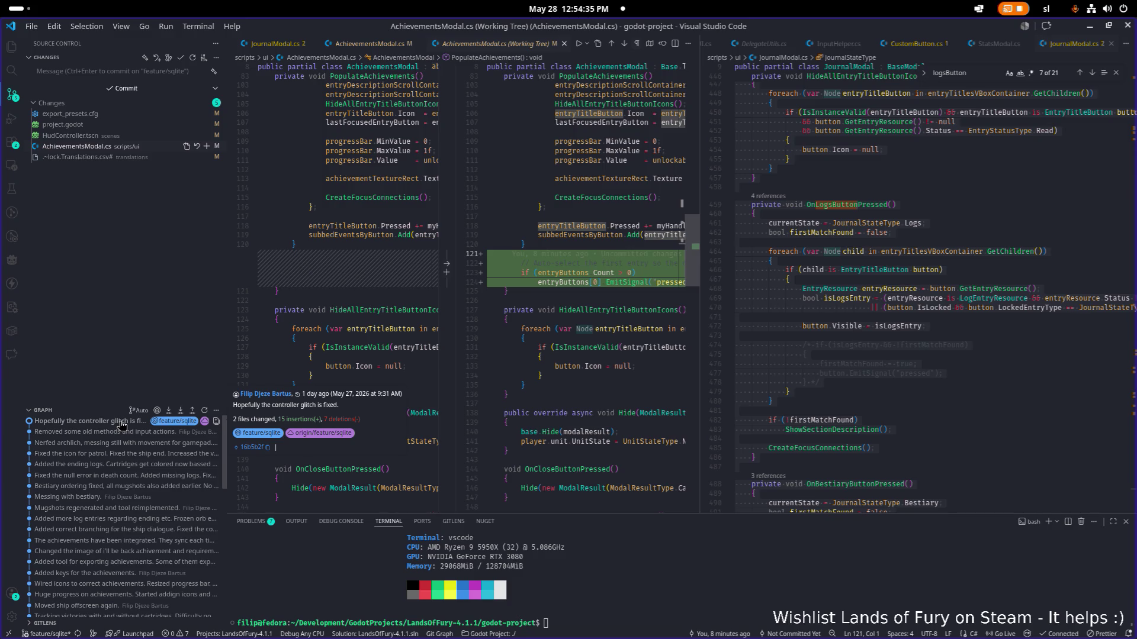
key("alt+Tab")
left_click(910, 309)
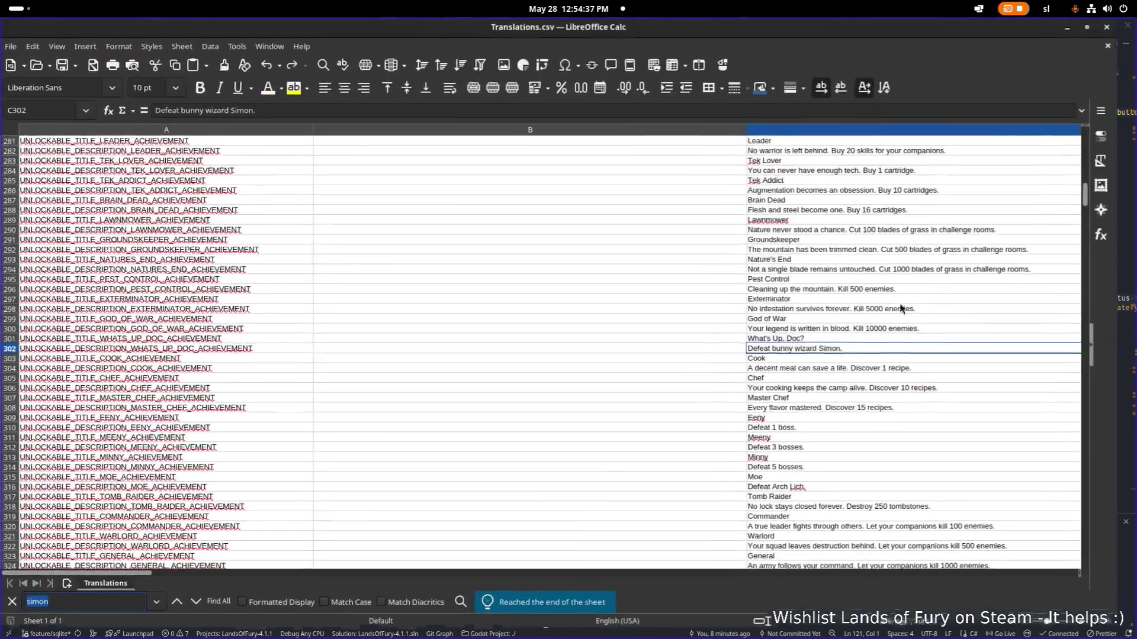
left_click(559, 221)
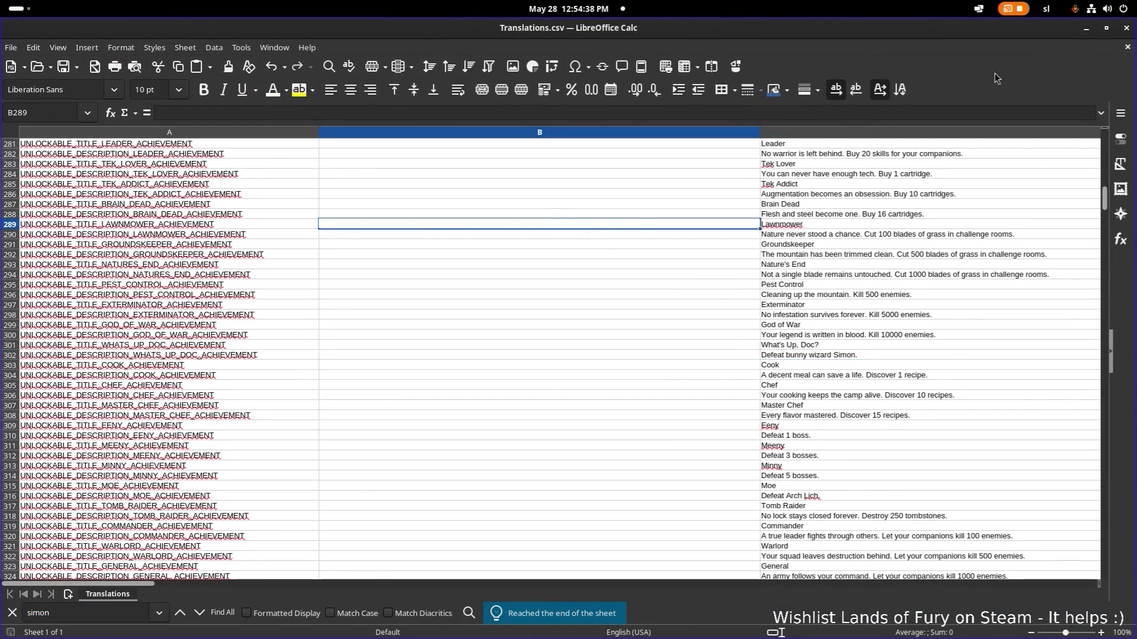
left_click(1084, 31)
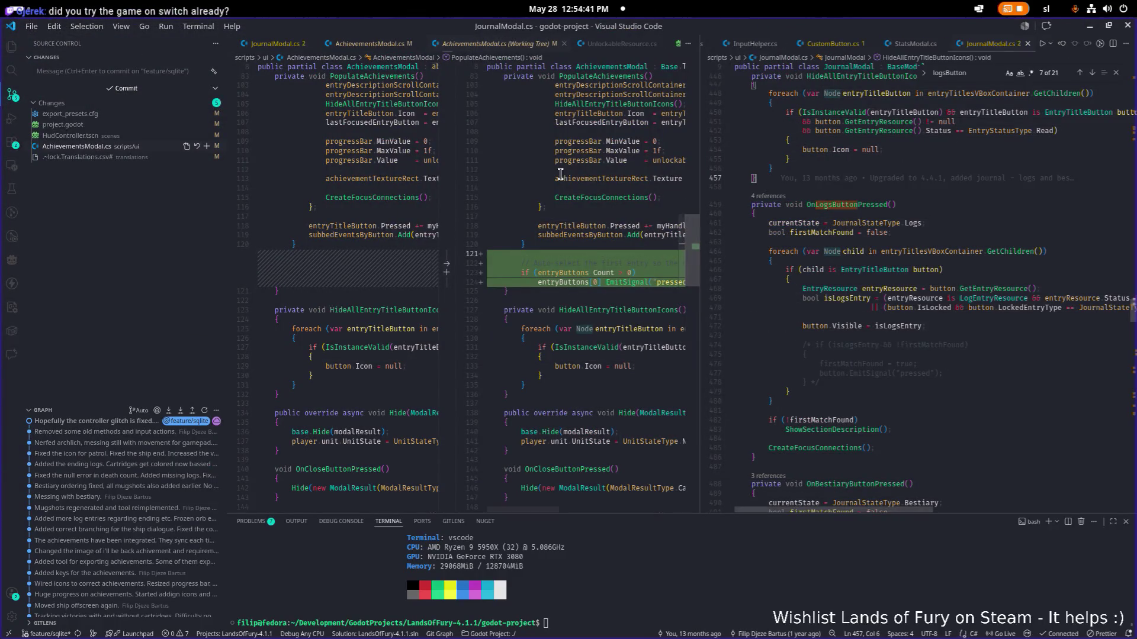
Step: Stage all changes in the integrated terminal with git add
left_click(315, 168)
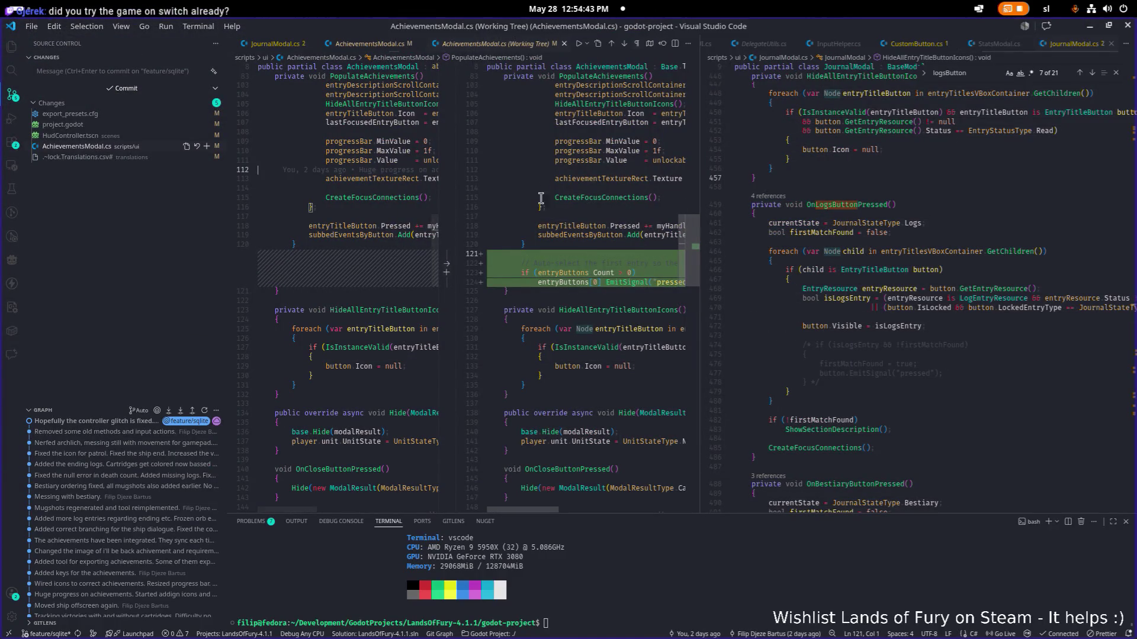
left_click(717, 581)
type("git add .")
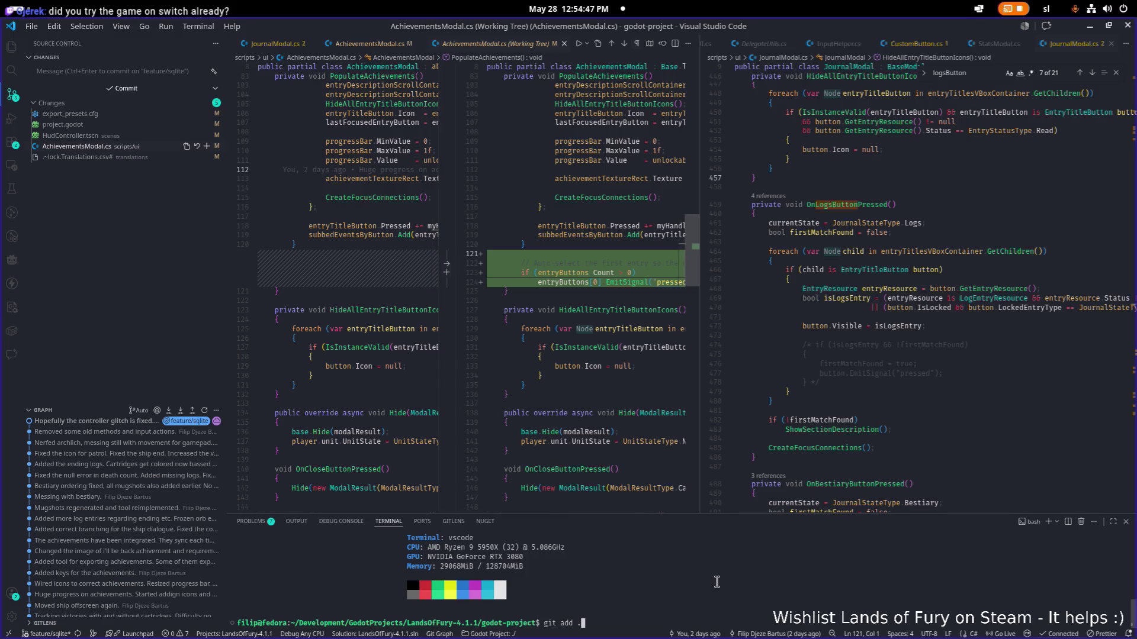
key("Return")
type("git commit -nm")
Step: Write the 0.6.9 git commit -m command describing the achievements bug fix and credits adjustment
key("BackSpace")
key("BackSpace")
key("BackSpace")
type("m \"=")
key("BackSpace")
type("0.")
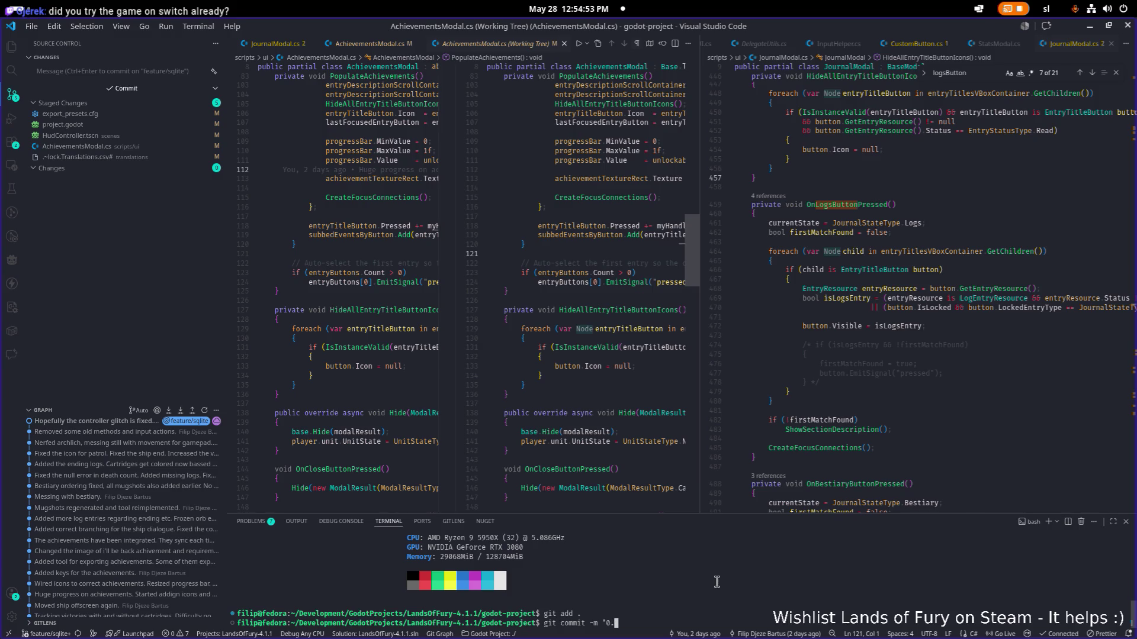
type("6.9 - ")
type("Fixed the achievements bug when ")
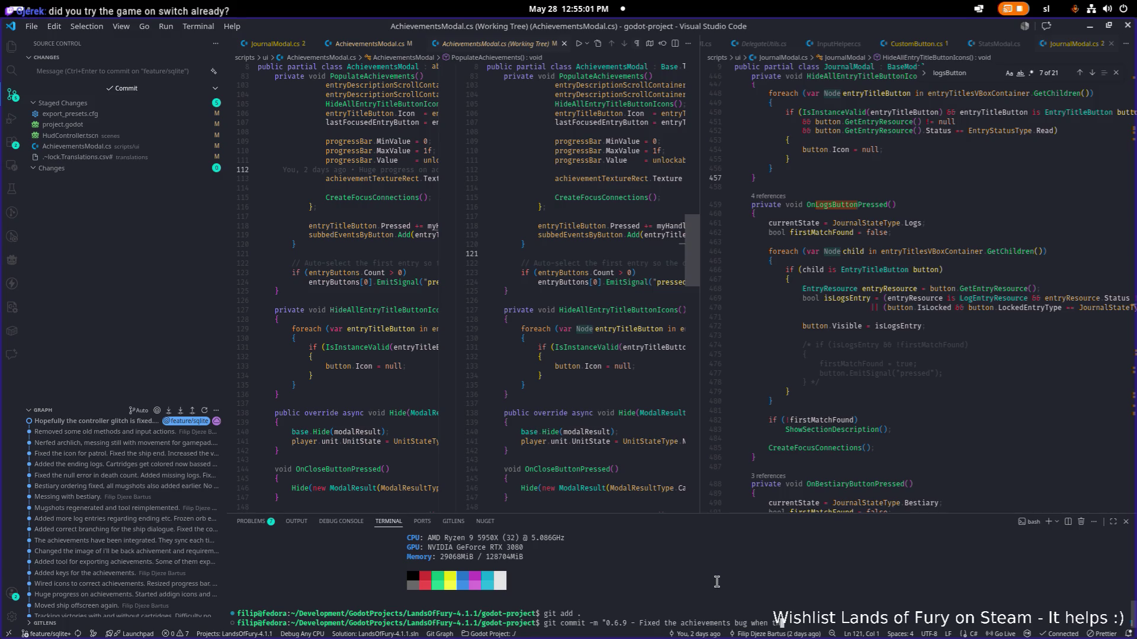
type("the modal")
key("BackSpace")
key("BackSpace")
key("BackSpace")
key("BackSpace")
key("BackSpace")
key("BackSpace")
key("BackSpace")
key("BackSpace")
type("the placeholder wasn't up")
key("BackSpace")
key("BackSpace")
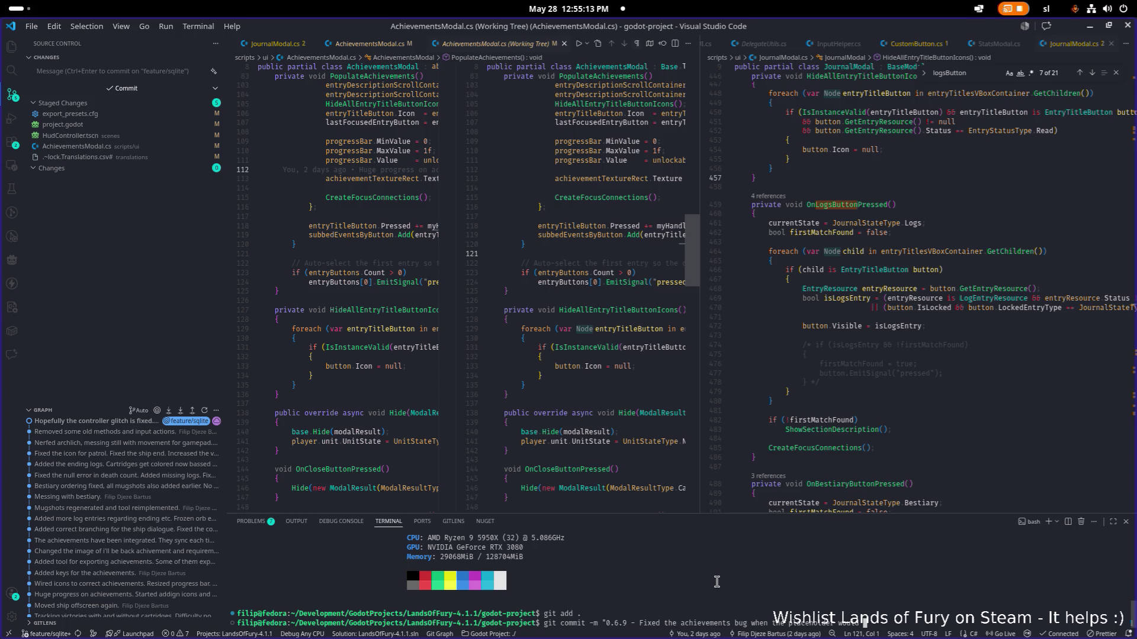
type("show instead of the first achievement. A")
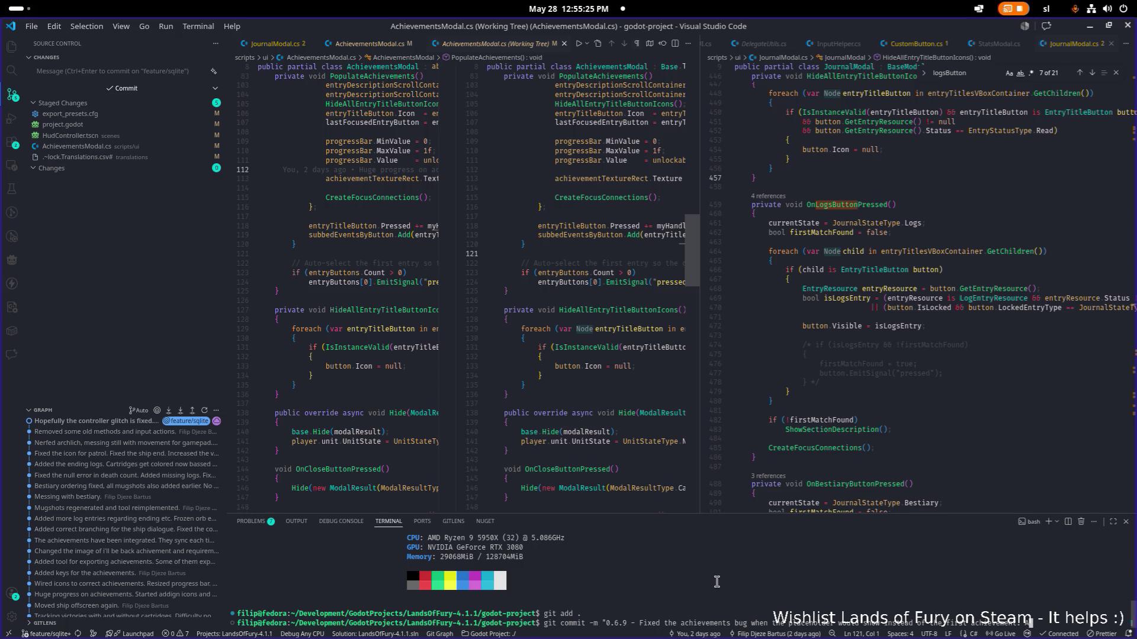
type("djusted ")
type("credits.")
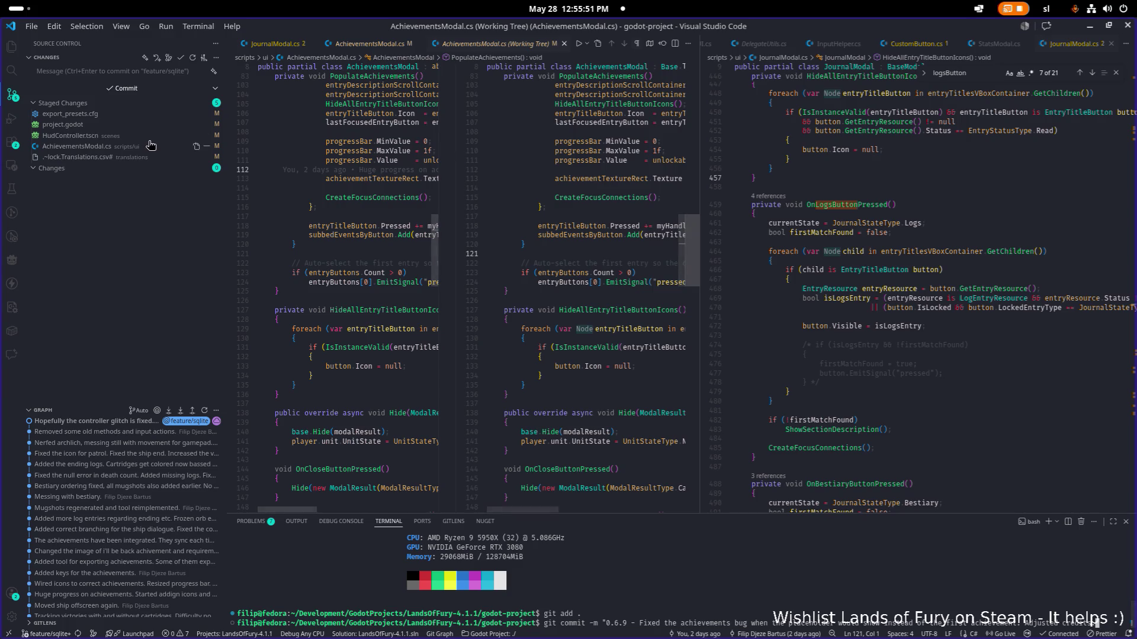
left_click(109, 146)
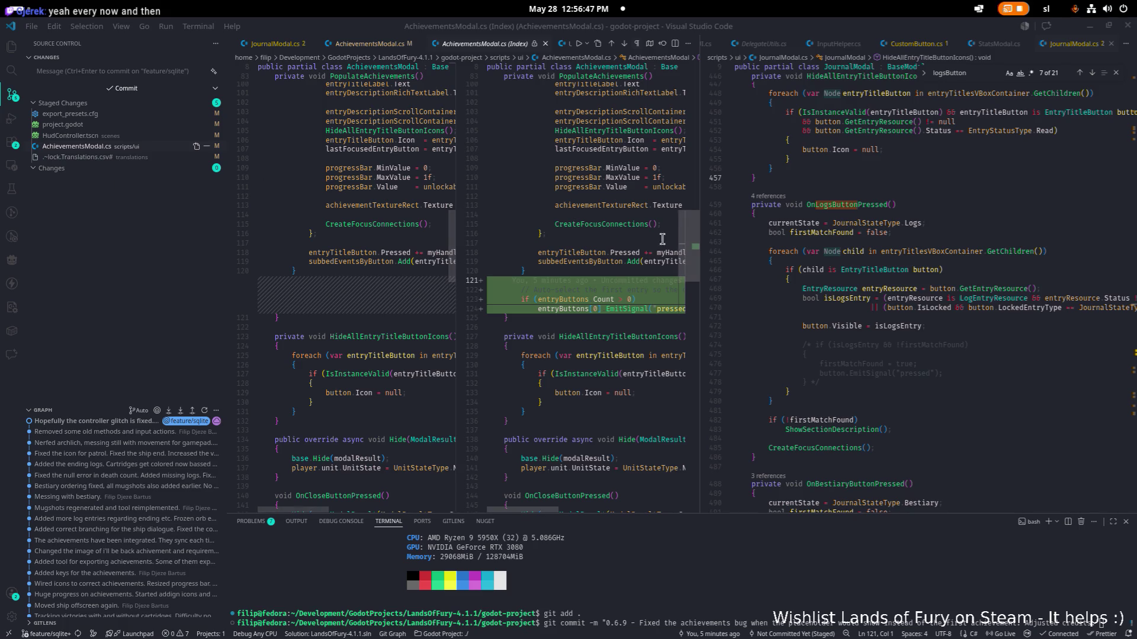
Step: Bring up the application switcher to leave Visual Studio Code
key("alt+Tab")
Step: In Godot, locate and select the Label6 credits node under CreditsScrollContainer in HudController
left_click(229, 313)
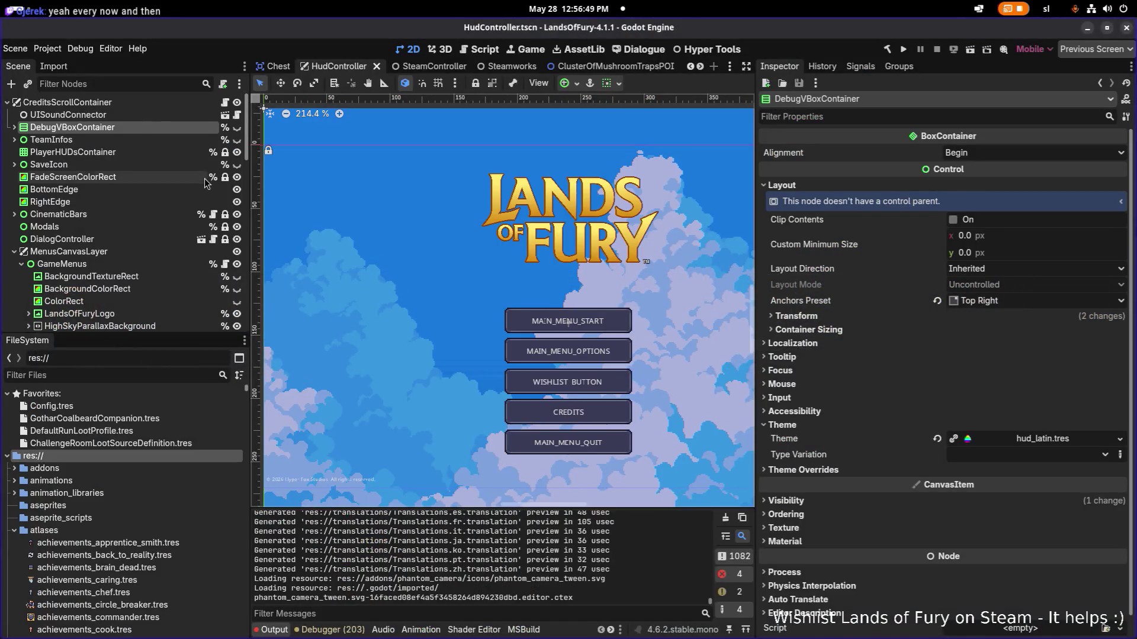
left_click(14, 127)
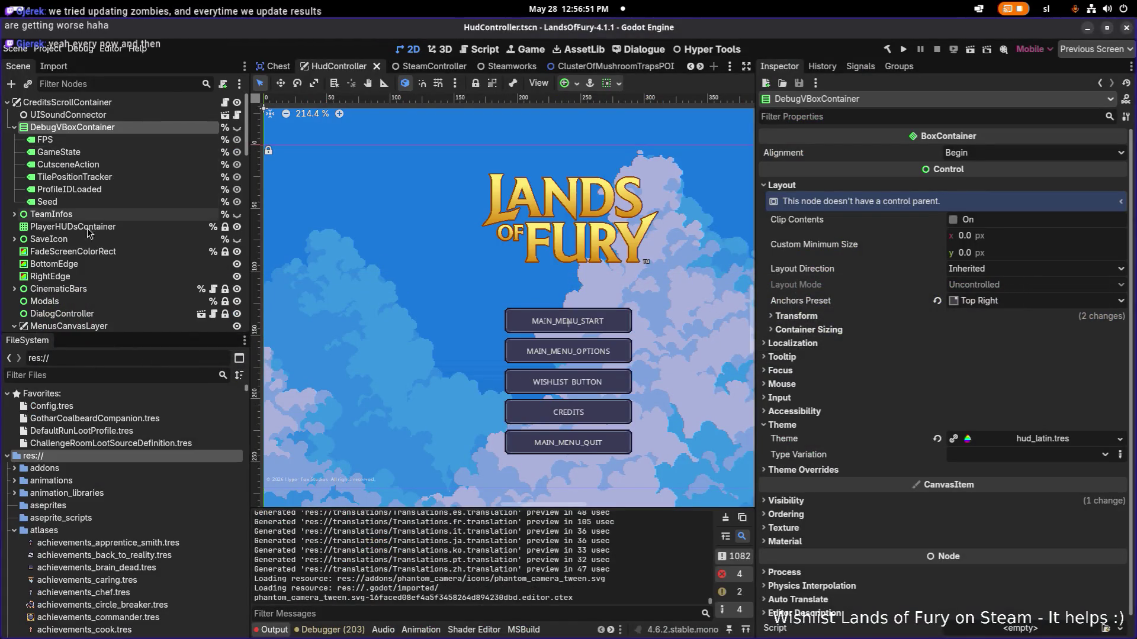
left_click(51, 215)
left_click(131, 82)
type("credi")
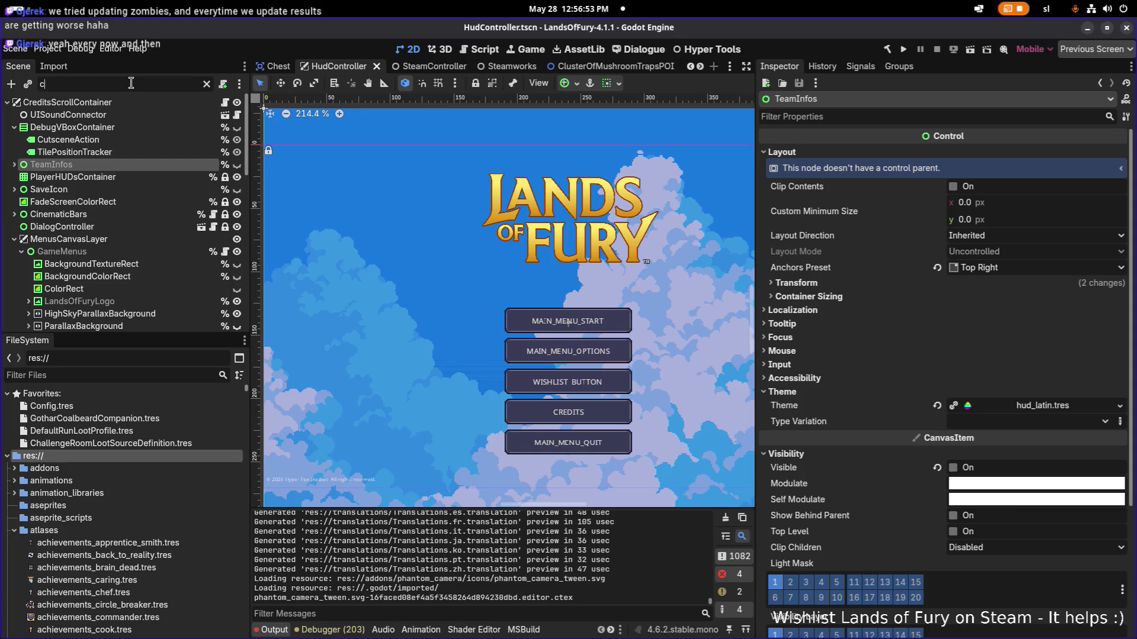
left_click(140, 178)
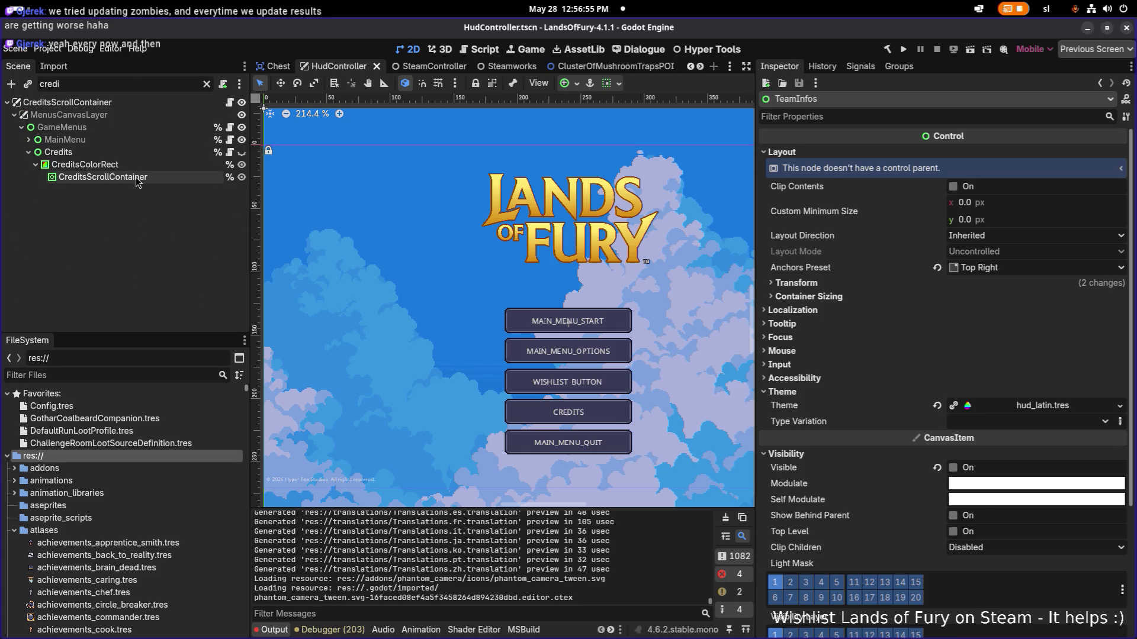
left_click(207, 85)
scroll(116, 222, "down", 3)
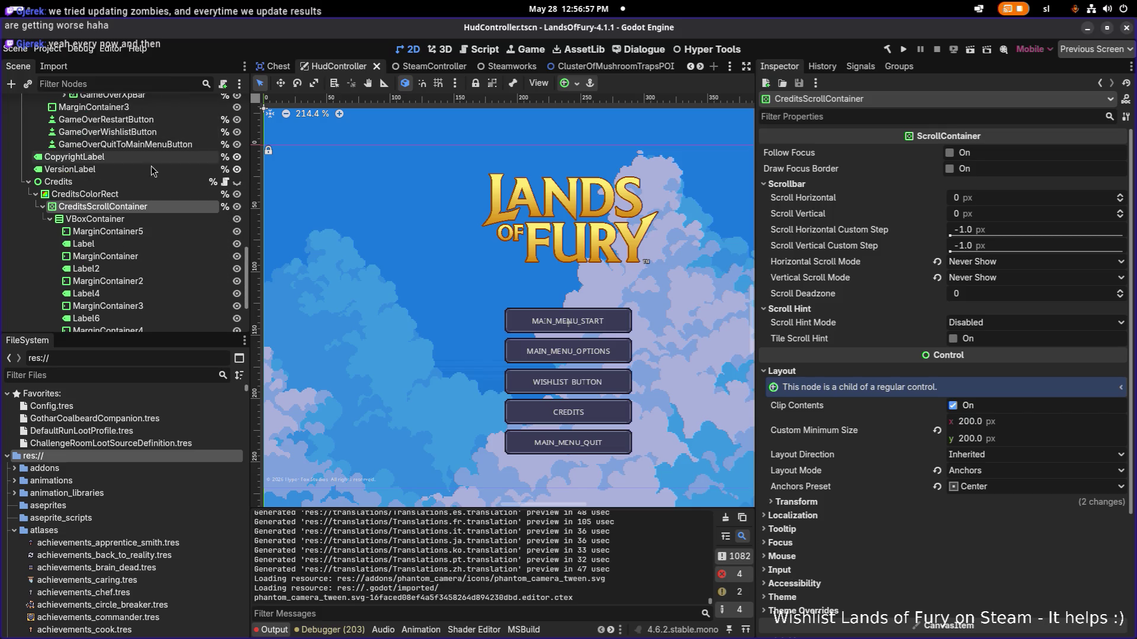
left_click(84, 243)
left_click(113, 272)
left_click(115, 293)
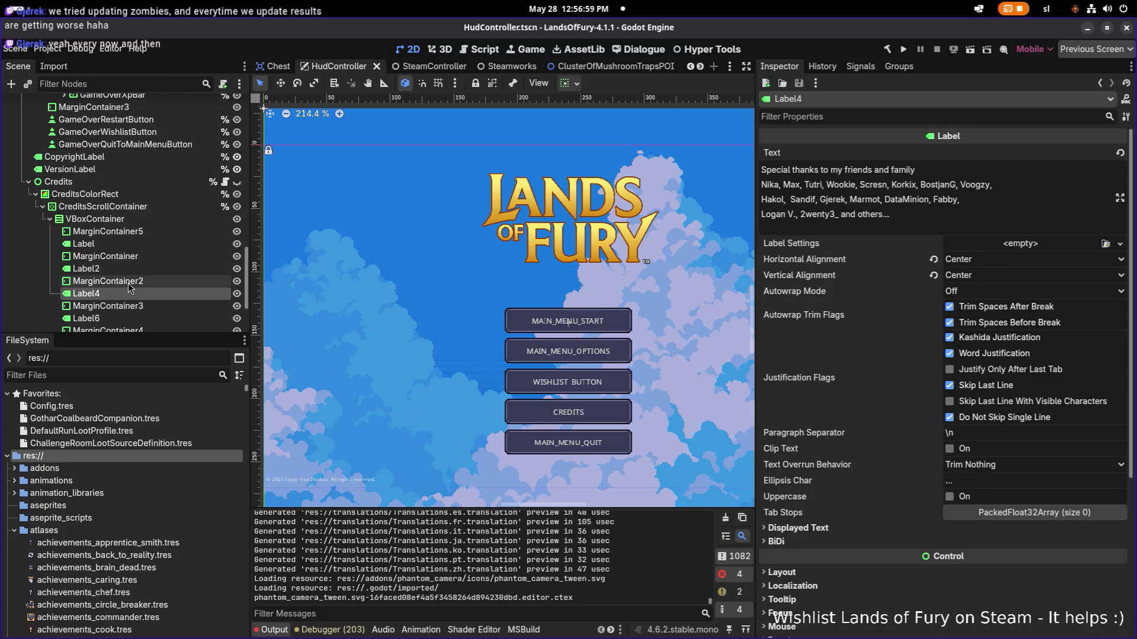
scroll(125, 267, "down", 2)
left_click(133, 250)
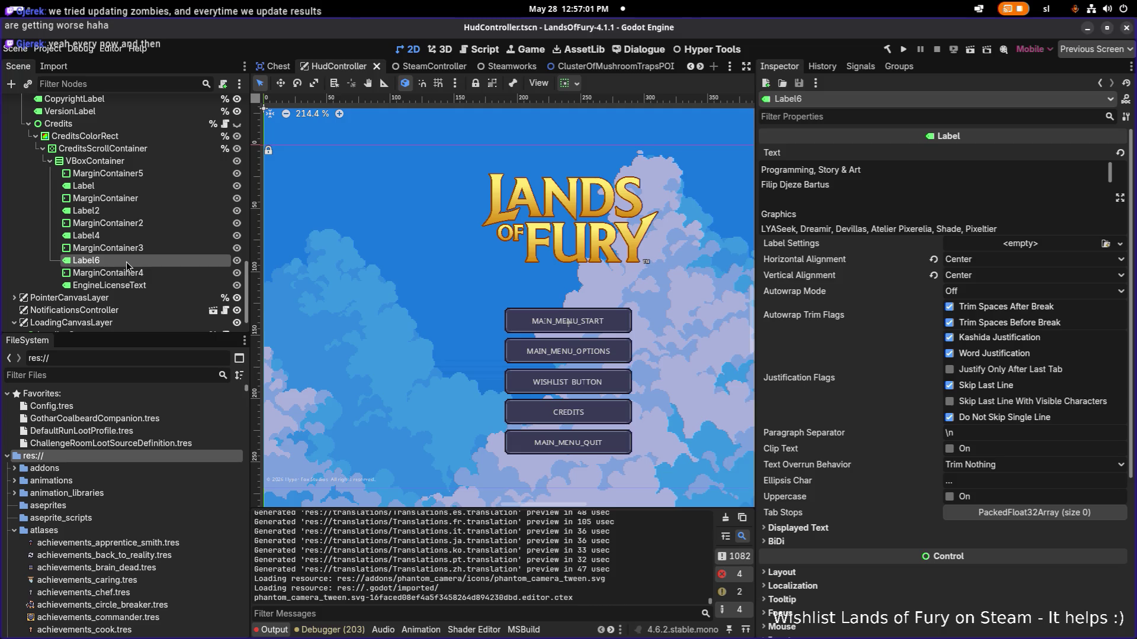
scroll(847, 169, "down", 1)
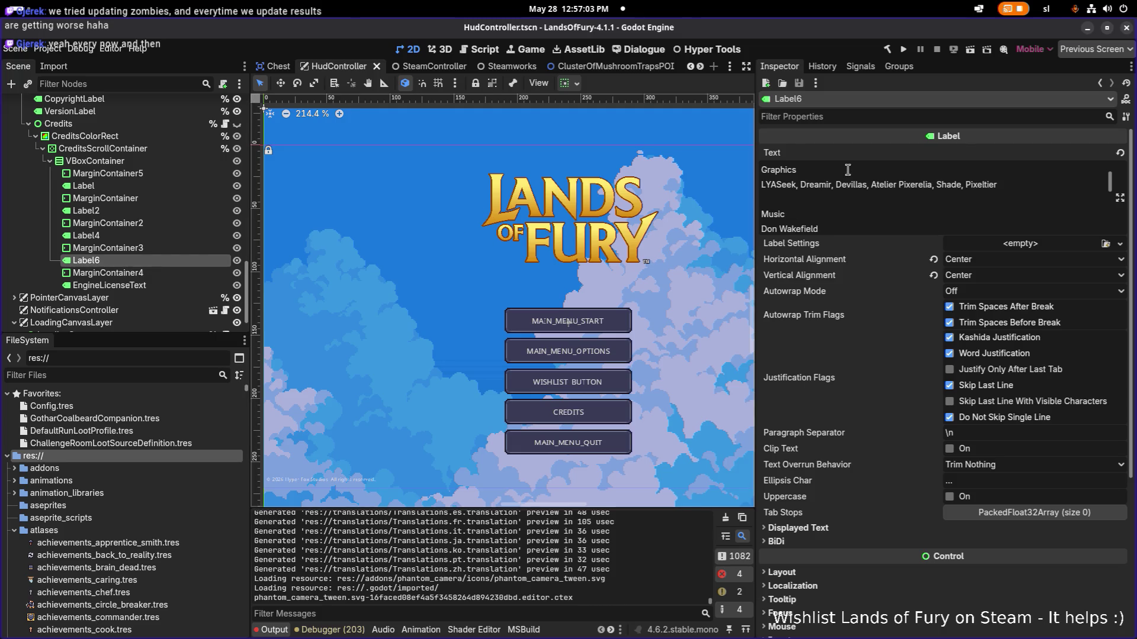
scroll(836, 178, "down", 1)
scroll(836, 177, "down", 1)
scroll(836, 182, "down", 1)
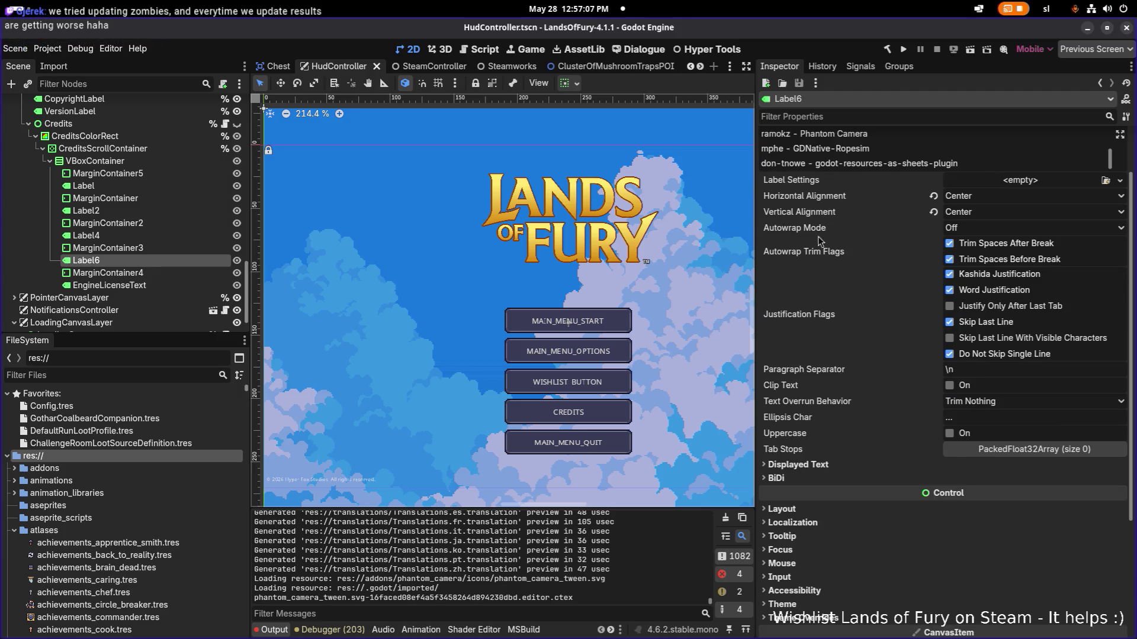
scroll(826, 223, "down", 1)
scroll(830, 227, "up", 1)
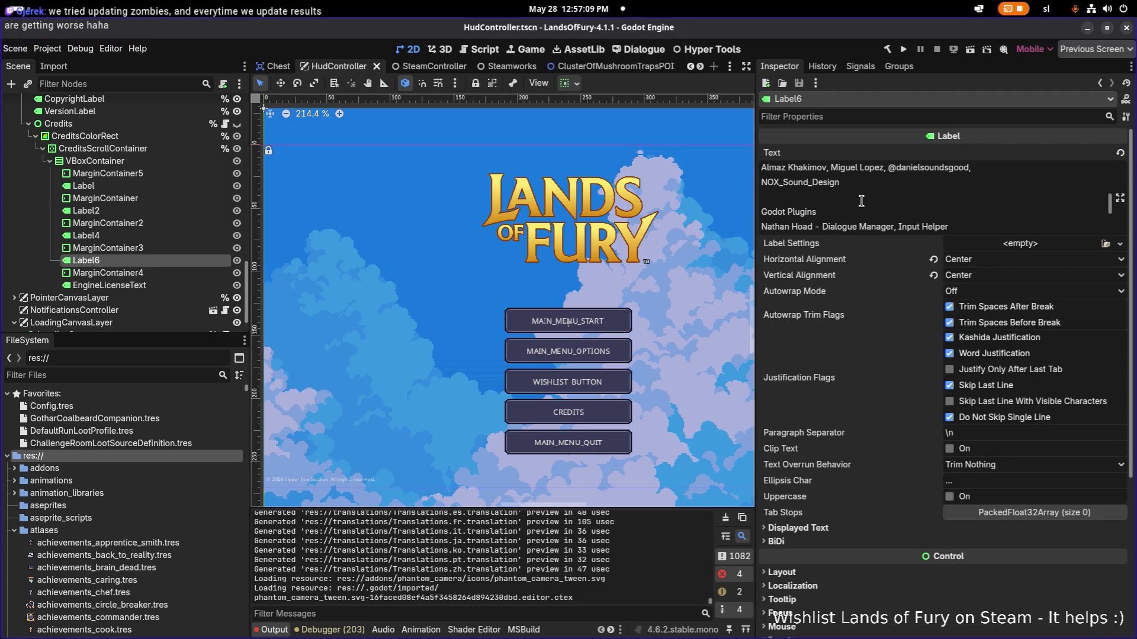
scroll(860, 203, "up", 1)
scroll(858, 204, "down", 1)
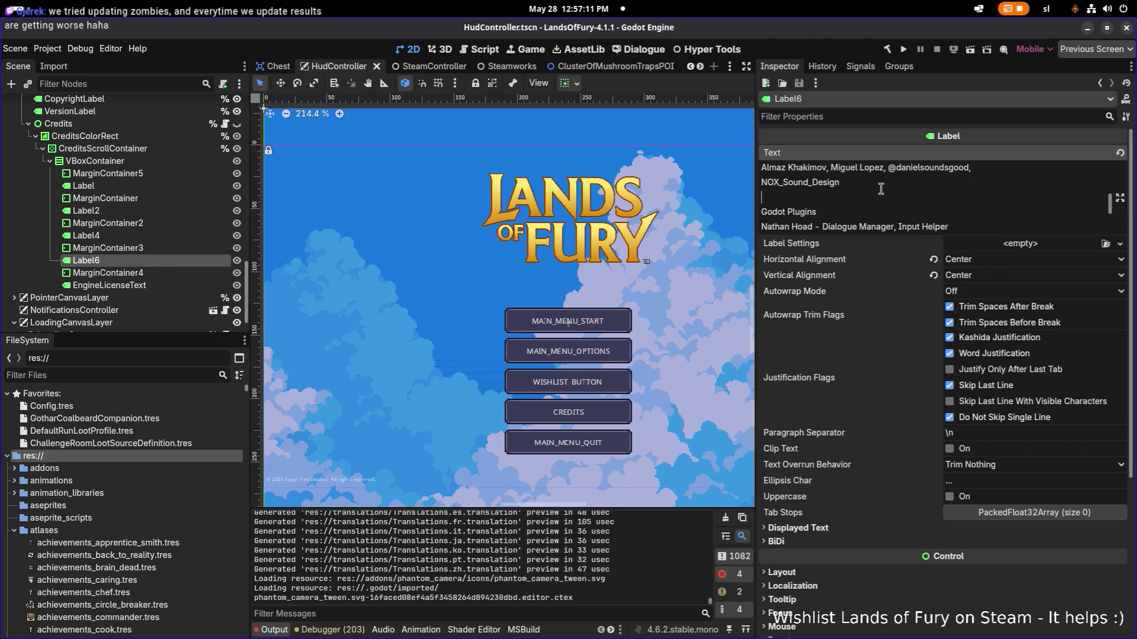
Step: Add a Cover Art heading with its artist names to Label6's text and save the HudController scene
key("Return")
type("Cover Art")
key("Return")
type("Lucas Garcia, Filip Djeze Bartus")
scroll(871, 213, "down", 3)
scroll(896, 214, "down", 3)
scroll(897, 212, "up", 3)
scroll(898, 212, "up", 3)
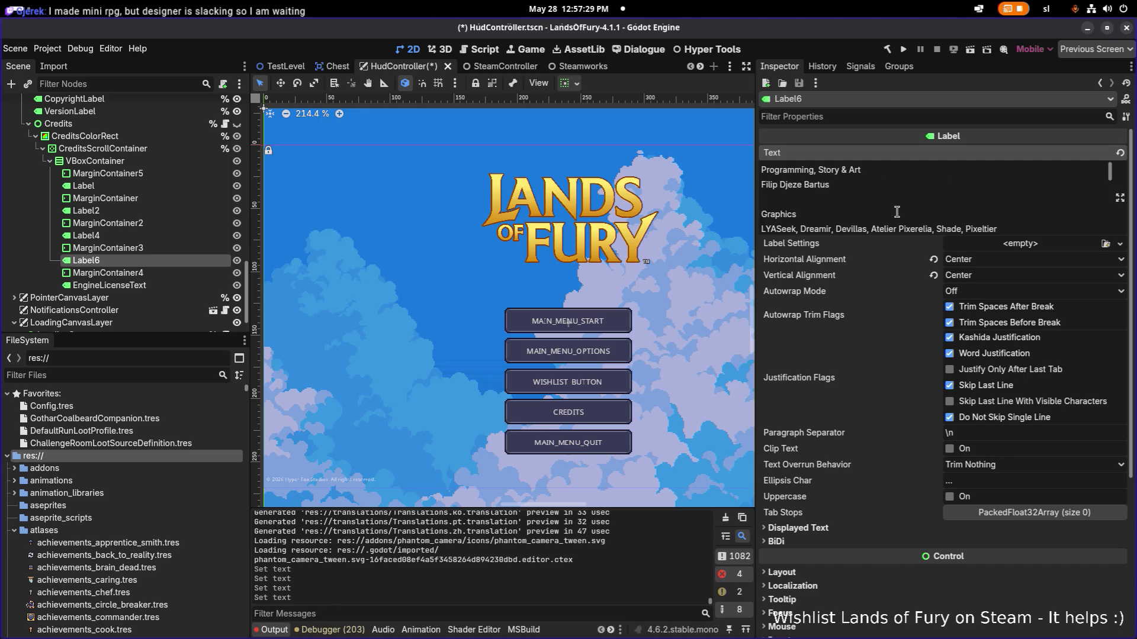
key("ctrl+s")
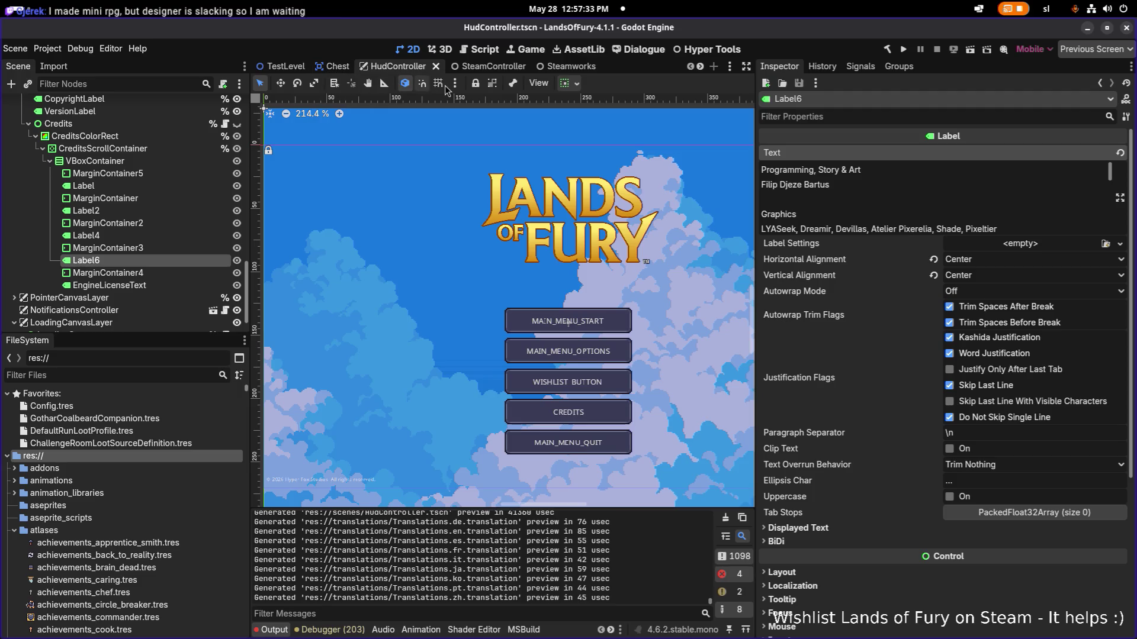
scroll(840, 180, "down", 1)
scroll(841, 181, "down", 1)
scroll(840, 181, "down", 1)
scroll(838, 181, "down", 1)
scroll(839, 182, "down", 3)
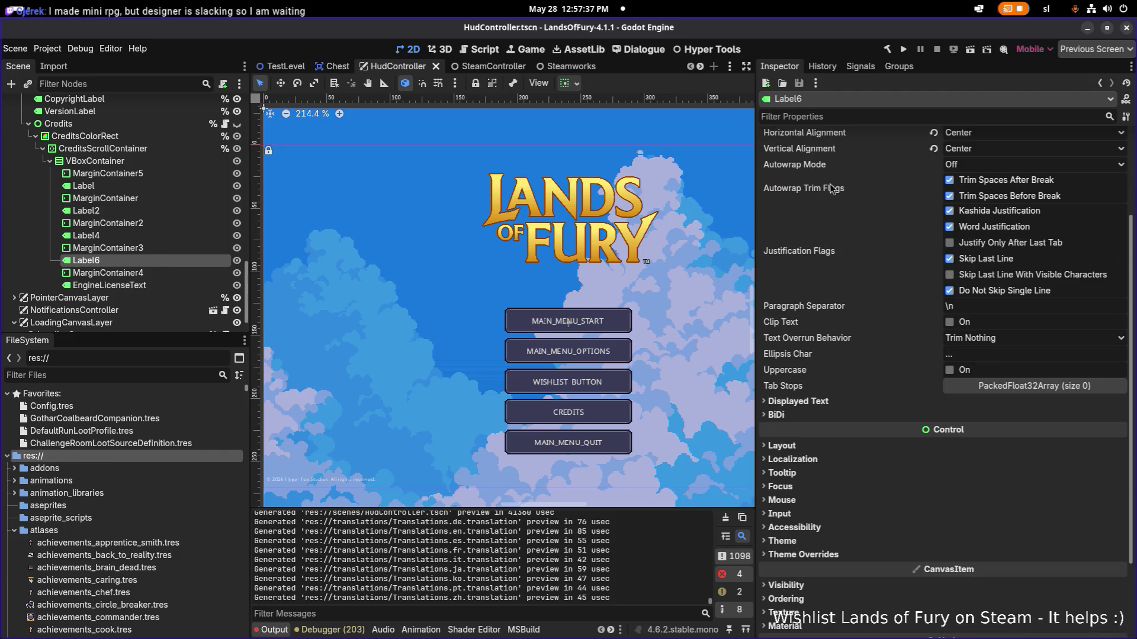
key("alt+Tab")
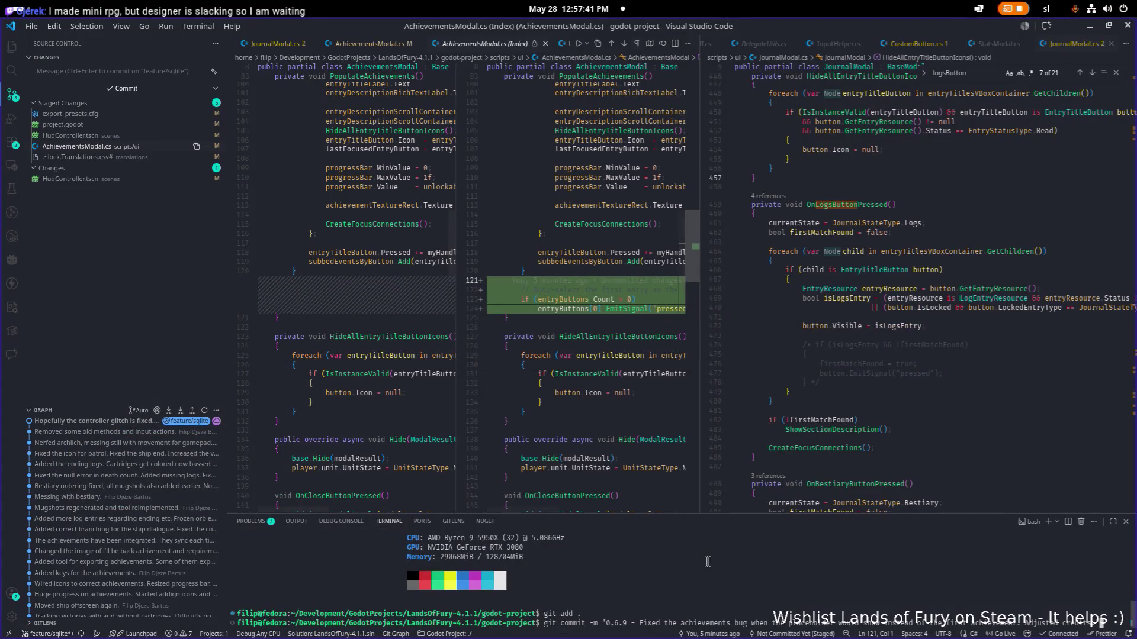
Step: Stage all changes and commit them with the 0.6.9 message on feature/sqlite
key("Up")
key("Return")
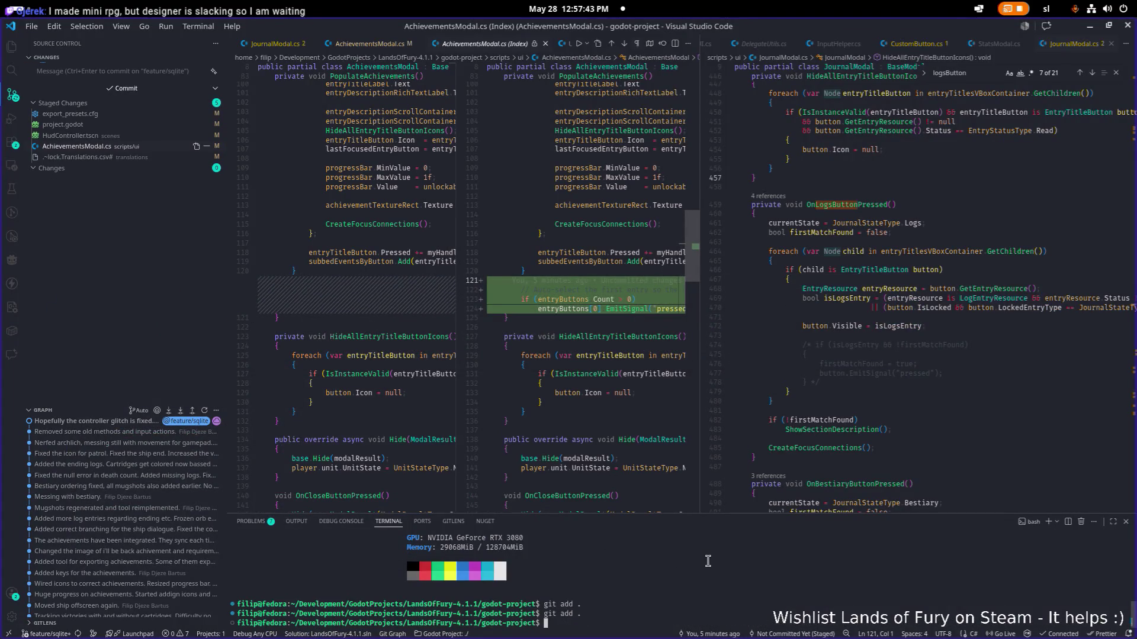
type("git")
key("BackSpace")
key("BackSpace")
type("it add .")
key("Return")
type("gi")
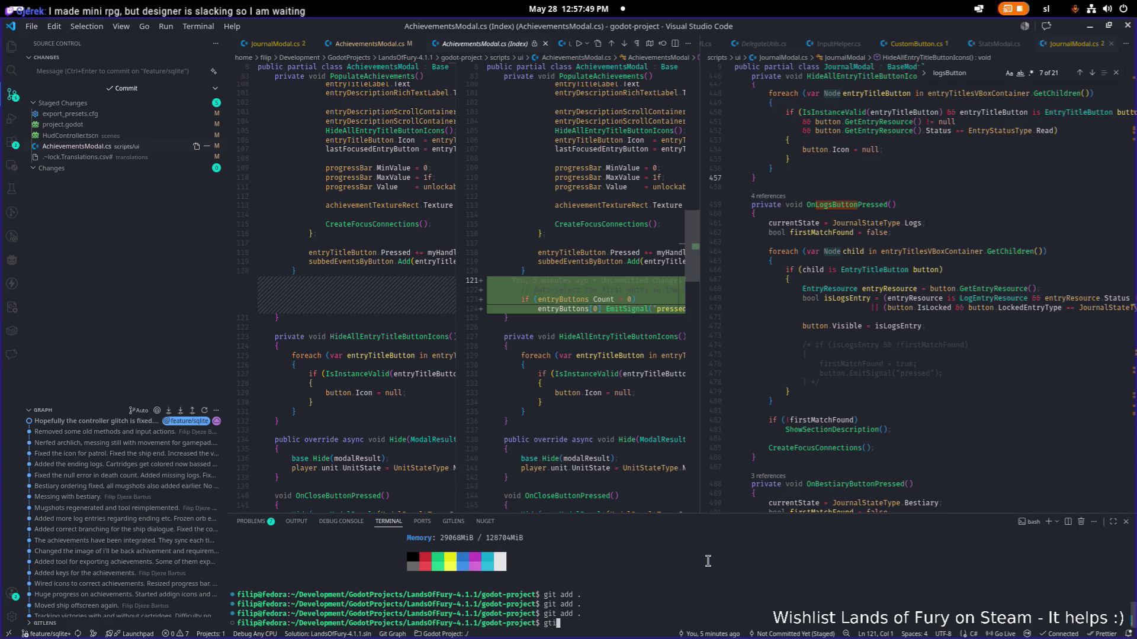
type("t commit -m \"0.6.0")
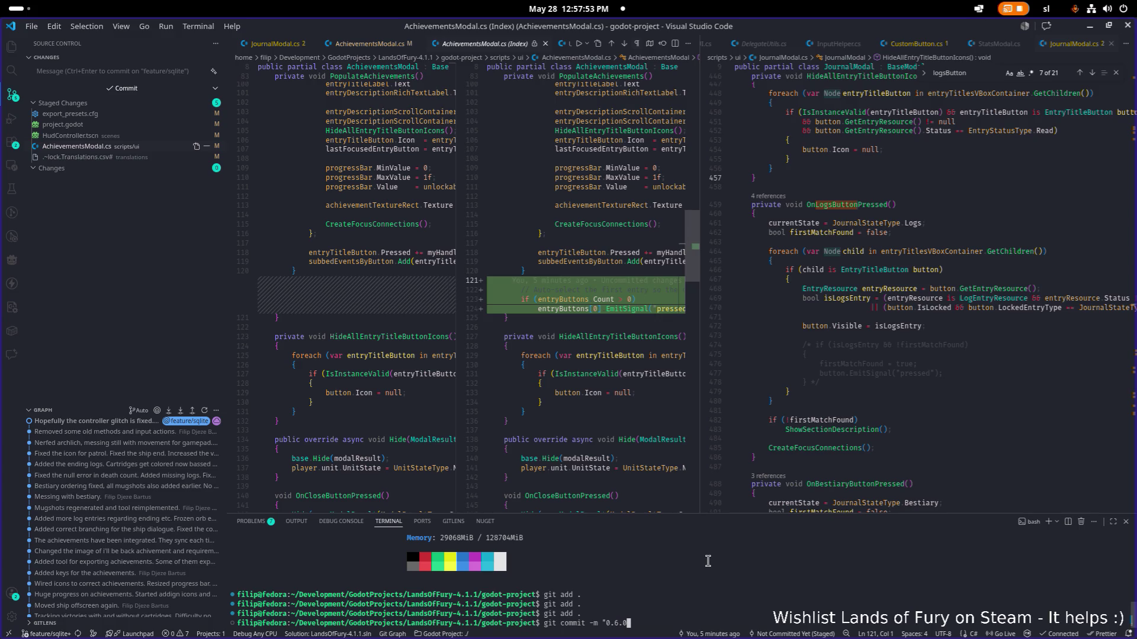
key("BackSpace")
type("9 - Fixed the placehodler in achievements. Modified credits.")
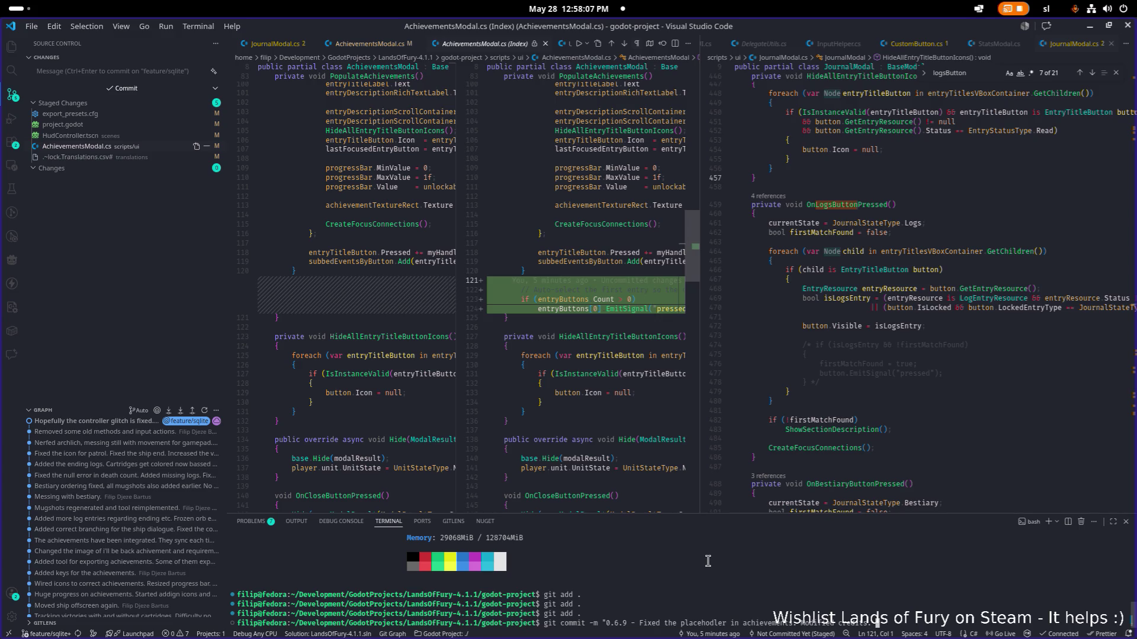
type(" Added missing translation for the ")
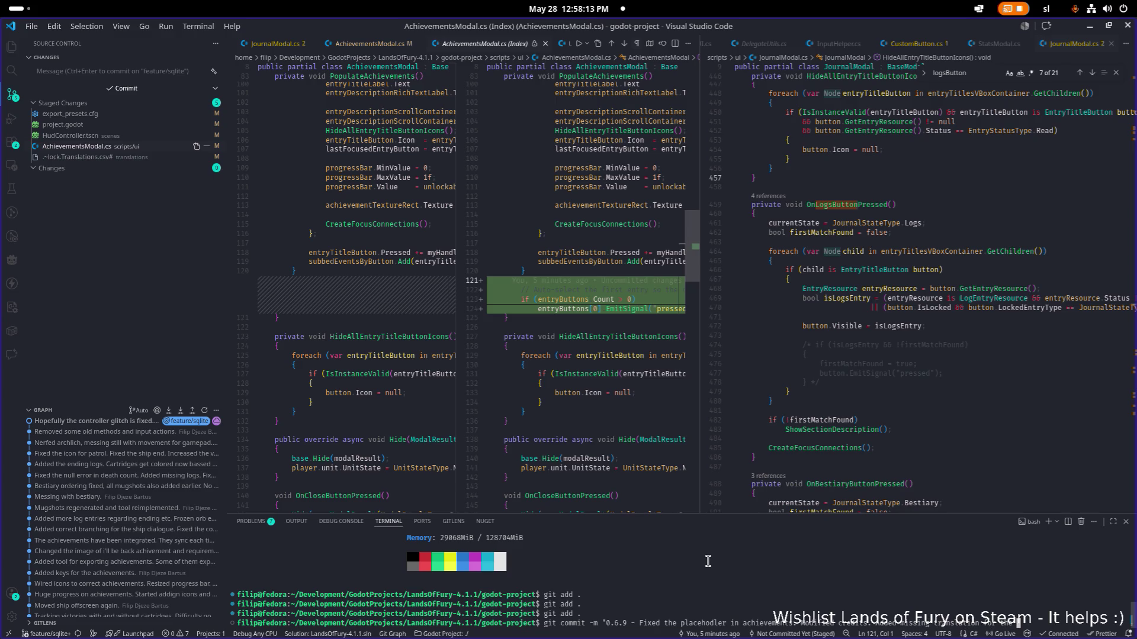
type("liqui")
type("d cartridge.")
key("Return")
type("git push")
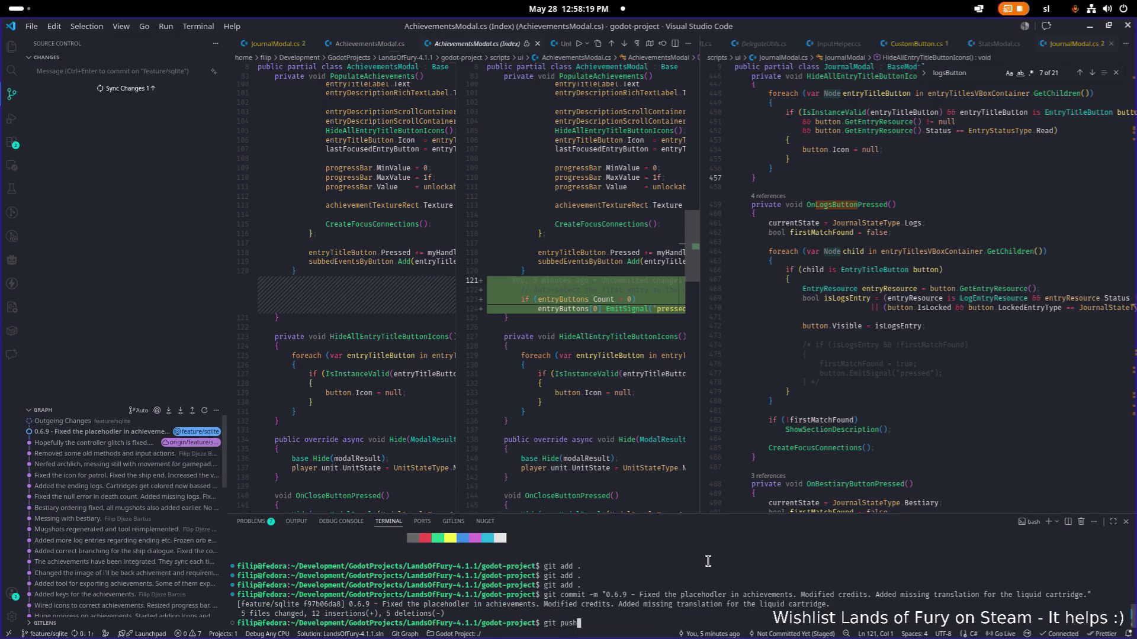
Step: Push the 0.6.9 commit to the remote feature/sqlite branch with git push
key("Return")
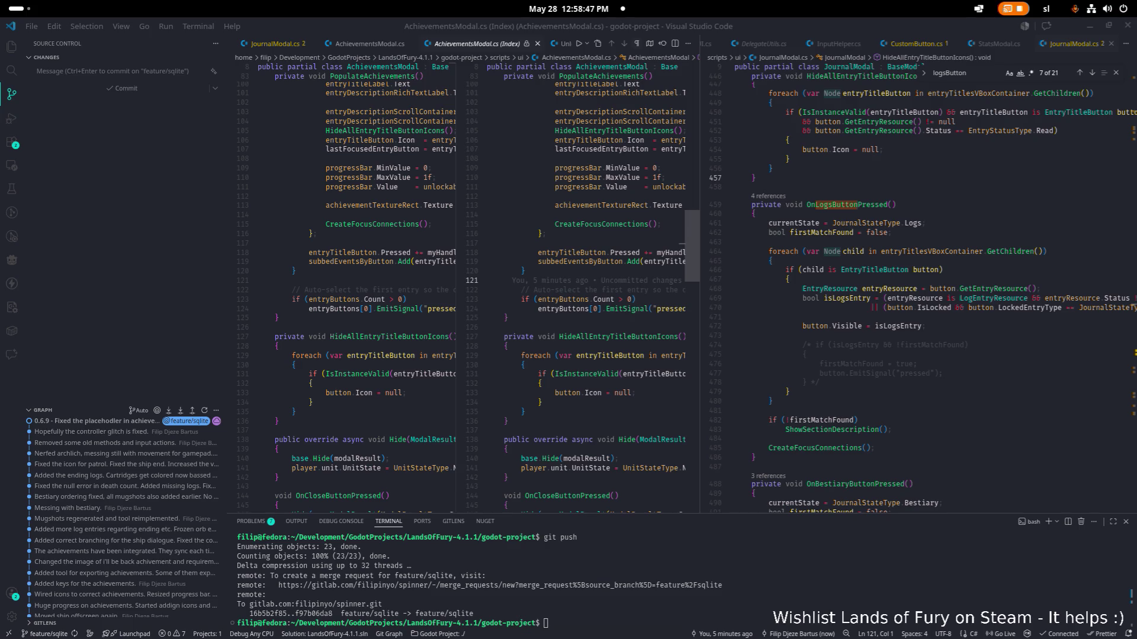
Step: Close the AchievementsModal.cs Index diff, resize the side-by-side editors and sidebar, then return to Godot
left_click(434, 43)
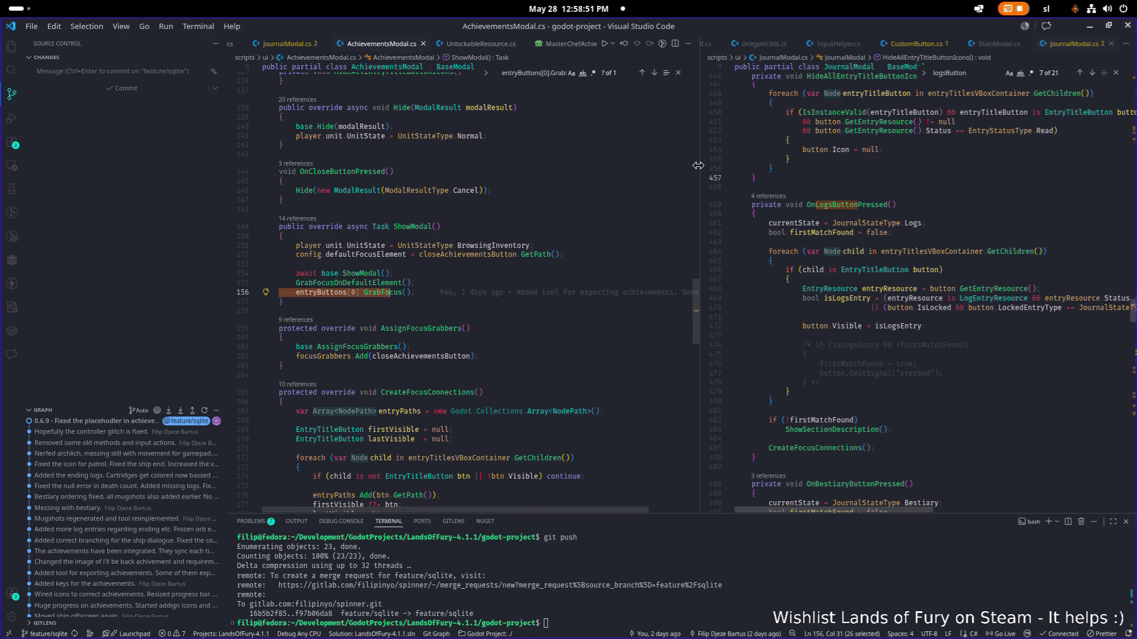
left_click_drag(701, 165, 655, 166)
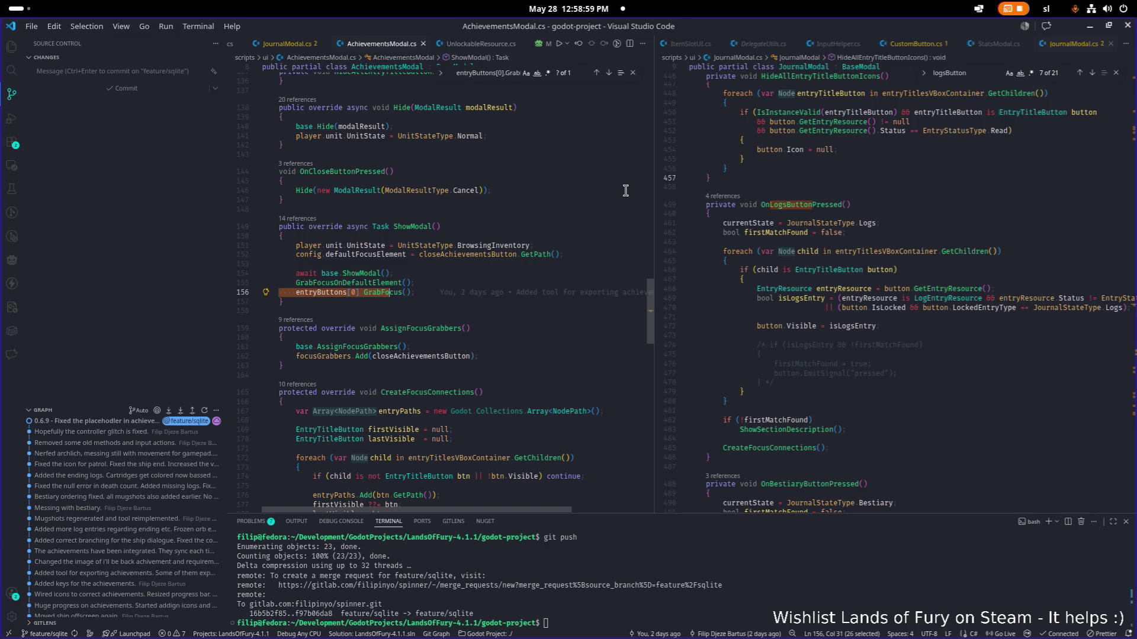
mouse_move(494, 246)
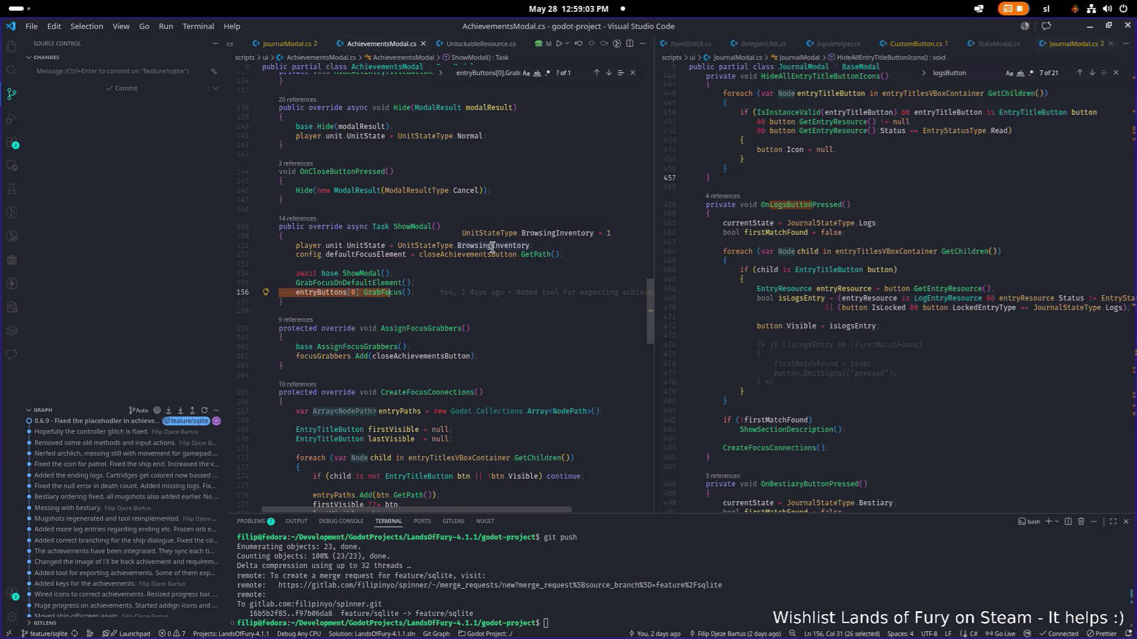
left_click_drag(227, 227, 206, 227)
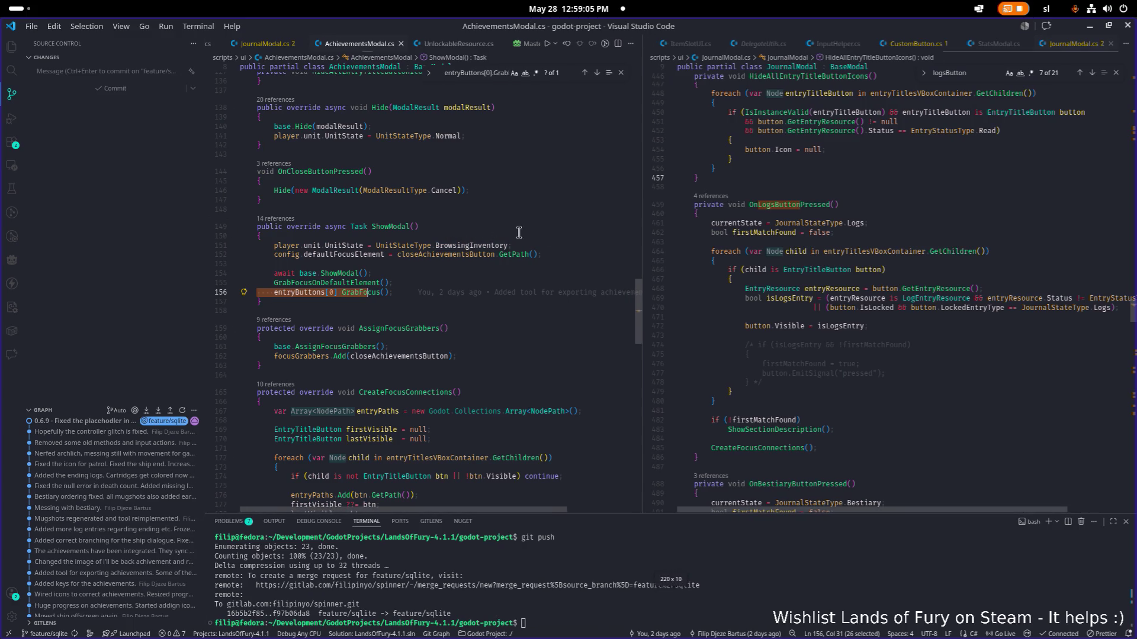
left_click_drag(643, 243, 649, 243)
left_click(853, 278)
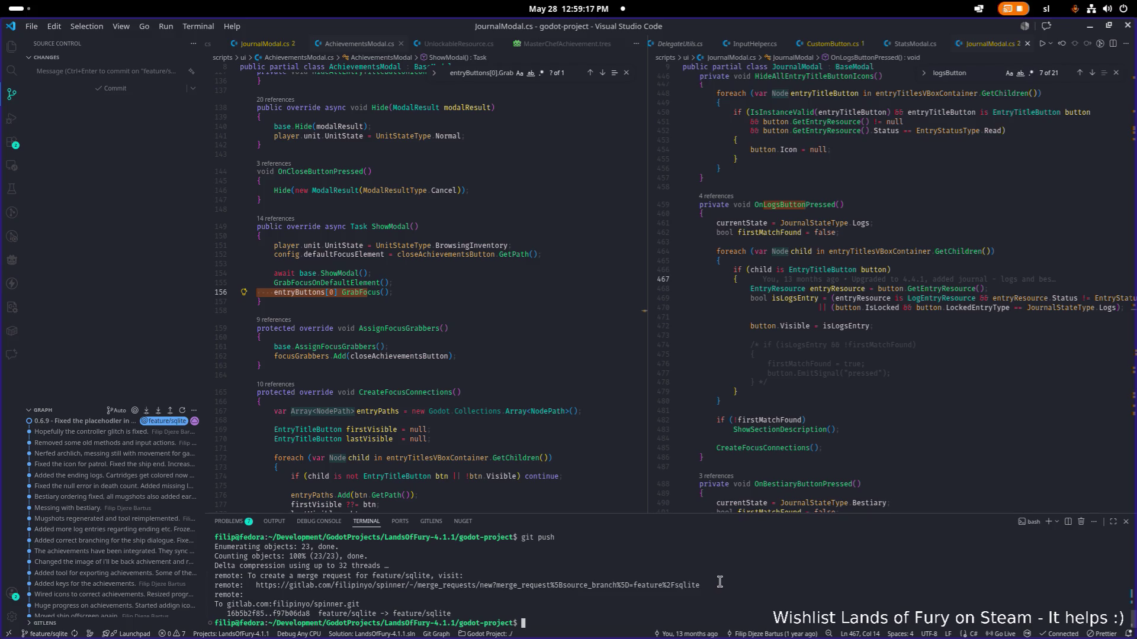
key("alt+Tab")
key("Tab")
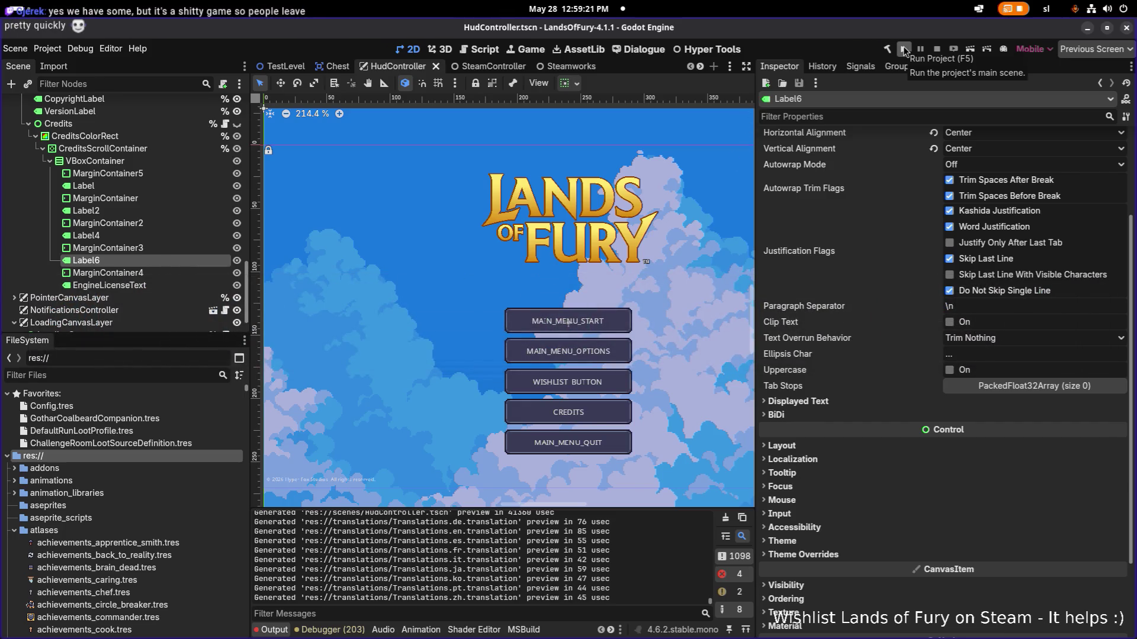
Step: Run the project from Godot and start a game from the Lands of Fury main menu
left_click(903, 46)
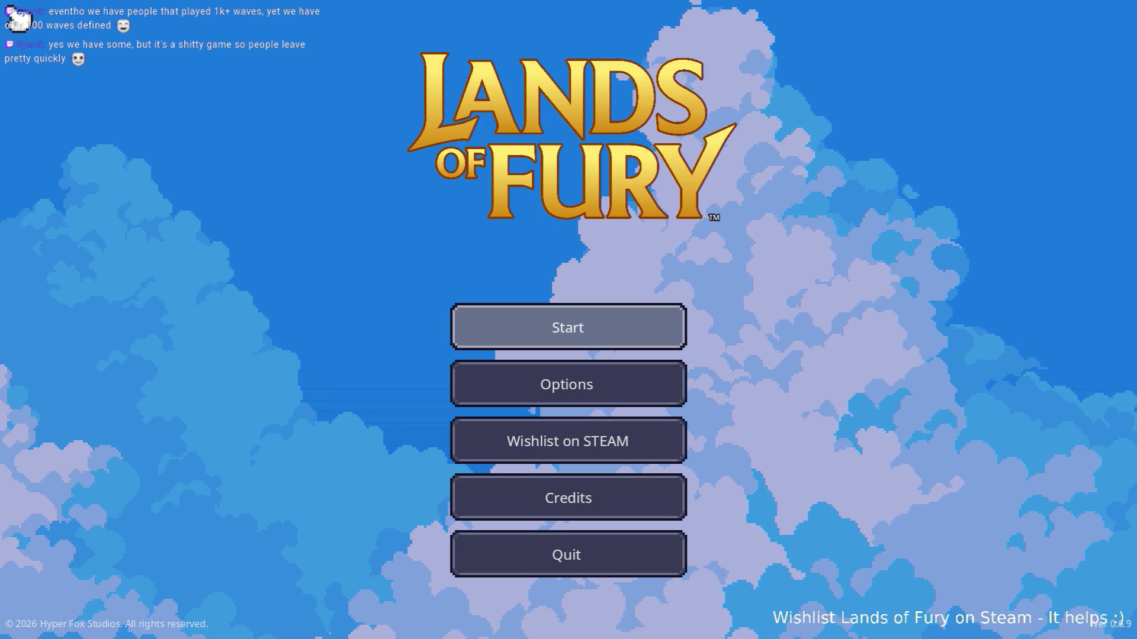
key("Return")
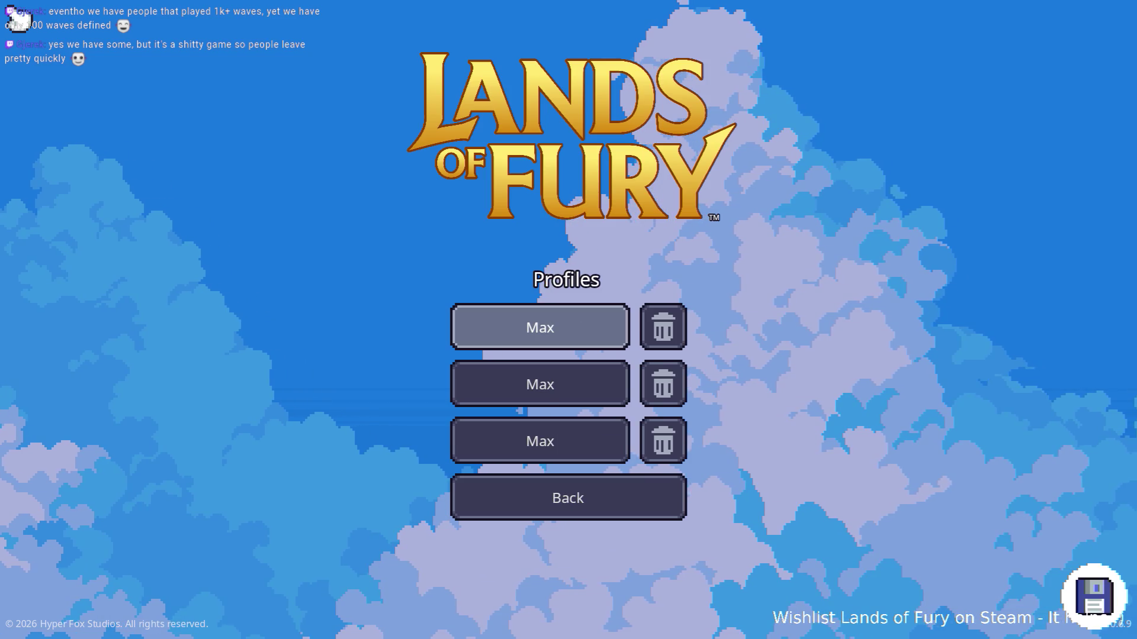
Step: Load the first save profile and browse the achievements list at the statue
key("Return")
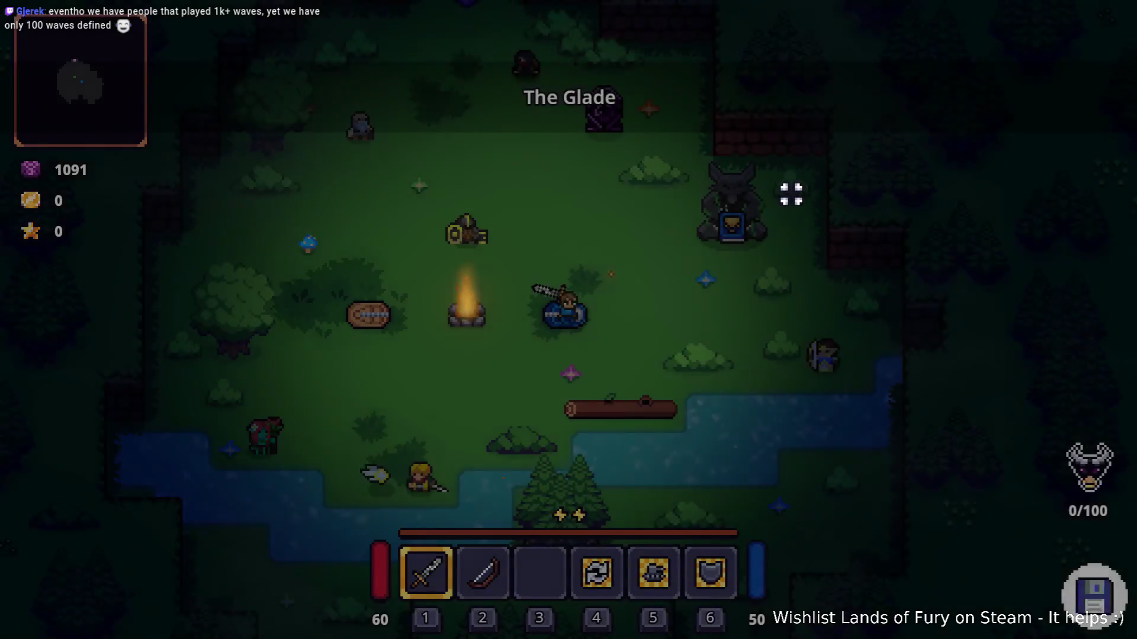
key("d")
key("w")
key("e")
key("s")
key("s")
key("e")
key("s")
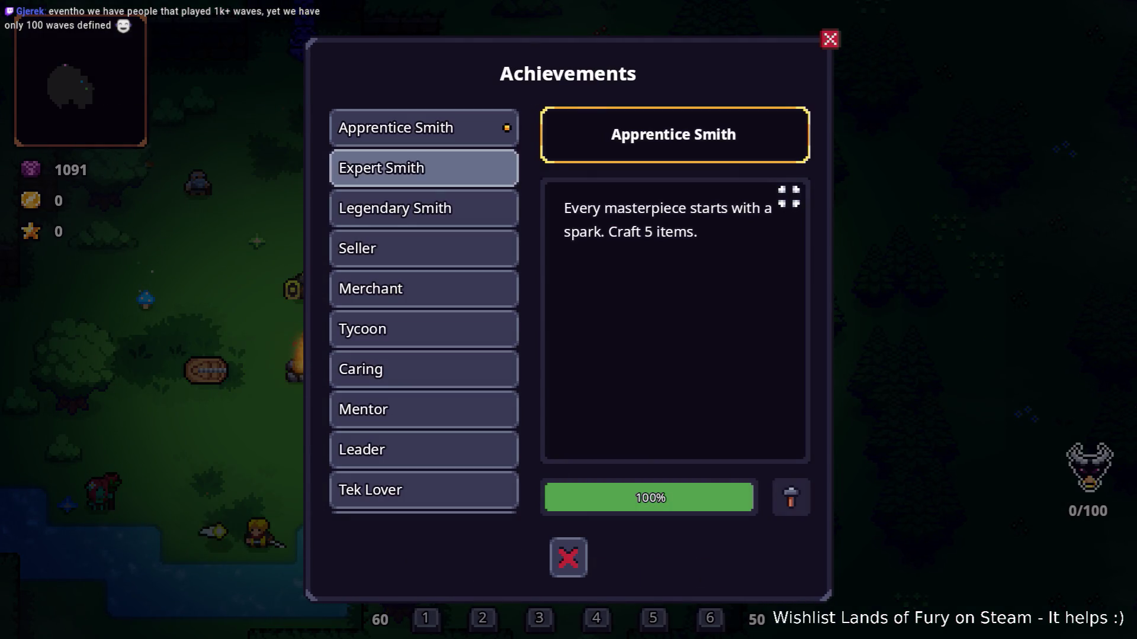
key("s")
key("e")
key("w")
key("e")
key("w")
key("e")
key("s")
key("Escape")
key("i")
key("i")
key("a")
key("w")
key("d")
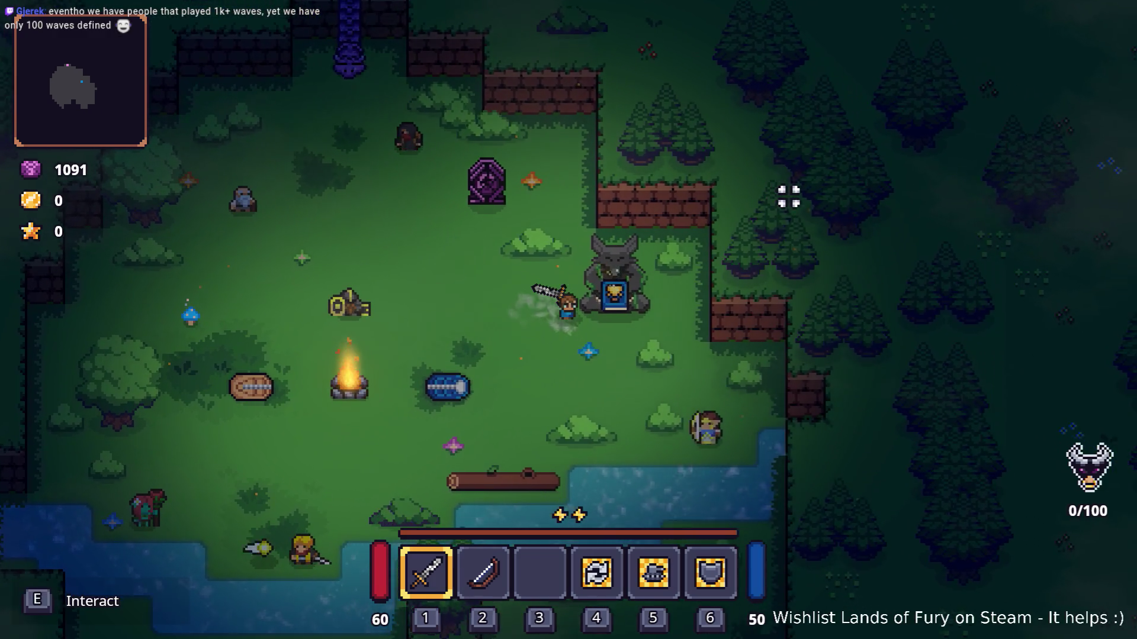
key("e")
key("Escape")
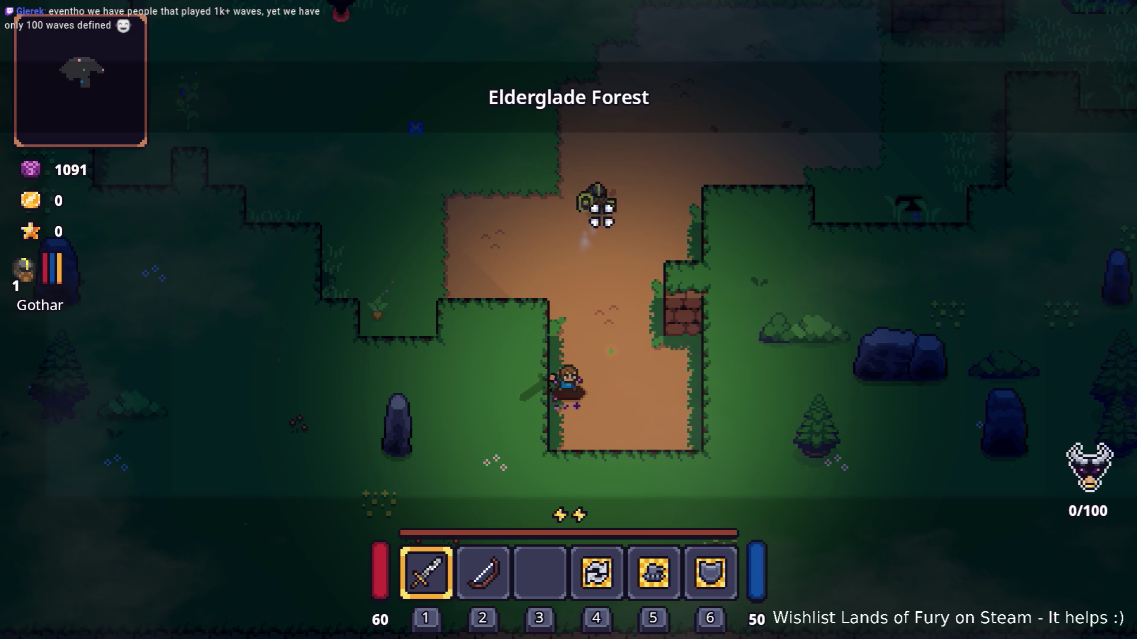
Step: Dash through the enemy wave to the chest and pick up the mace
key("w")
key("space")
key("a")
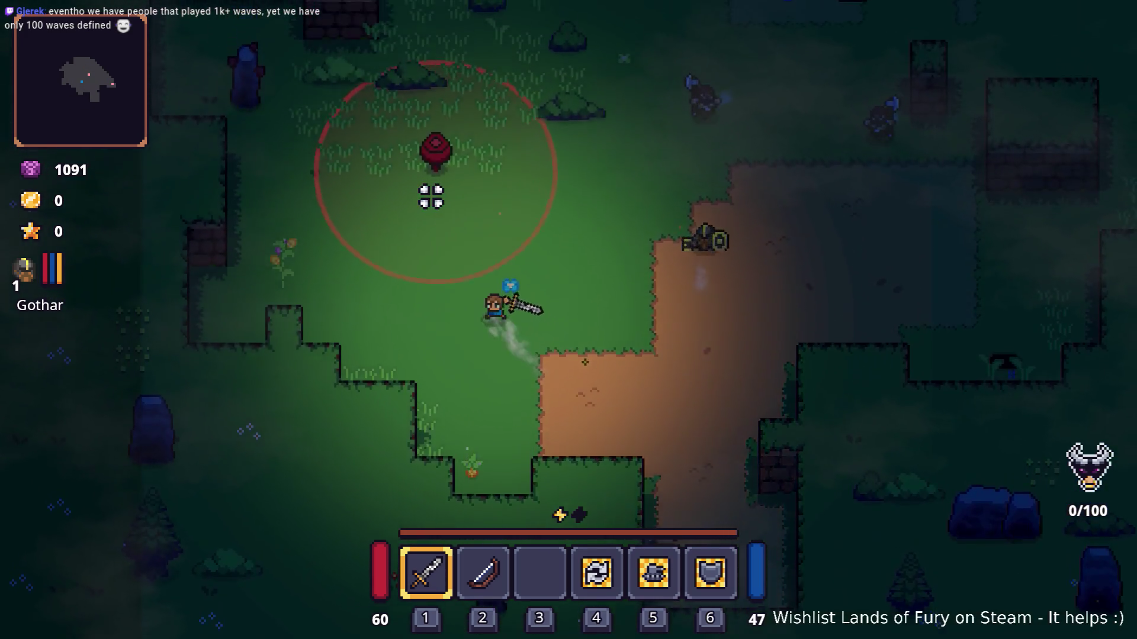
key("w")
key("space")
key("a")
key("d")
key("space")
left_click(726, 199)
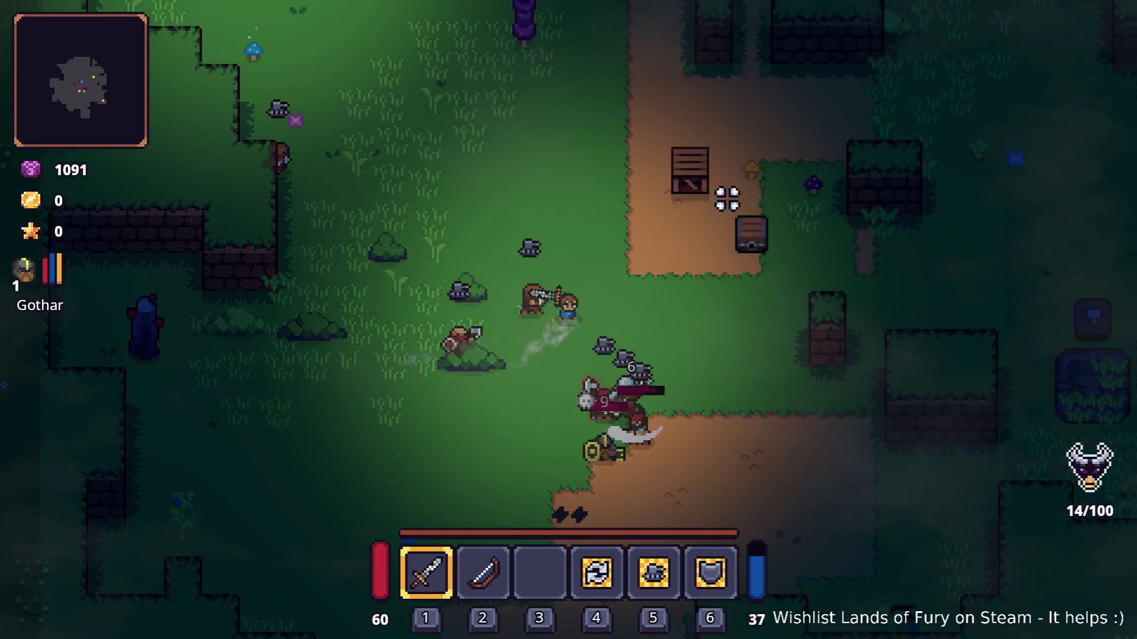
key("w")
key("d")
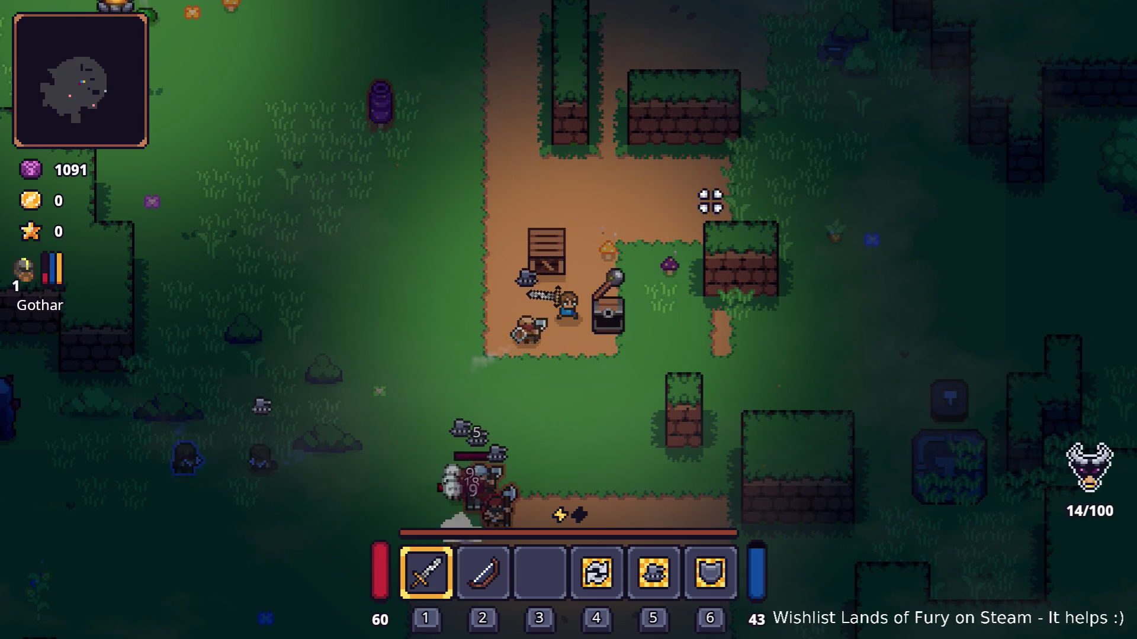
key("d")
key("e")
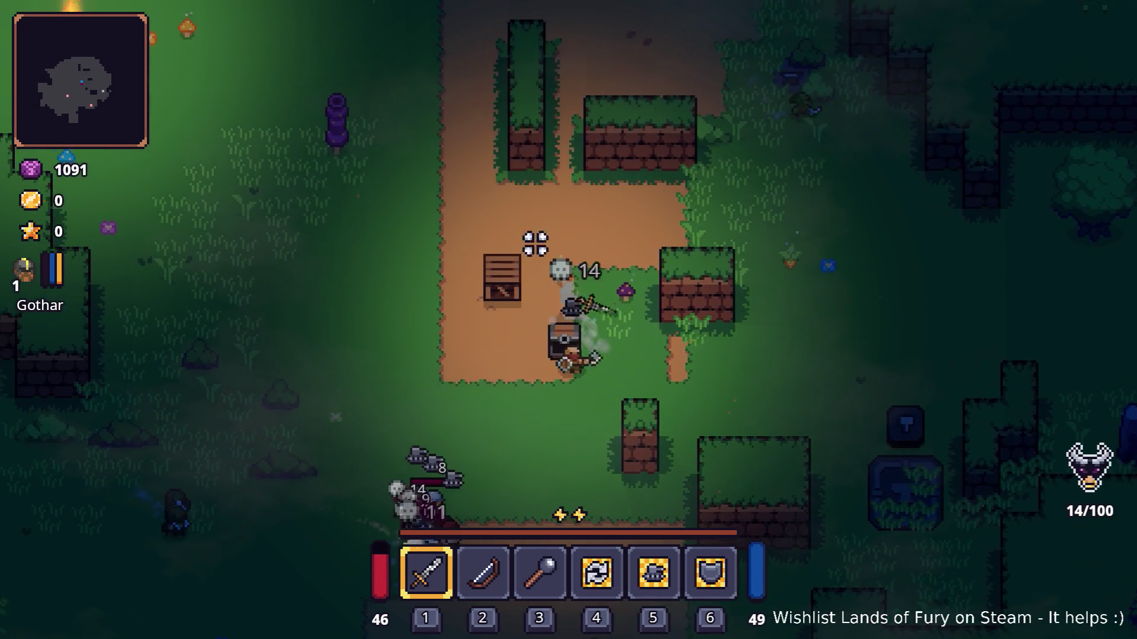
Step: Fight the surrounding enemies with the mace, then the bow, and switch back to the sword
key("3")
left_click(561, 368)
left_click(501, 289)
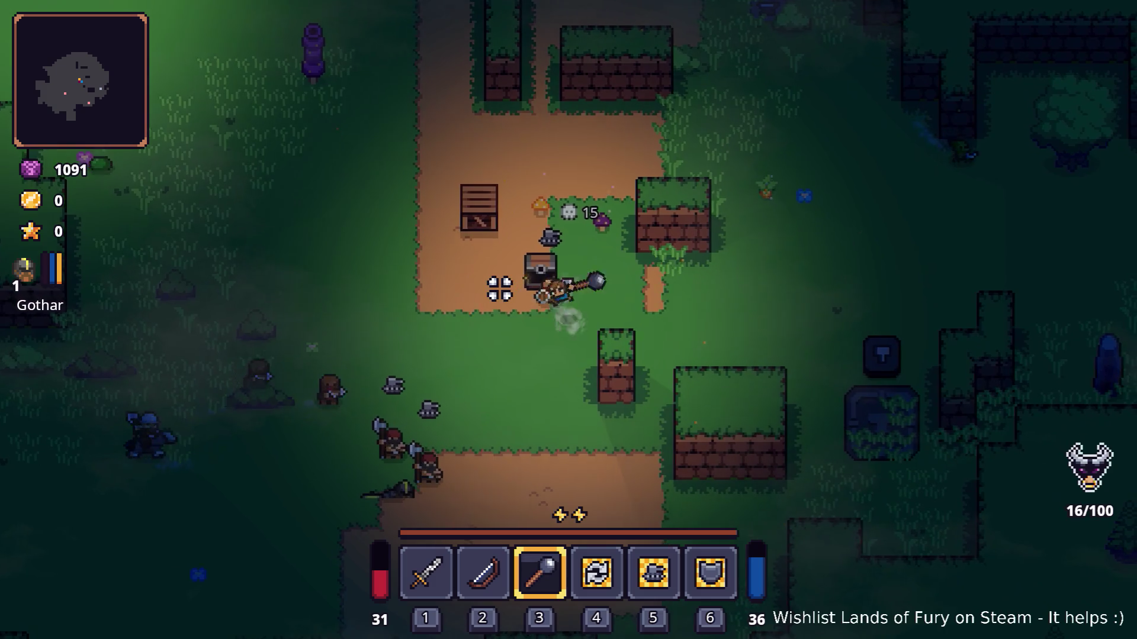
left_click(524, 226)
left_click(483, 255)
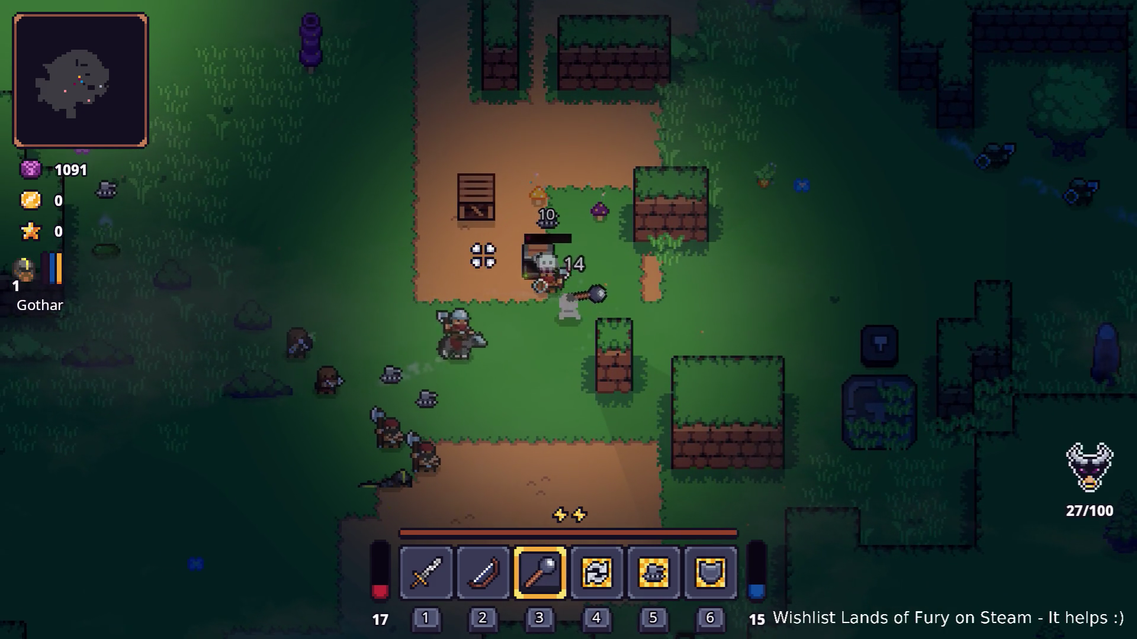
key("d")
left_click(474, 277)
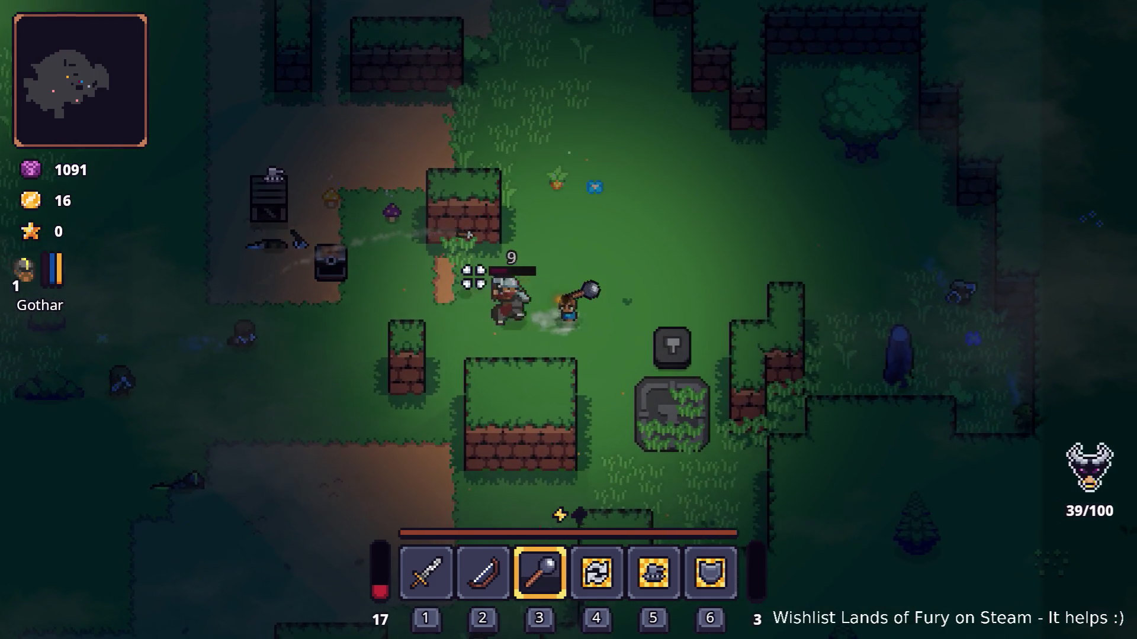
key("s")
key("a")
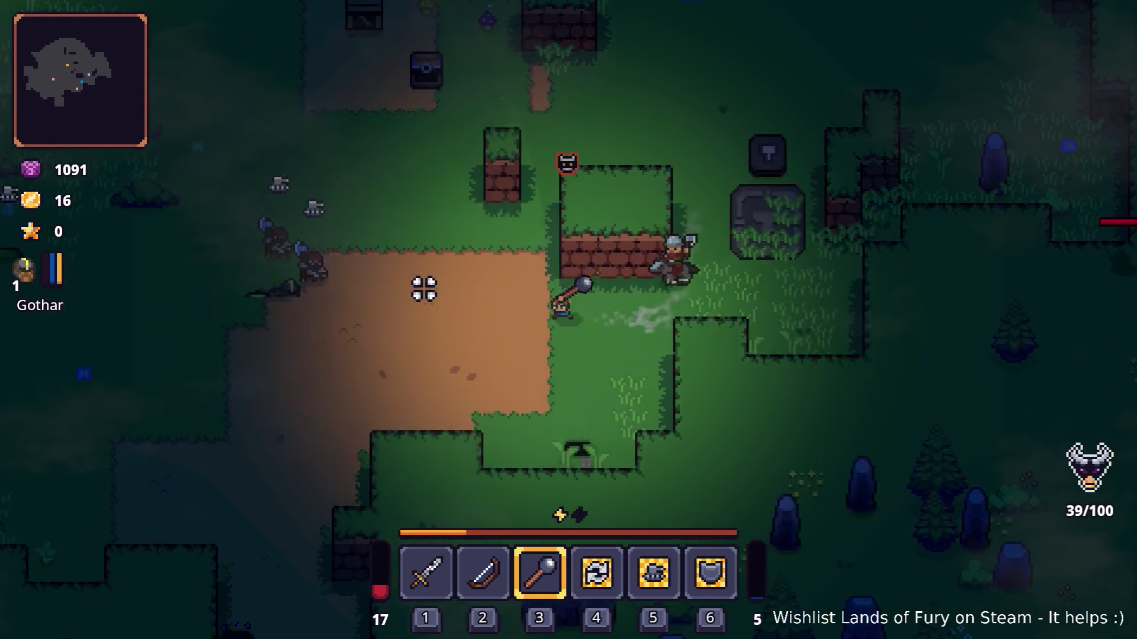
key("a")
left_click(427, 244)
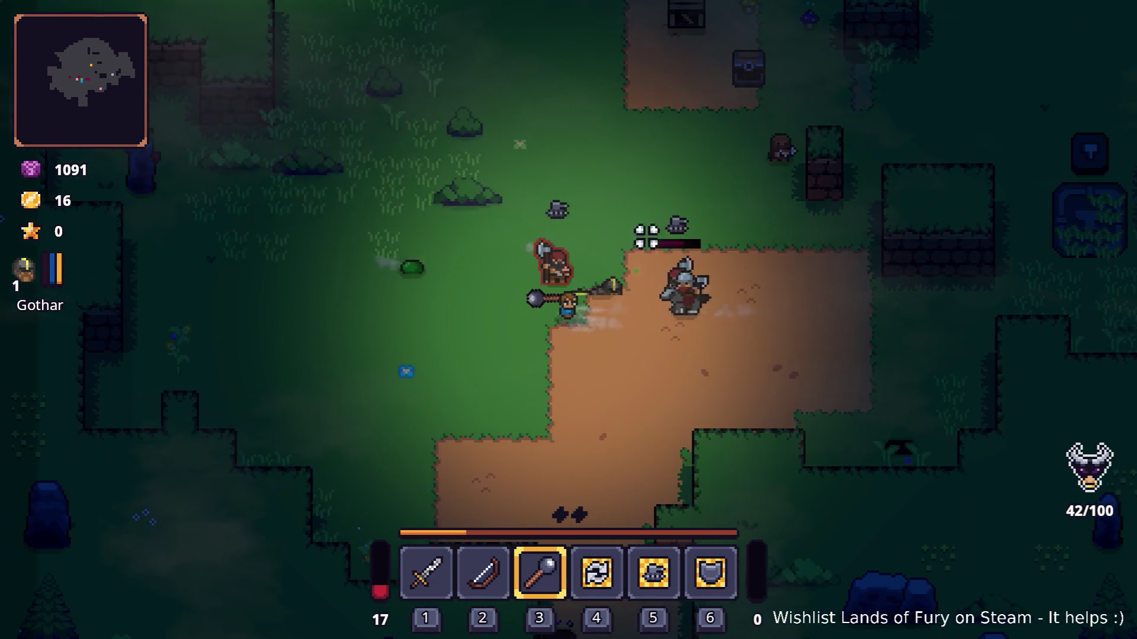
key("a")
left_click(594, 221)
left_click(696, 241)
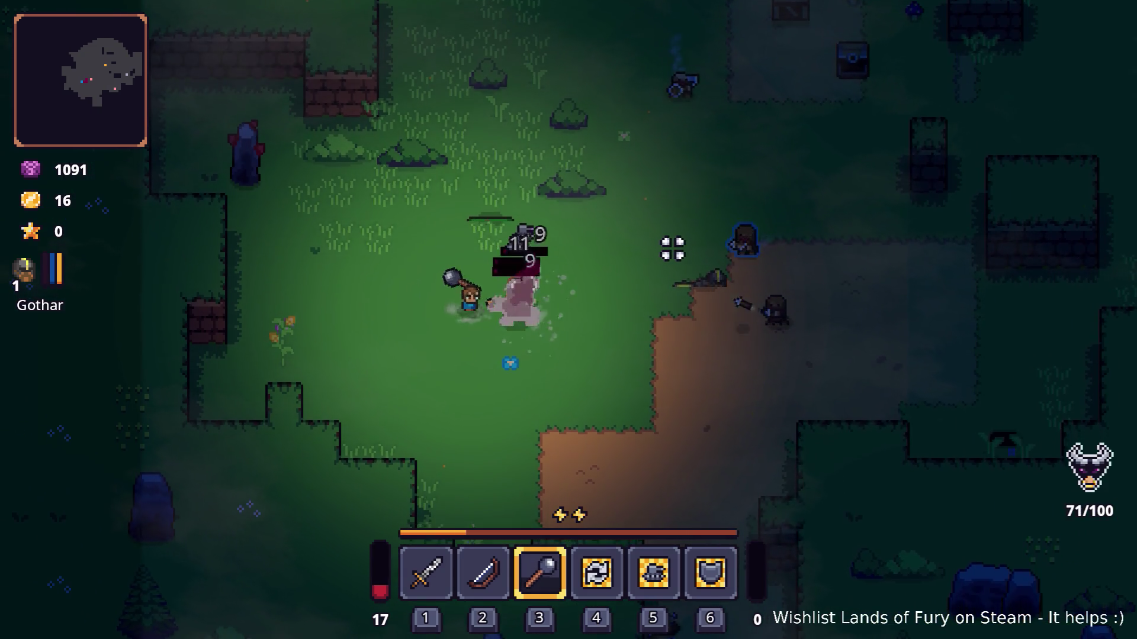
left_click(672, 250)
key("d")
left_click(704, 229)
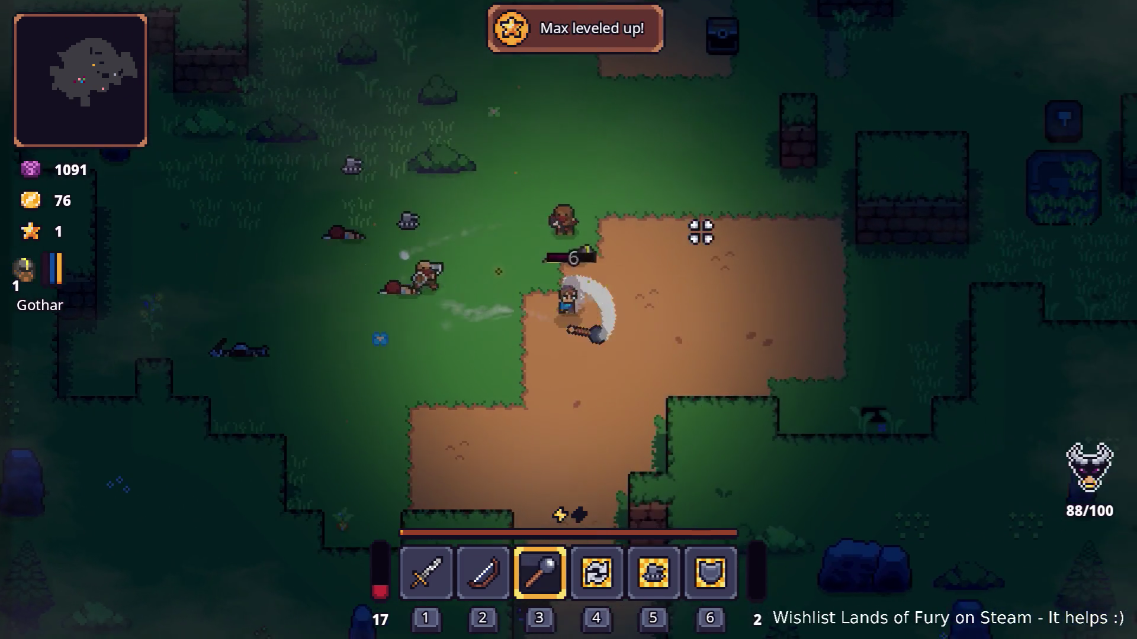
left_click(396, 256)
key("2")
left_click(343, 327)
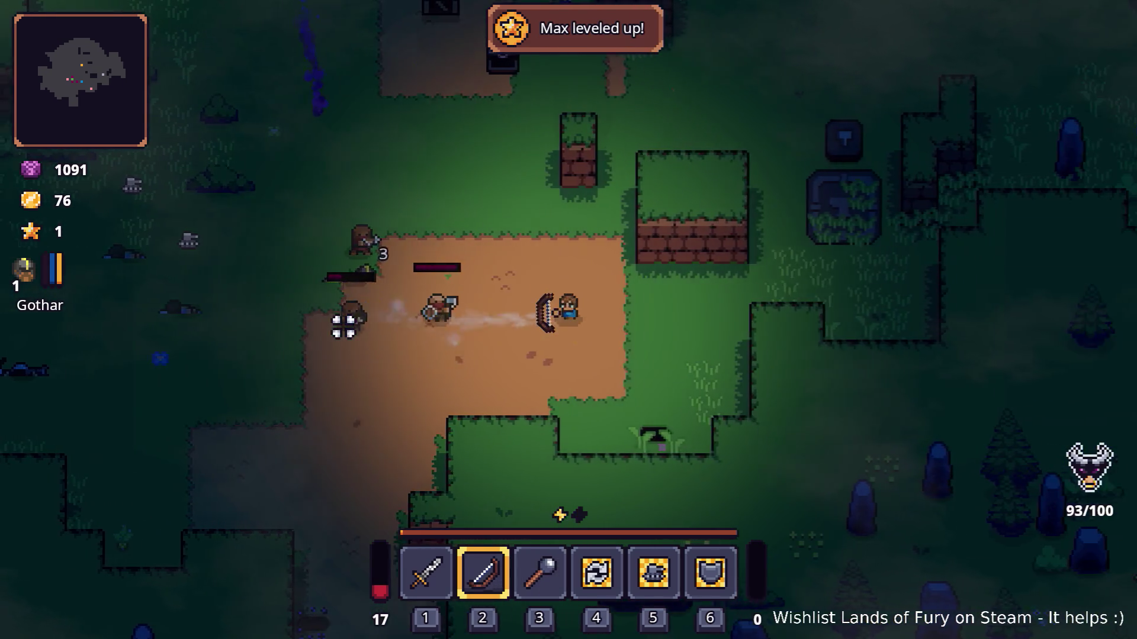
key("d")
key("1")
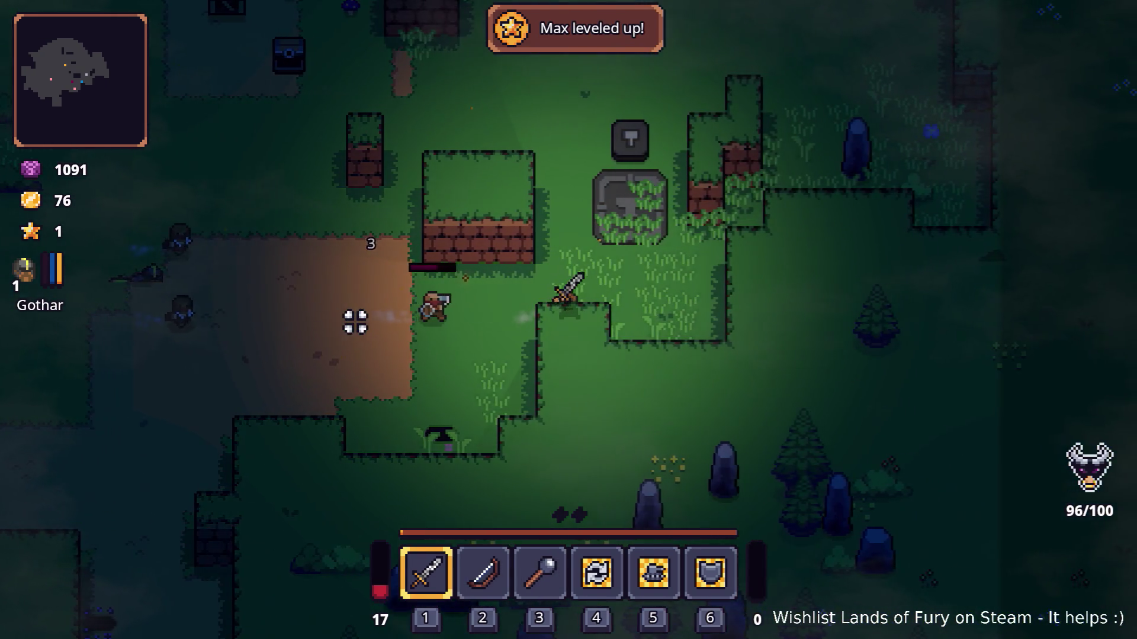
Step: Spend the available skill point in the ALMA skill tree from the inventory
key("i")
left_click(370, 431)
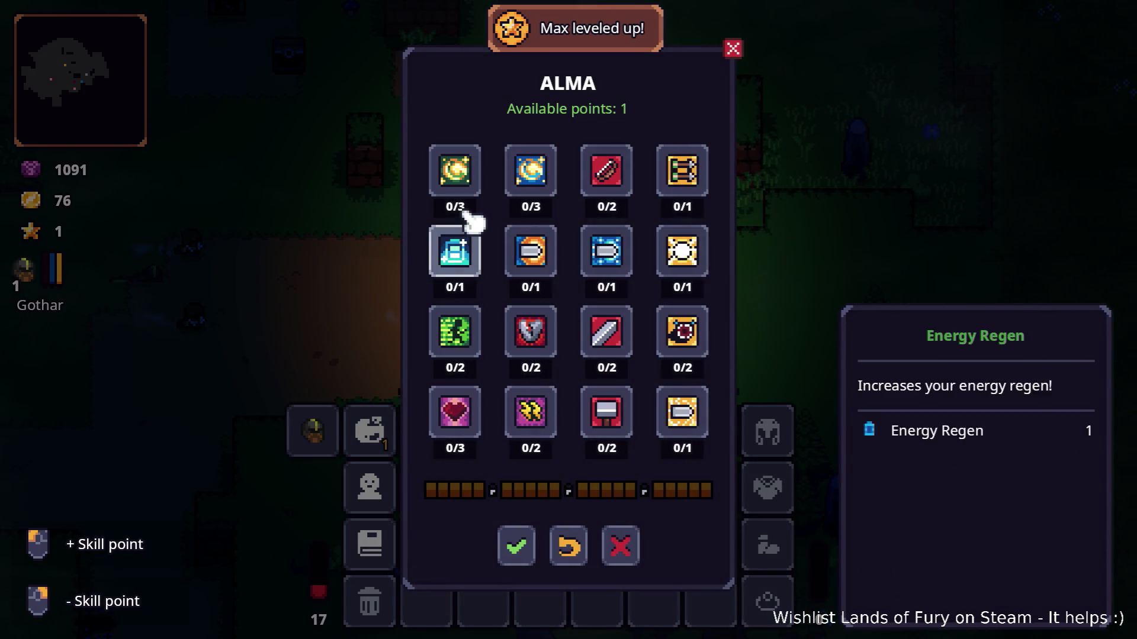
left_click(455, 171)
left_click(516, 547)
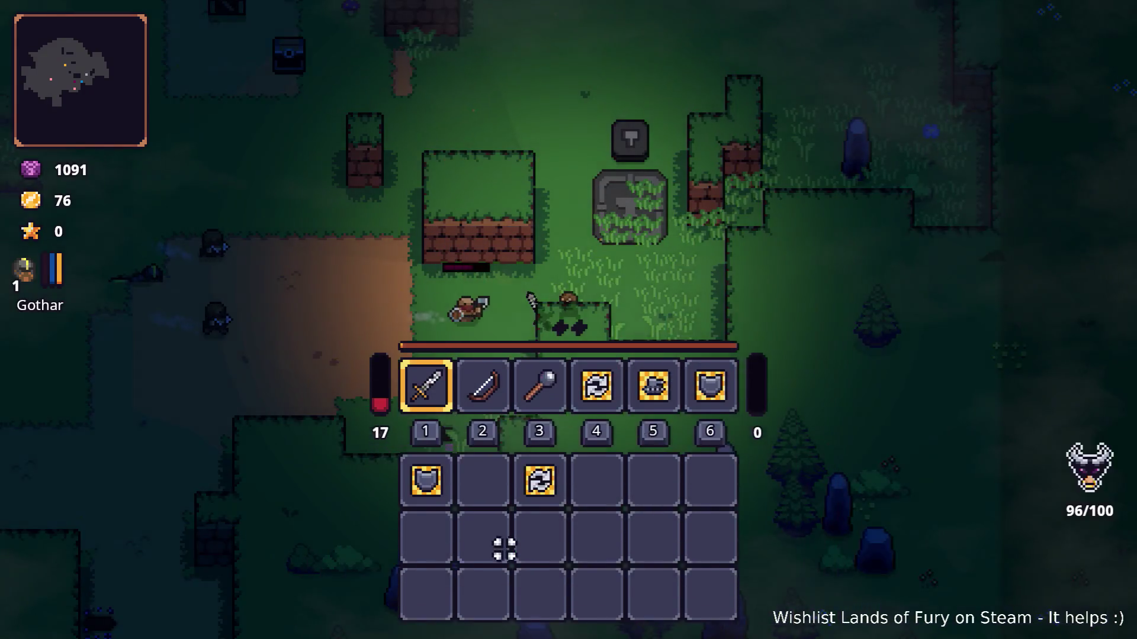
key("i")
Step: Fight a few more enemies with the sword, open the inventory and pause the game
key("a")
key("s")
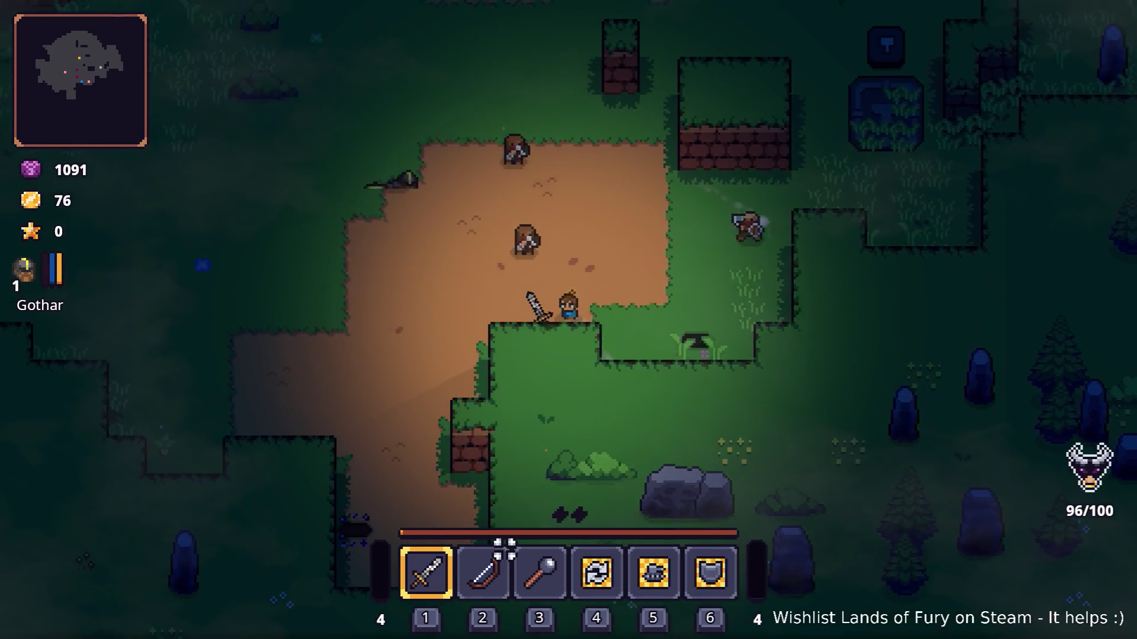
key("w")
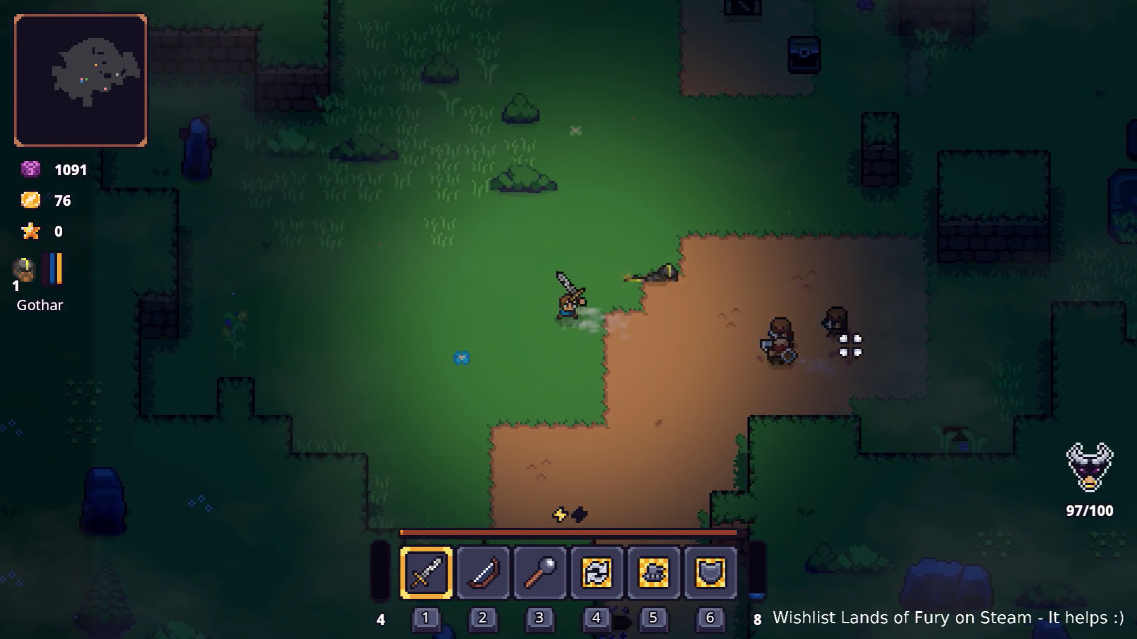
key("d")
key("w")
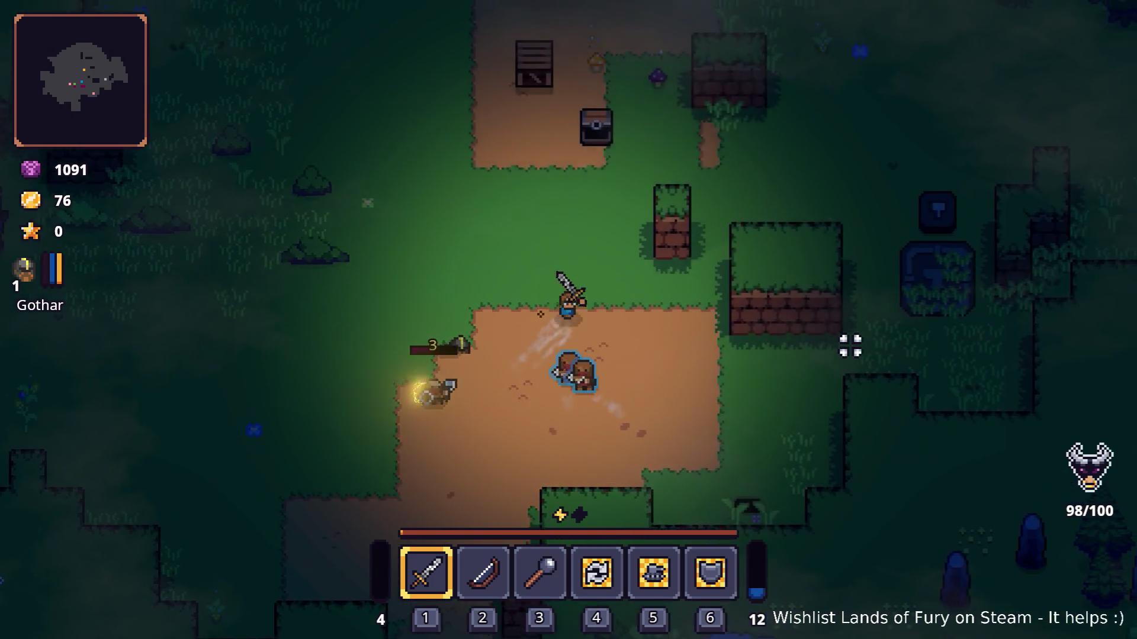
key("d")
key("s")
left_click(497, 358)
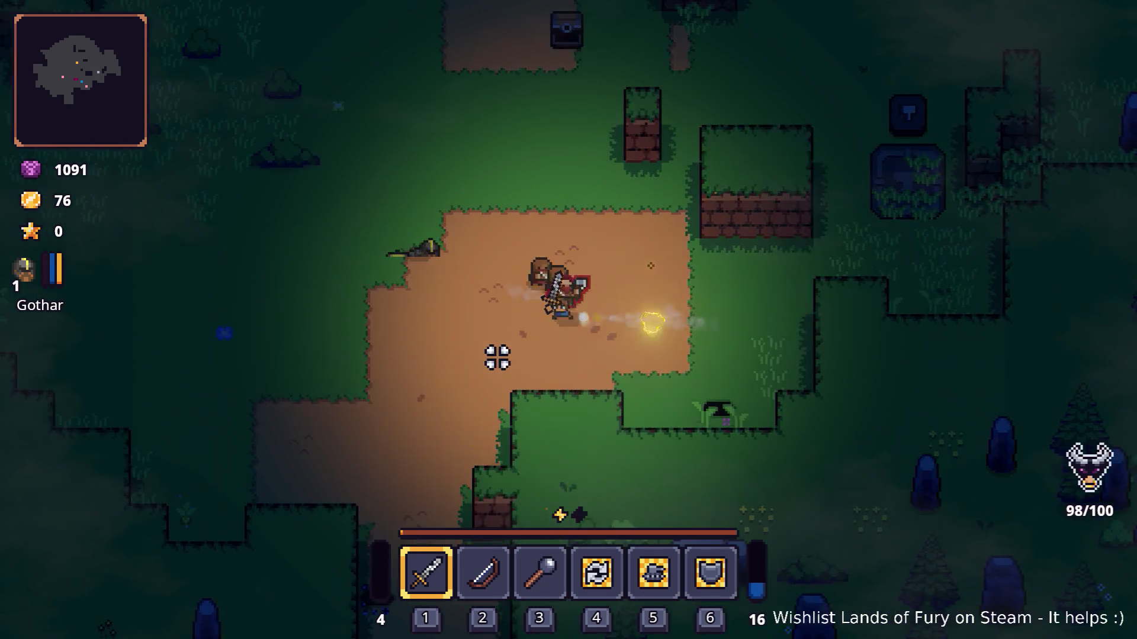
key("a")
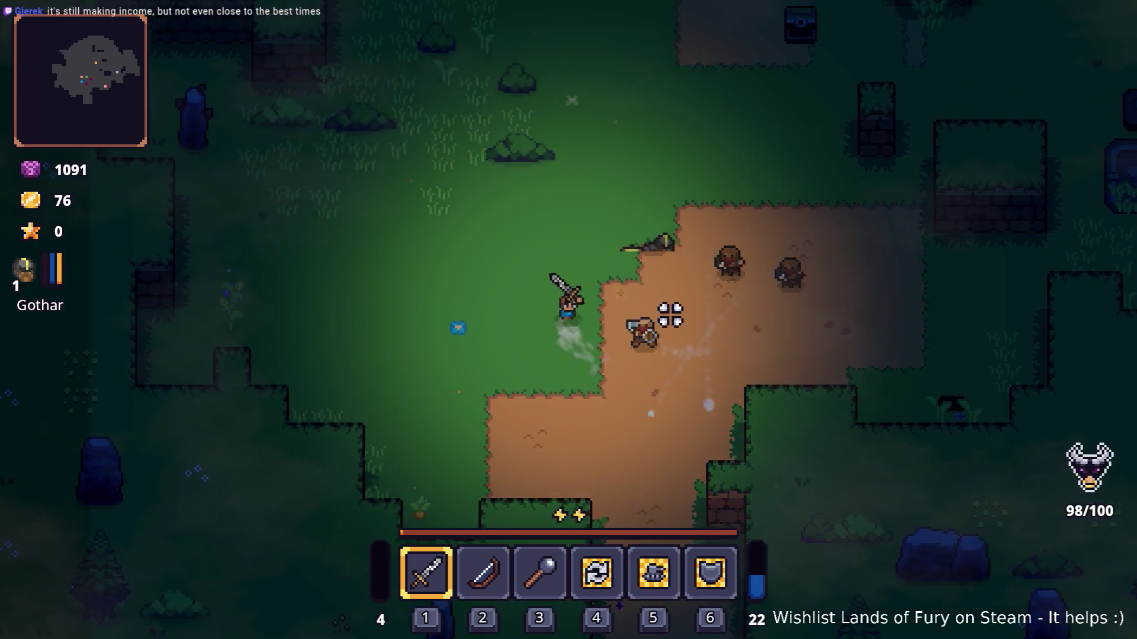
key("d")
key("s")
key("i")
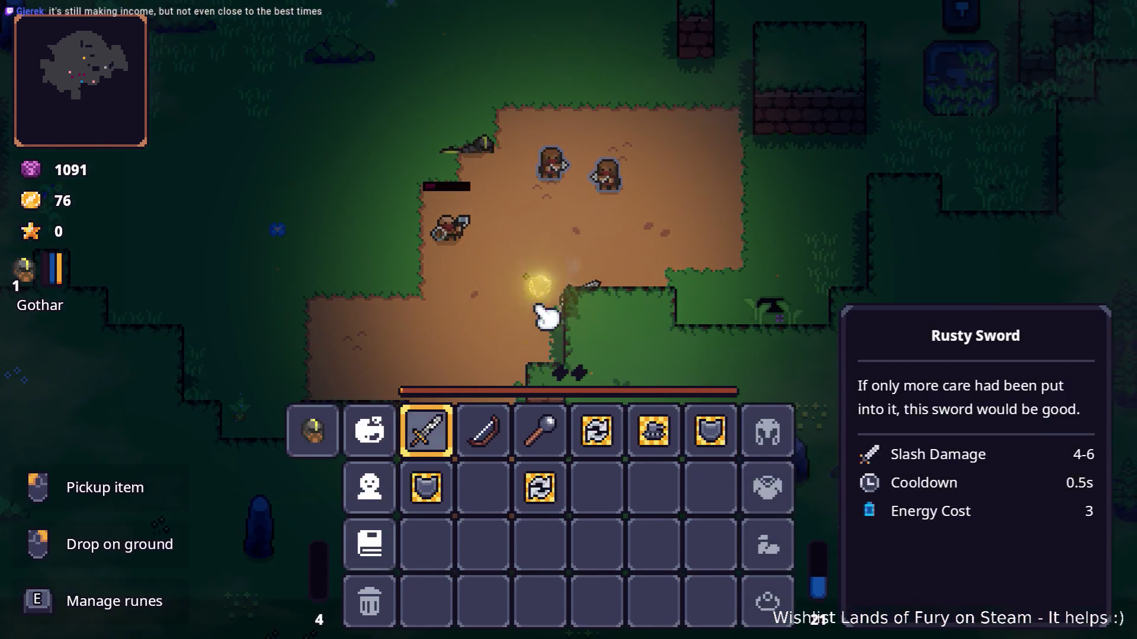
key("Escape")
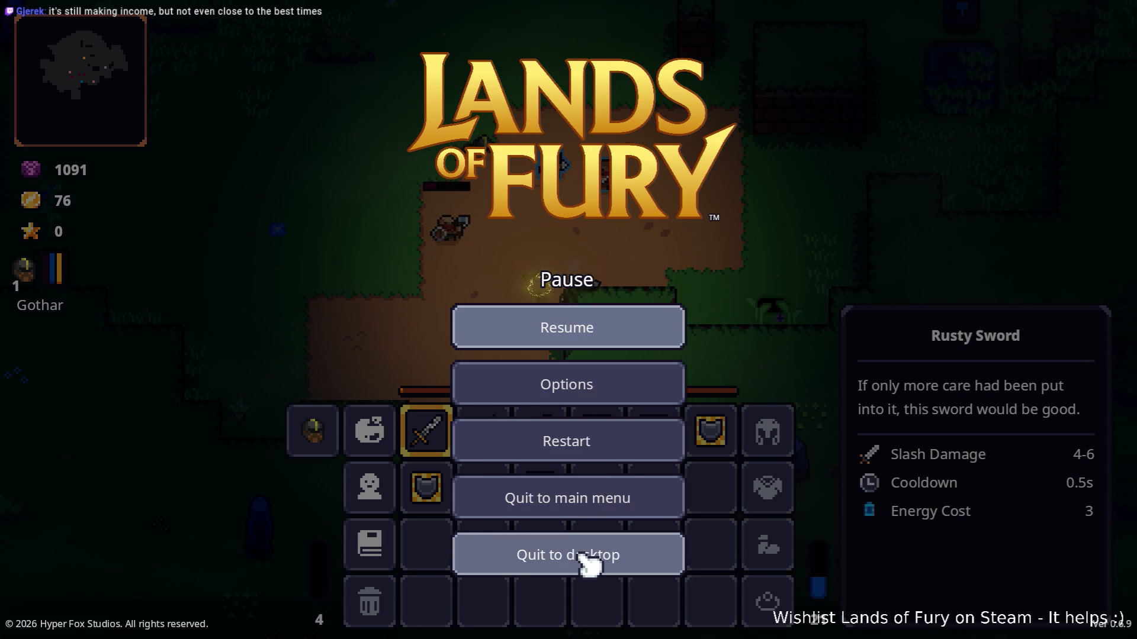
Step: Quit the game to desktop and switch through the open applications to the Ptyxis terminal
left_click(587, 562)
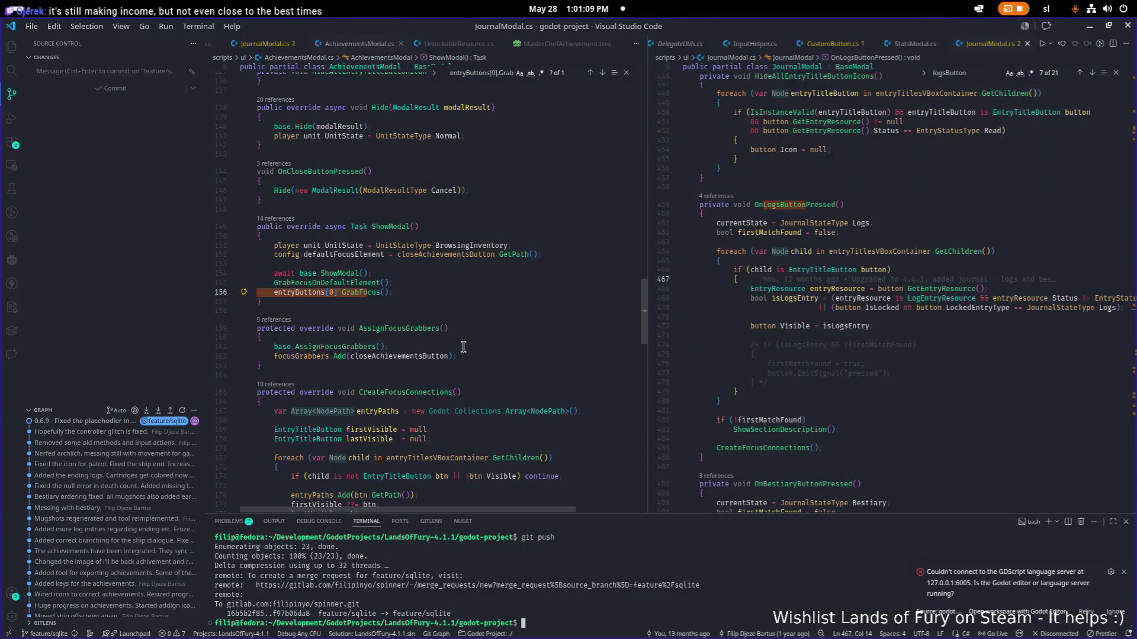
left_click(1090, 29)
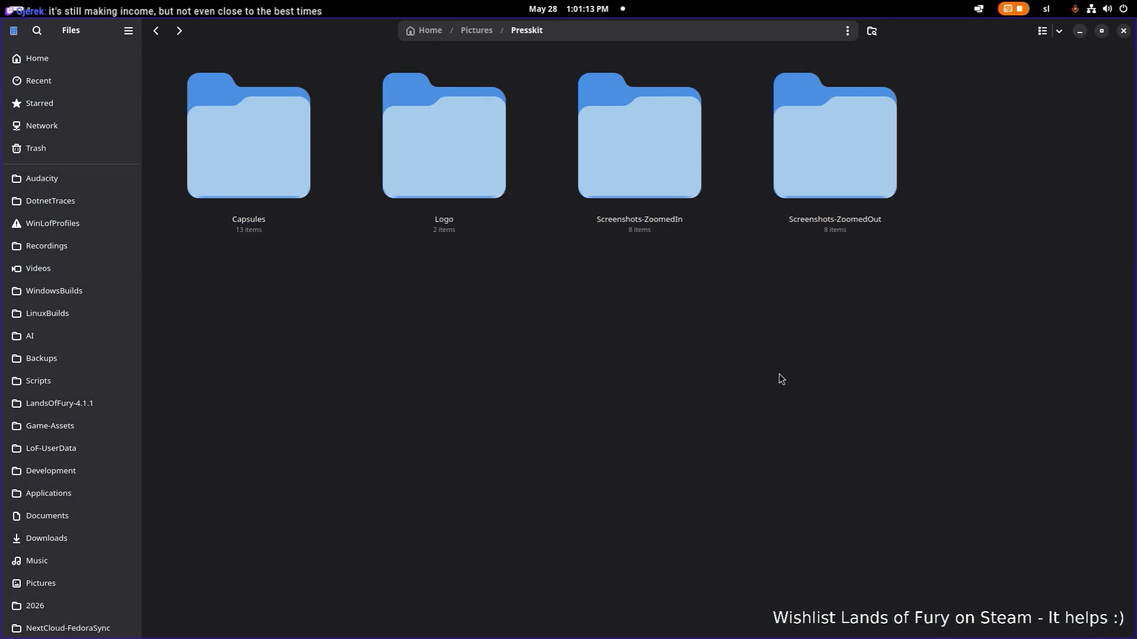
key("alt+Tab")
key("Tab")
key("Tab")
key("Tab")
key("Tab")
key("shift+Tab")
key("shift+Tab")
key("shift+Tab")
key("Tab")
key("Tab")
key("Tab")
key("Tab")
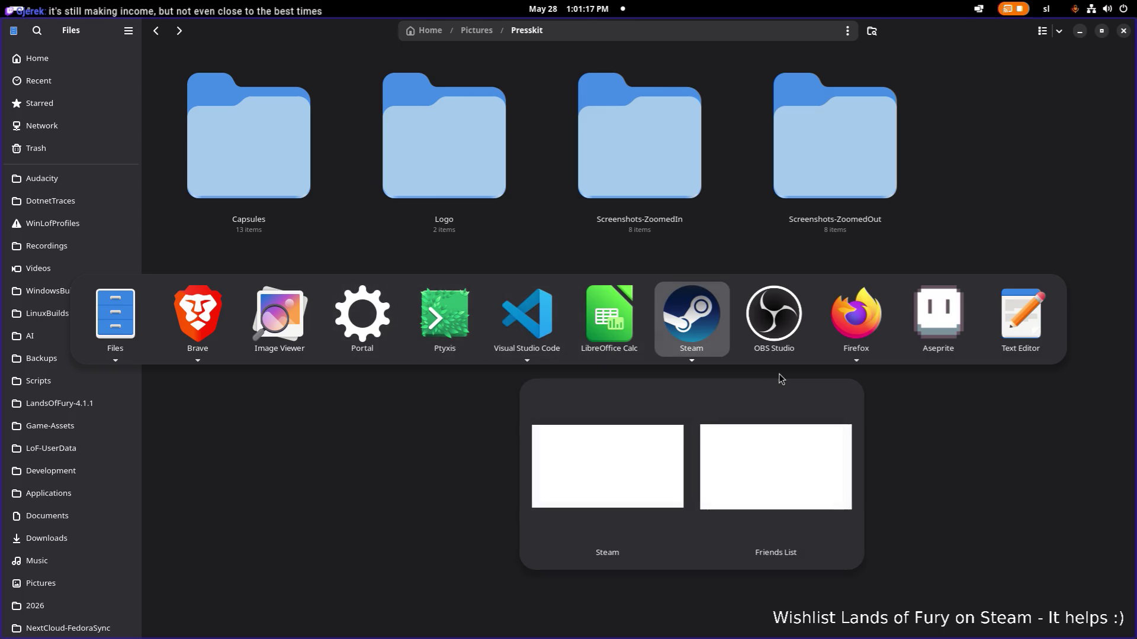
key("shift+Tab")
key("shift+Tab")
key("shift+Tab")
key("shift+Tab")
key("shift+Tab")
key("Tab")
key("Tab")
key("Tab")
key("shift+Tab")
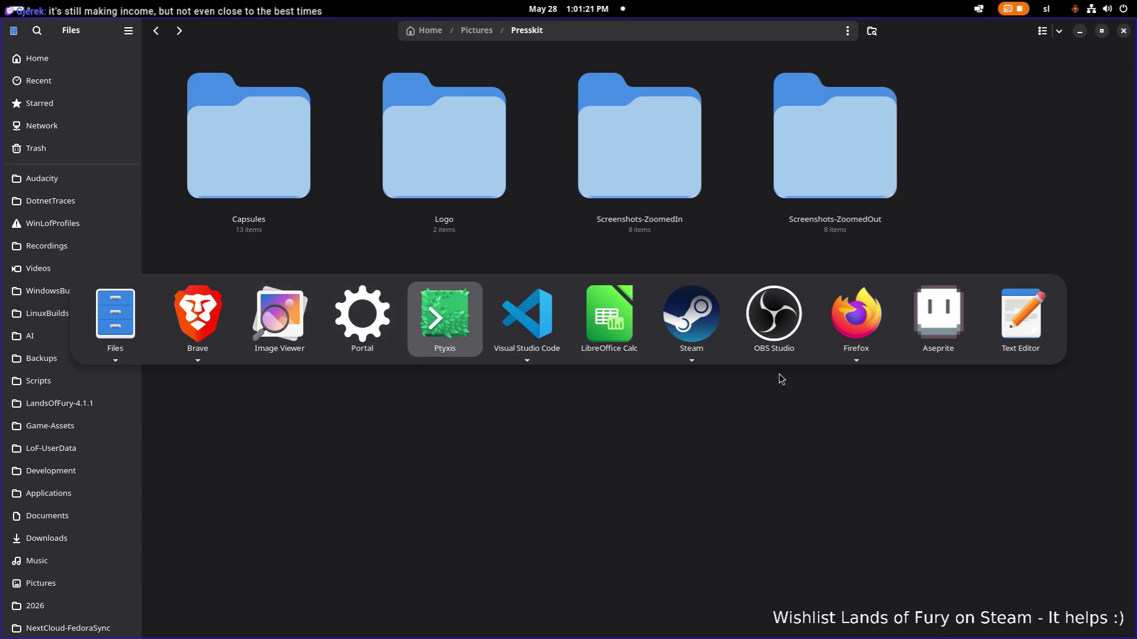
key("alt")
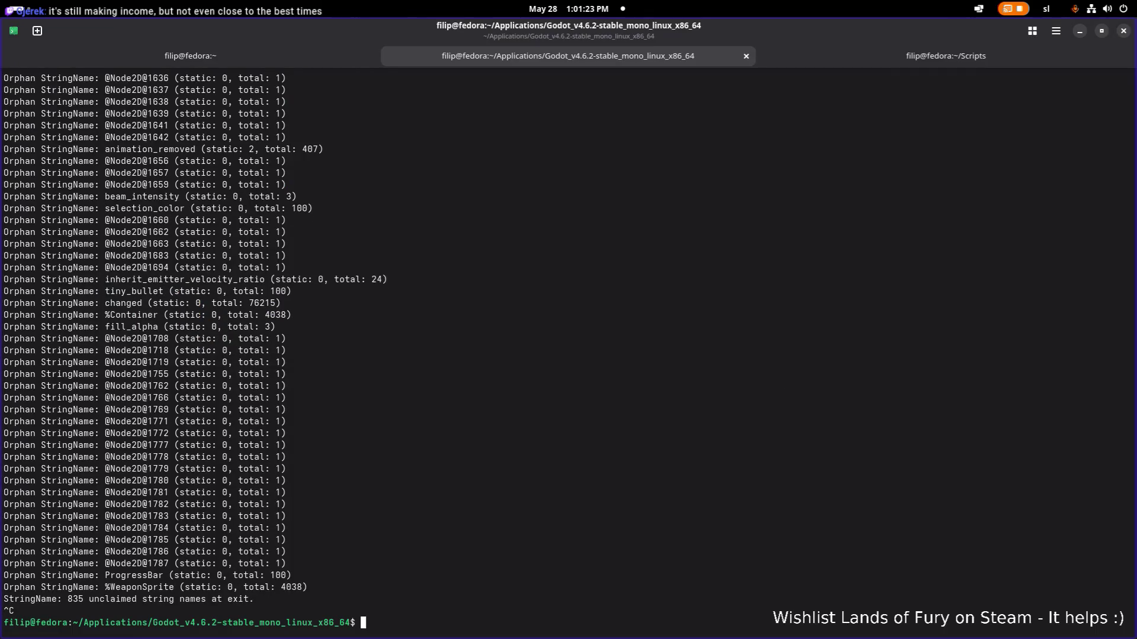
Step: Back in Ptyxis, rerun the previous ./Godot launch command
key("alt+Tab")
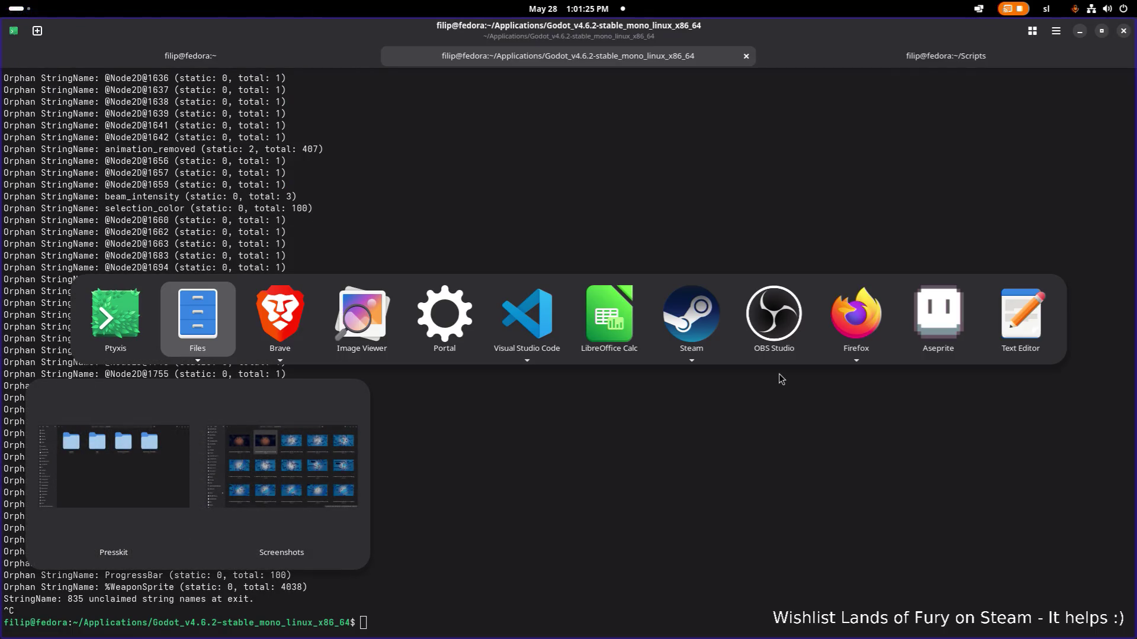
key("shift+Tab")
key("alt")
key("Up")
key("Return")
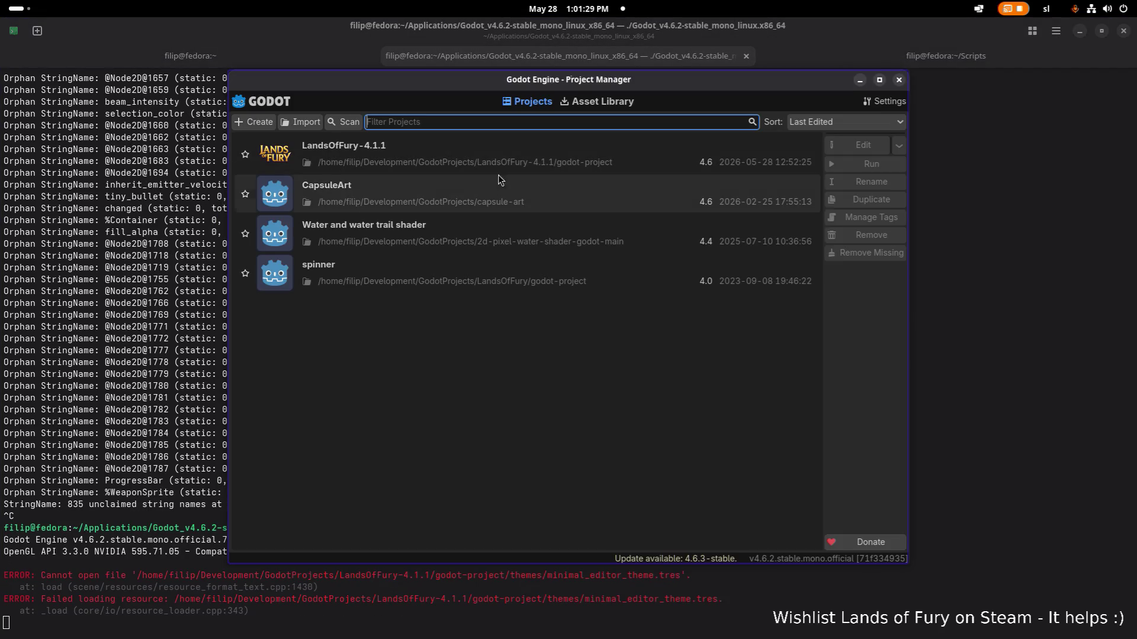
Step: Load the LandsOfFury-4.1.1 project and return to the Godot editor after minimizing VS Code
double_click(502, 160)
key("alt+Tab")
key("Tab")
key("Tab")
key("Tab")
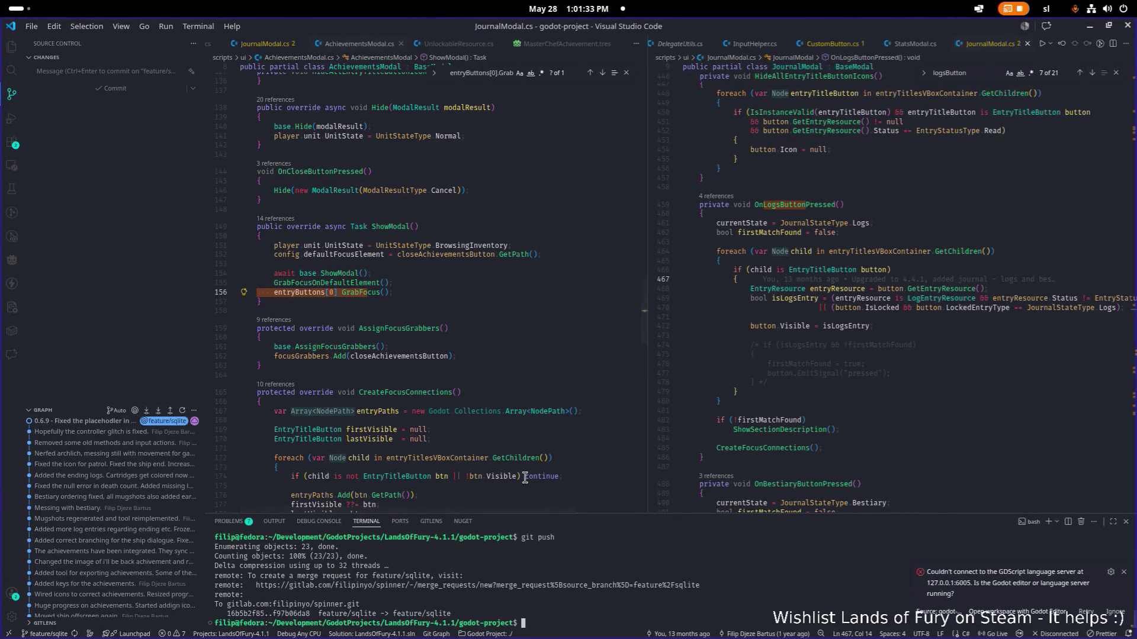
left_click(1091, 28)
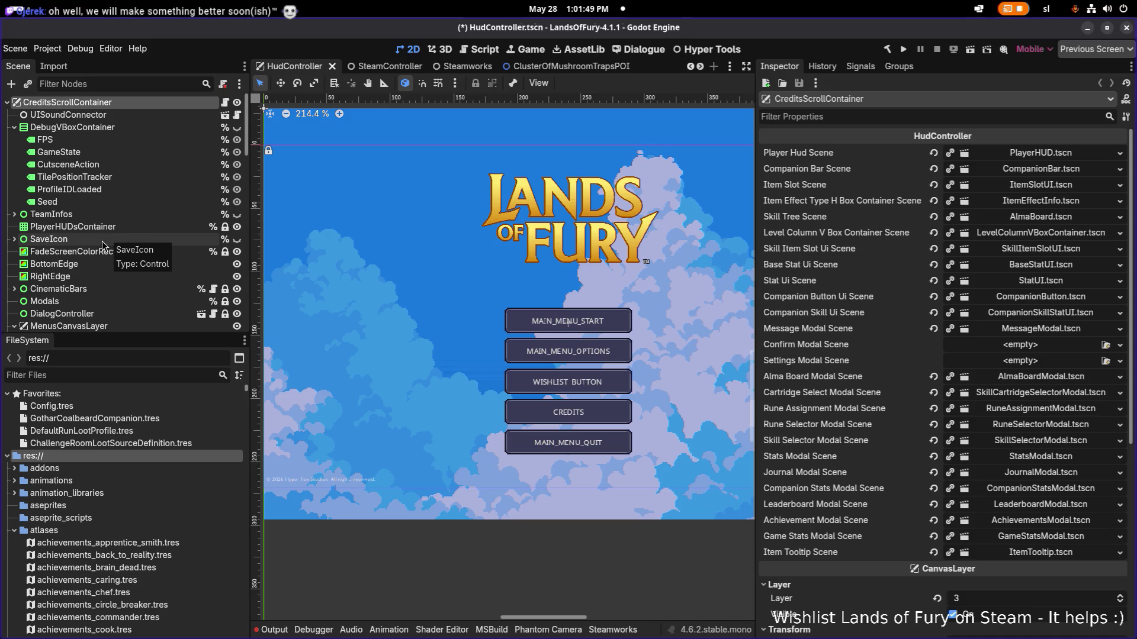
Step: Briefly check the project Description in Project Settings, then bring up the export presets via Project > Export
left_click(47, 49)
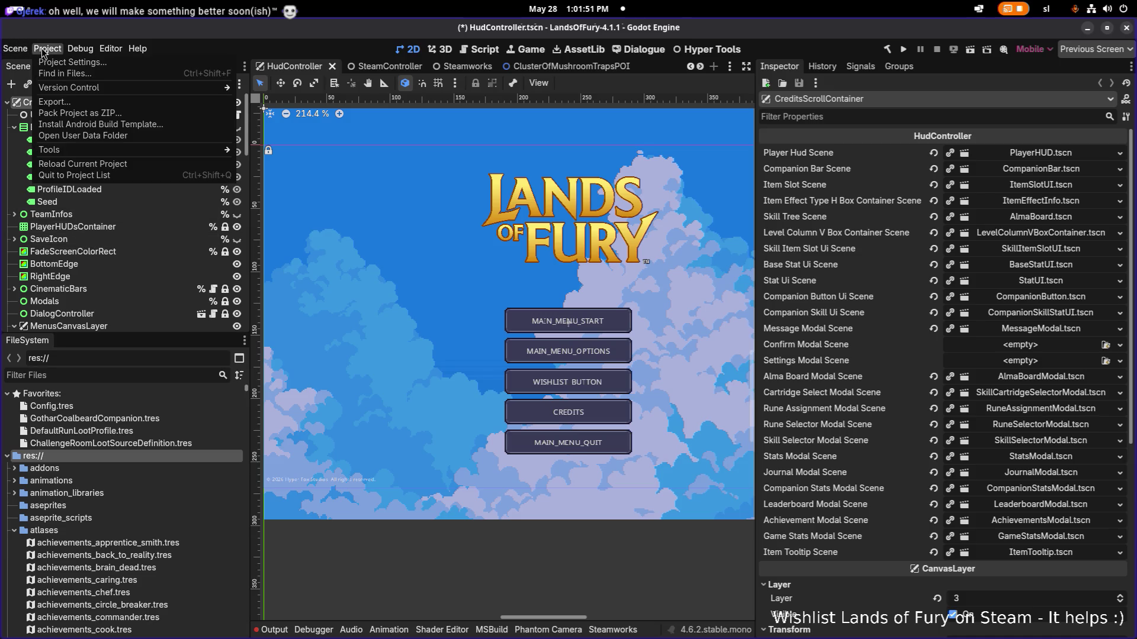
left_click(54, 68)
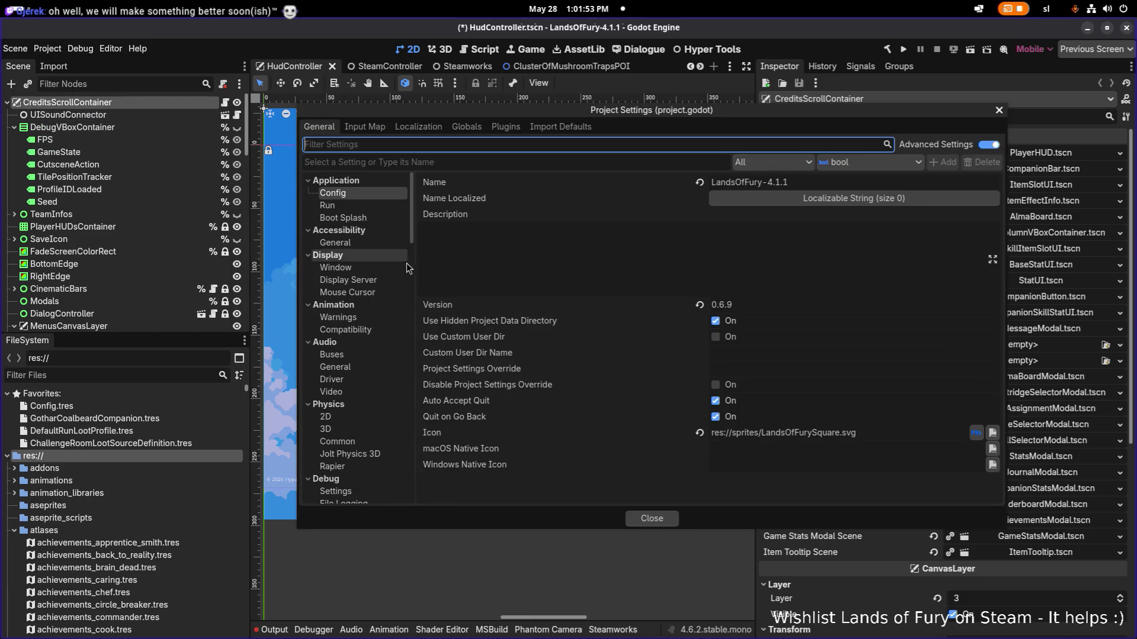
left_click(533, 256)
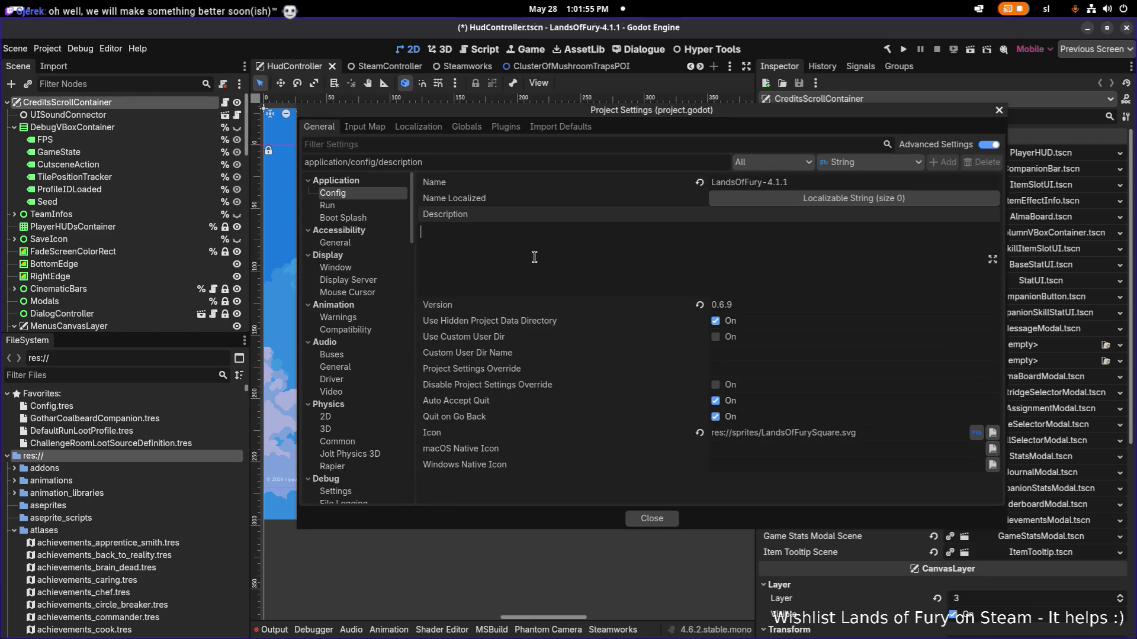
left_click(997, 112)
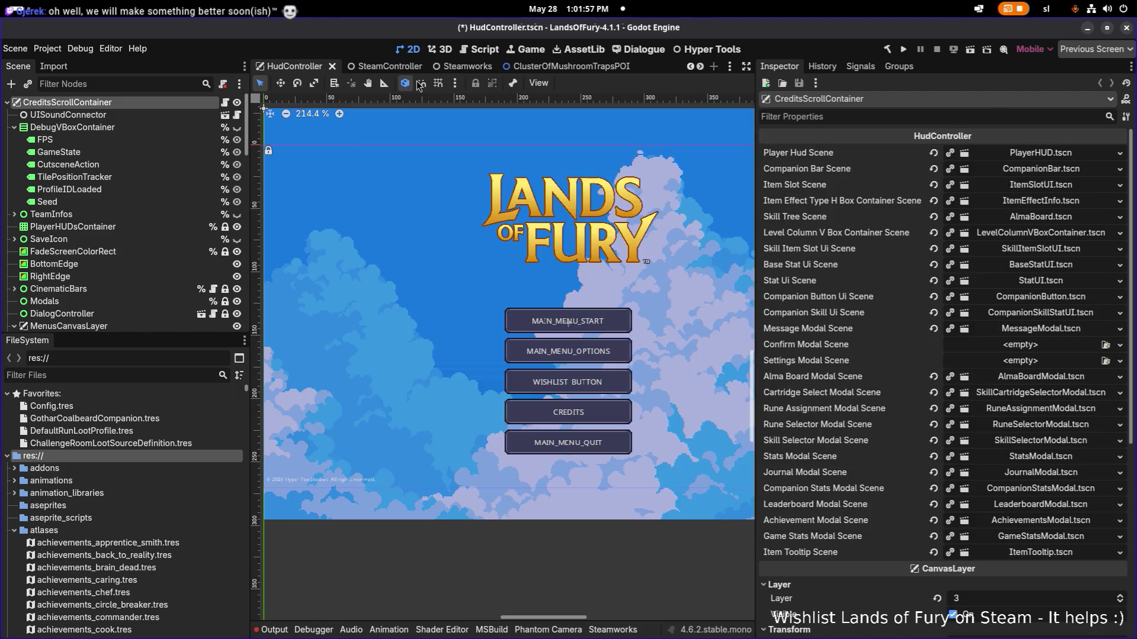
left_click(47, 49)
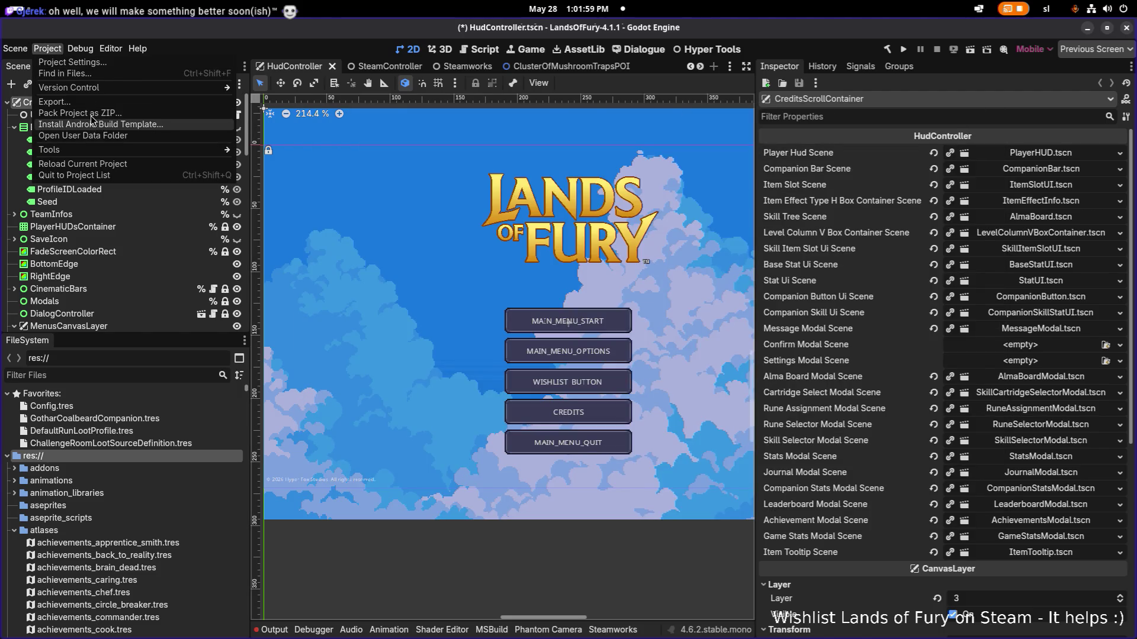
left_click(127, 105)
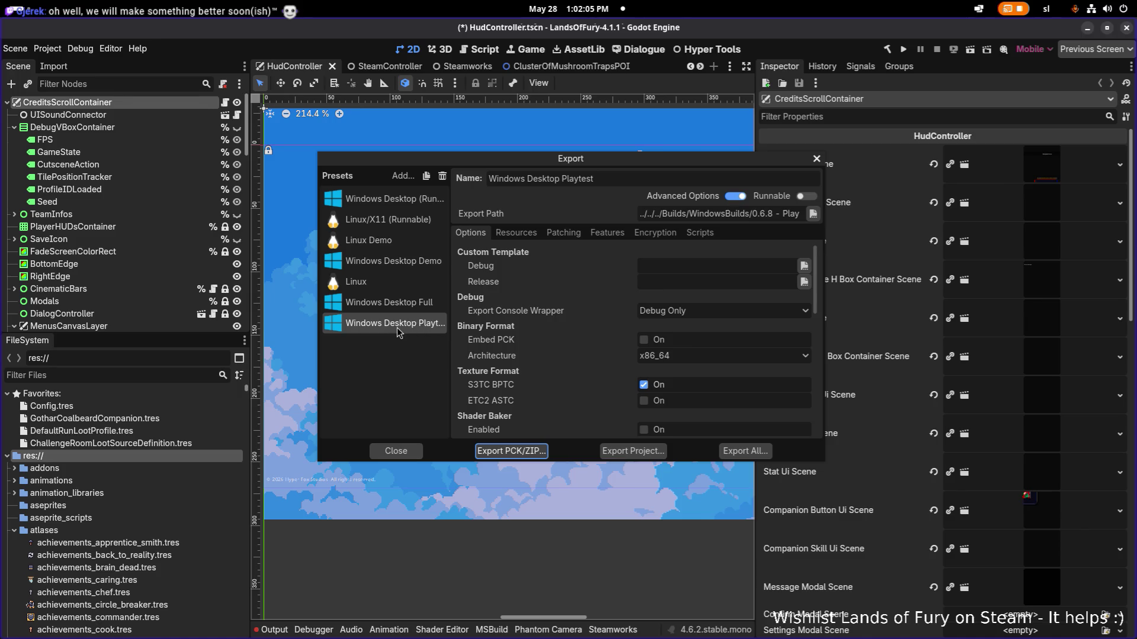
Step: Export the Windows Desktop Full preset into a new '0.6.9 - Full' folder under WindowsBuilds
left_click(402, 310)
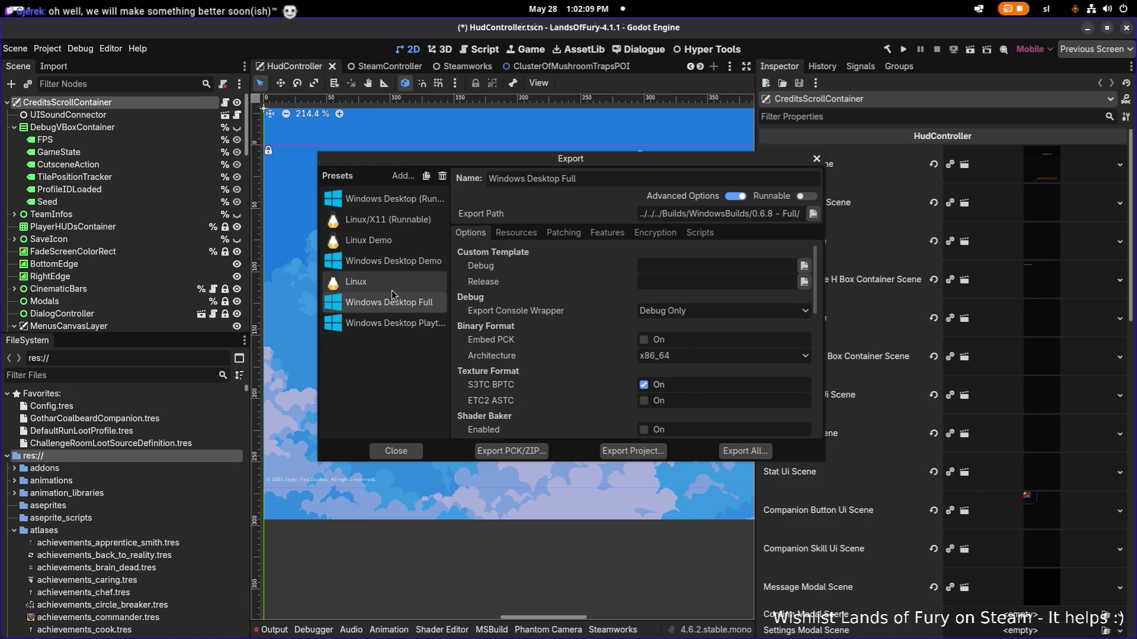
left_click(646, 450)
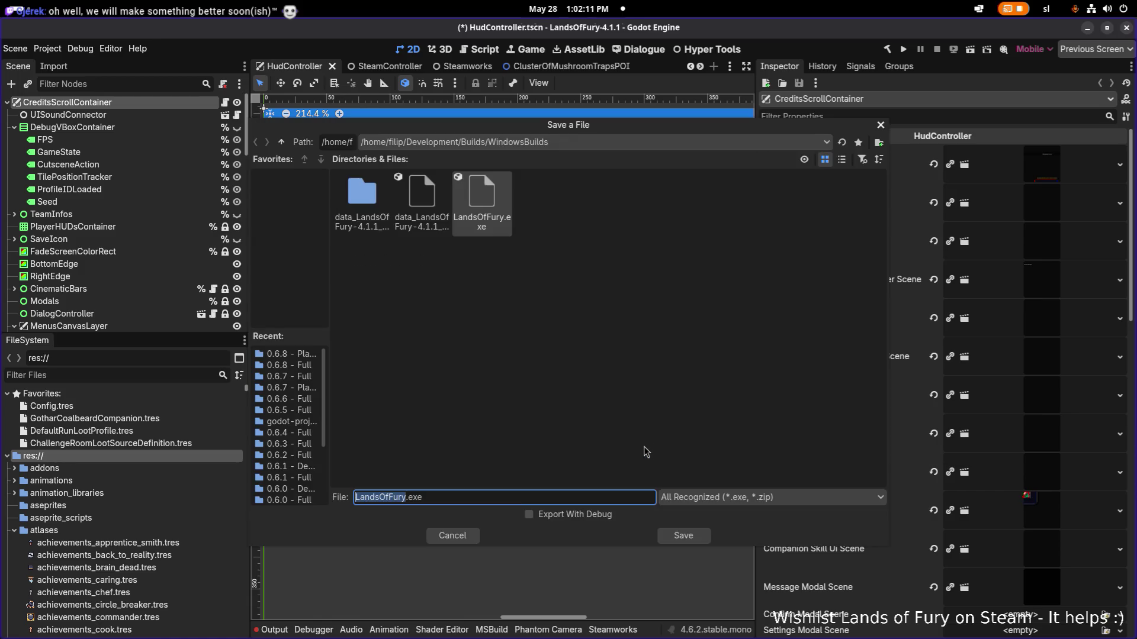
left_click(281, 142)
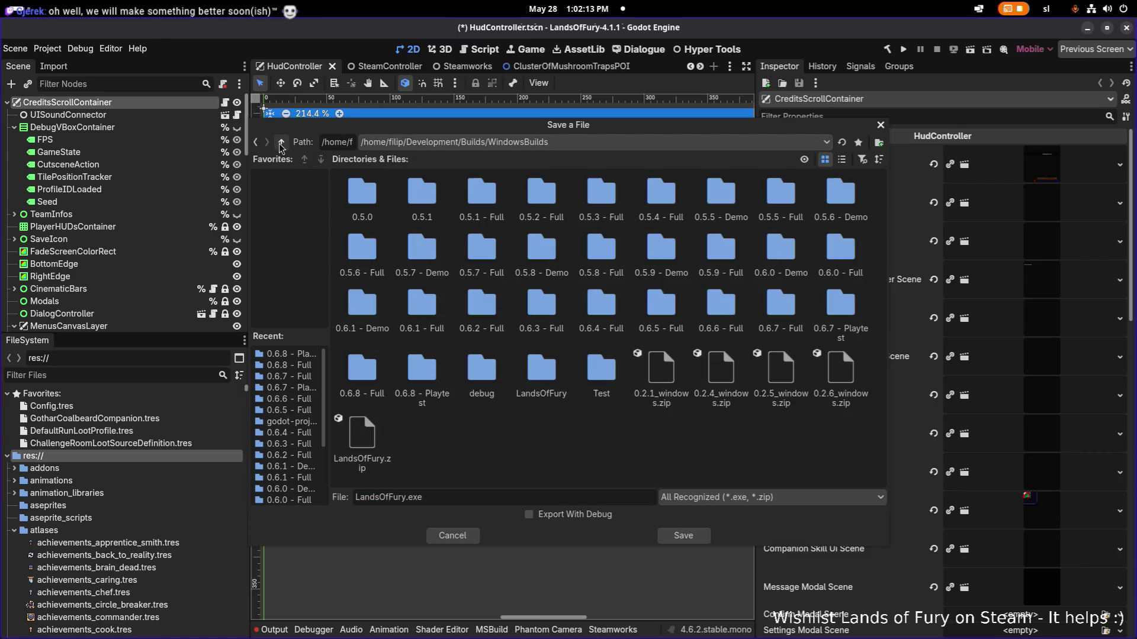
right_click(536, 452)
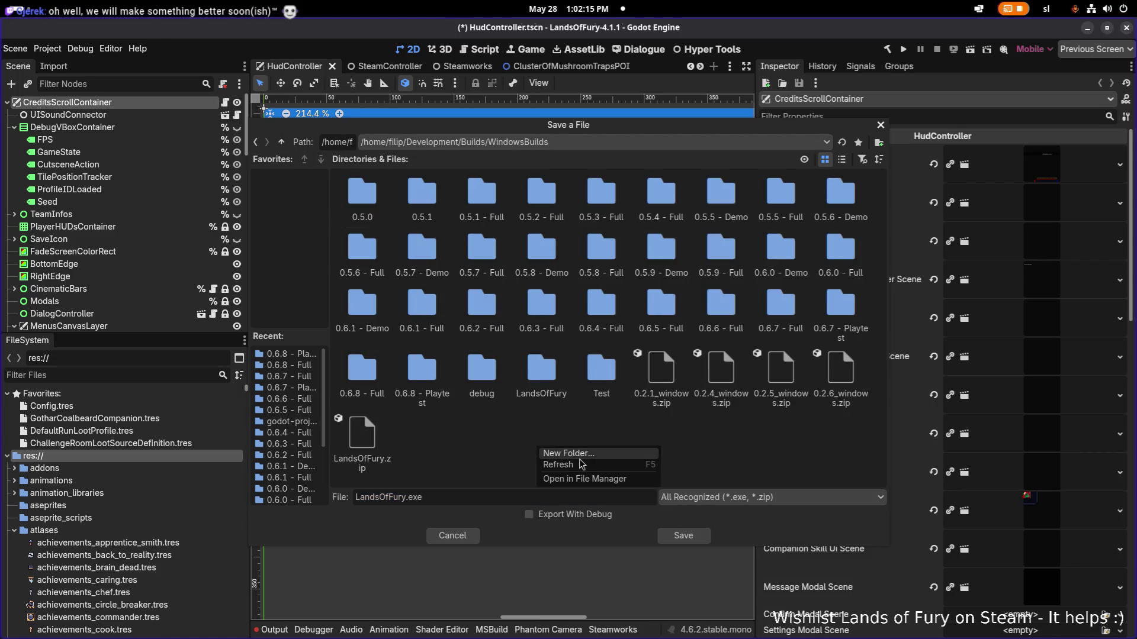
left_click(584, 460)
type("0.6.9 - Full")
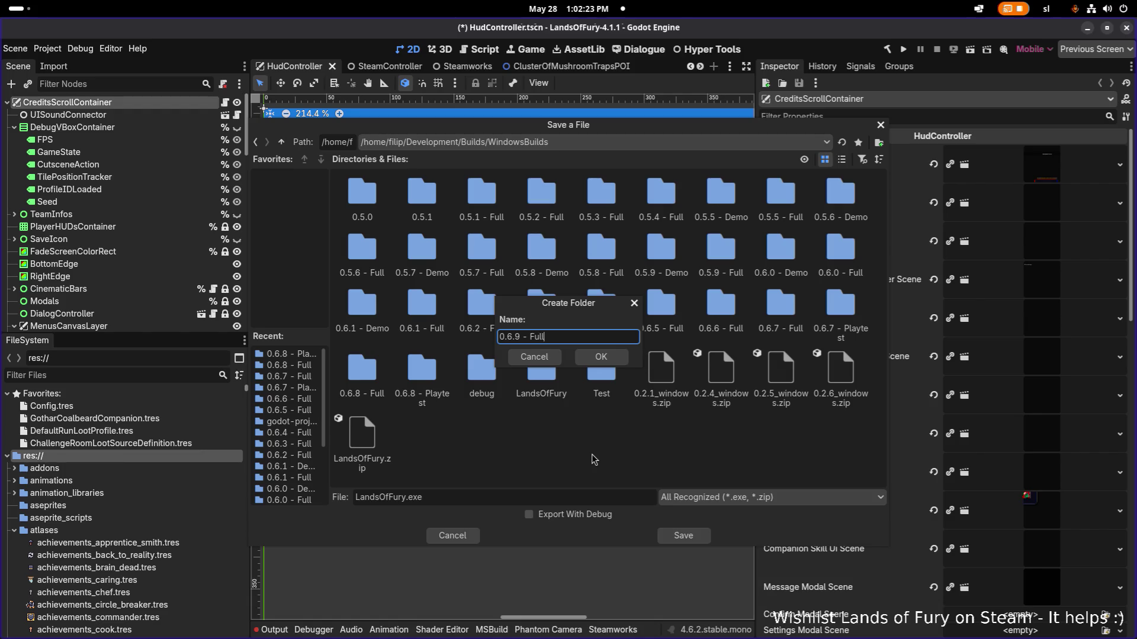
mouse_move(586, 309)
left_mouse_down()
mouse_move(489, 415)
mouse_move(496, 430)
mouse_move(594, 439)
mouse_move(639, 330)
left_mouse_up()
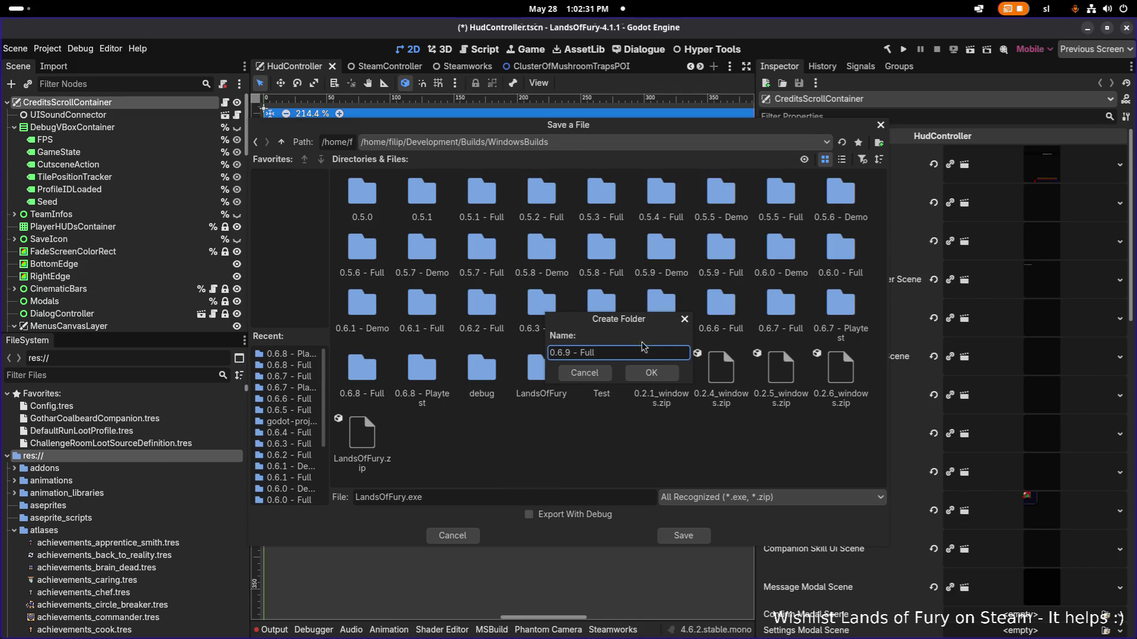
left_click(646, 381)
left_click(684, 536)
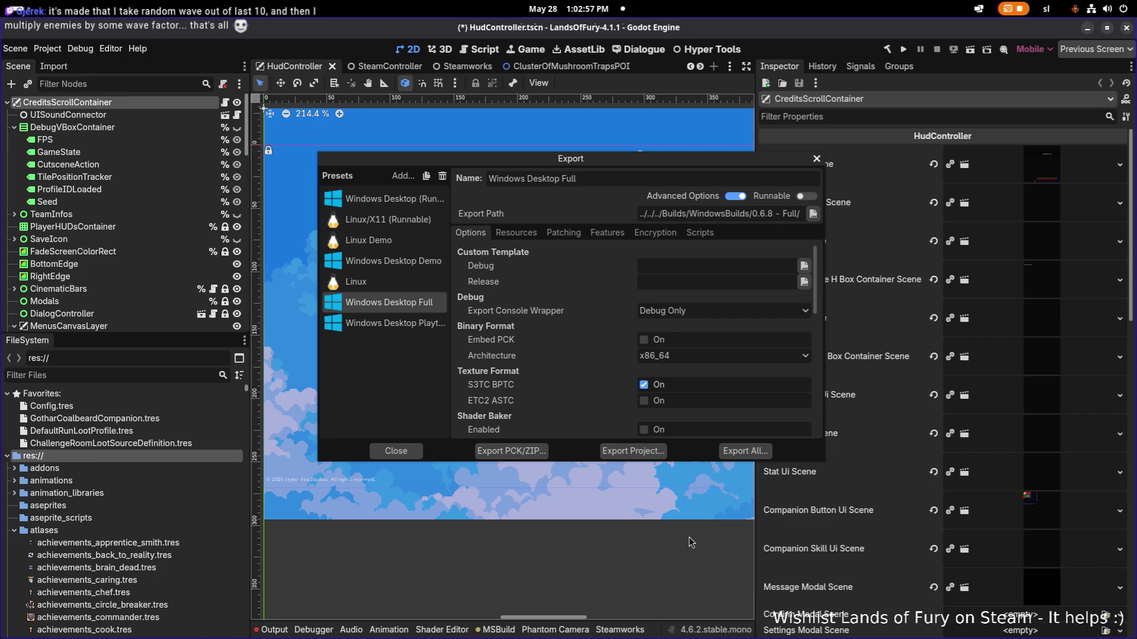
Step: In Files, show WindowsBuilds > 0.6.9 - Full as a detailed list and select all its build files
left_click(818, 160)
key("alt+Tab")
key("alt+Tab")
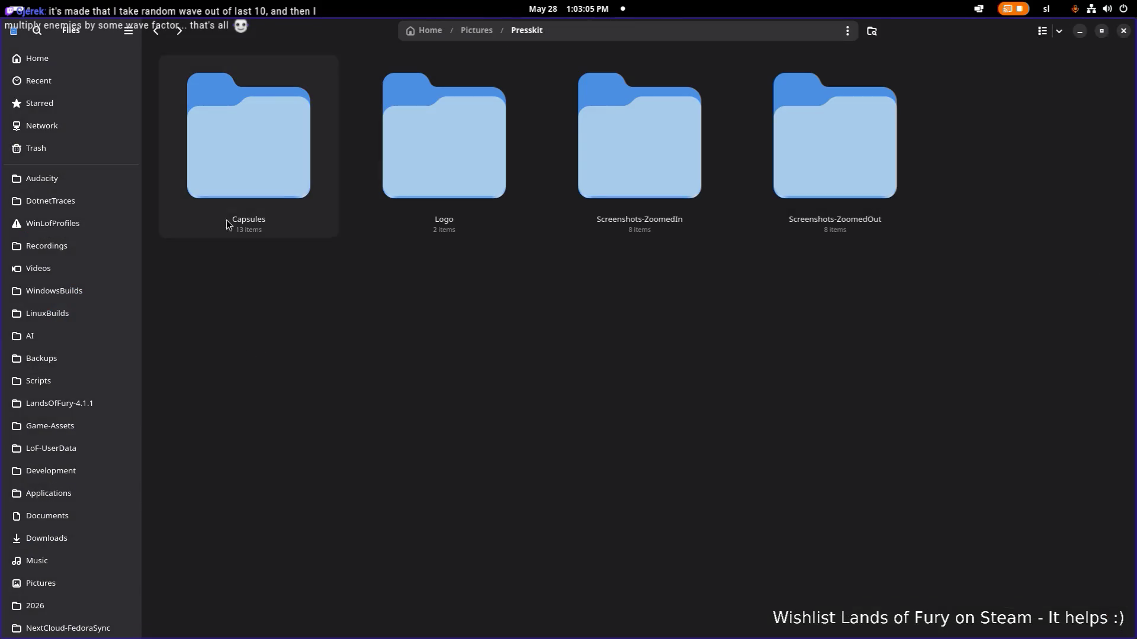
left_click(84, 299)
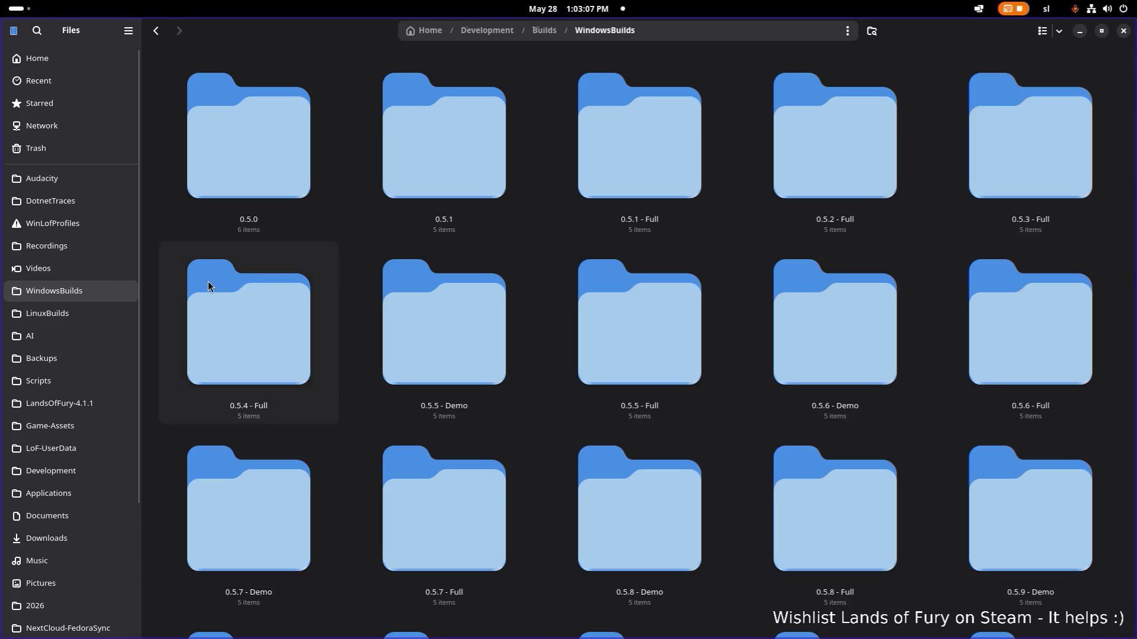
scroll(530, 230, "down", 3)
scroll(529, 250, "down", 3)
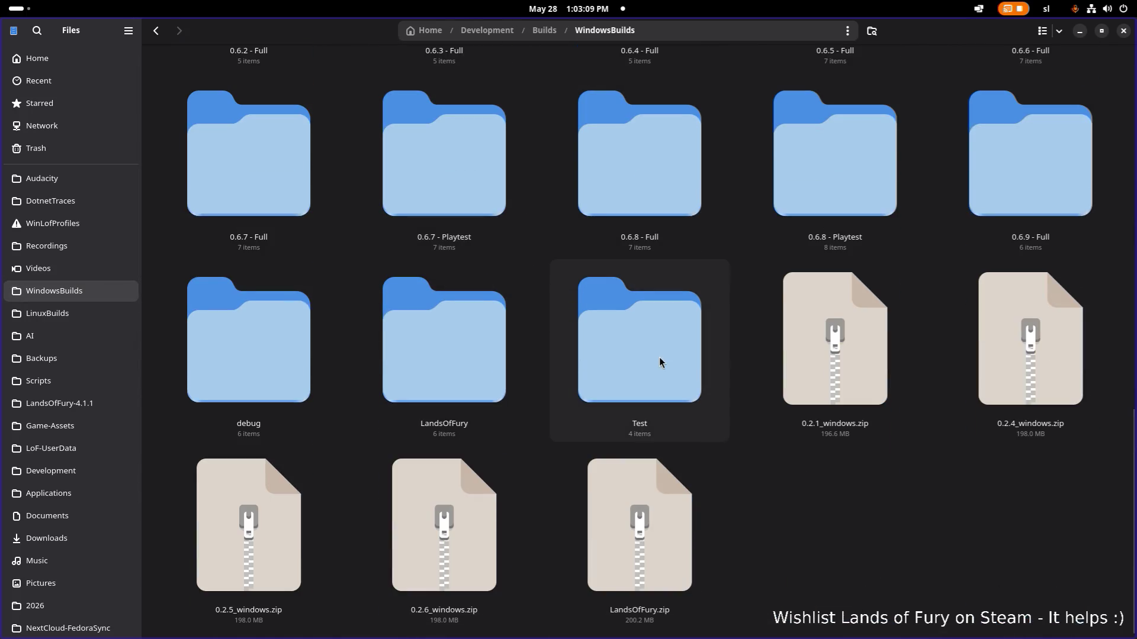
scroll(657, 320, "up", 1)
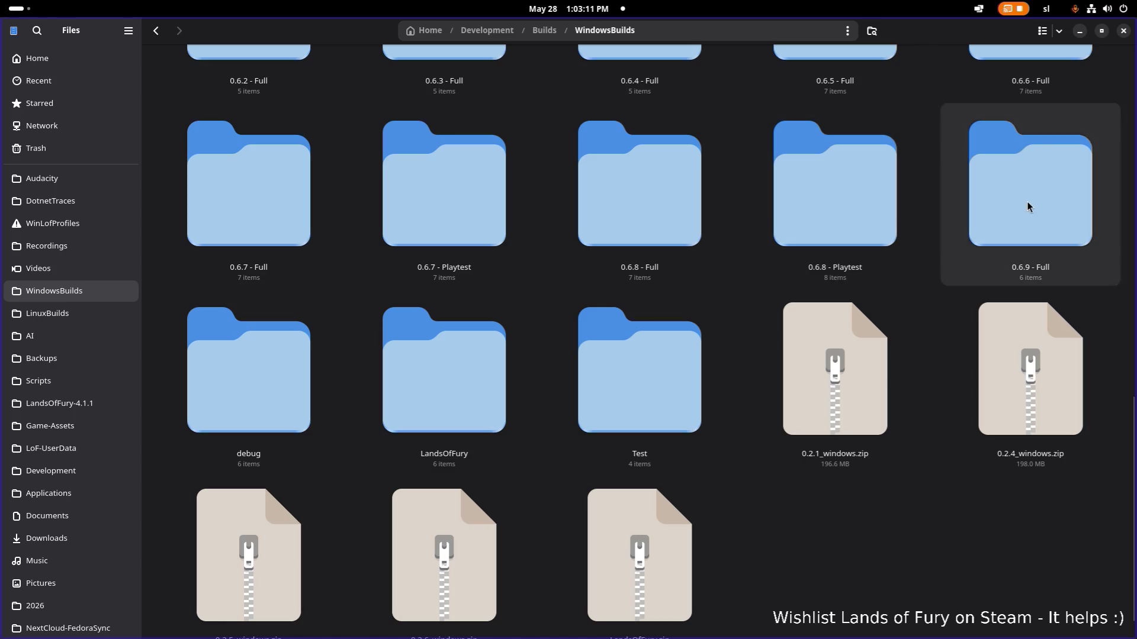
double_click(1027, 210)
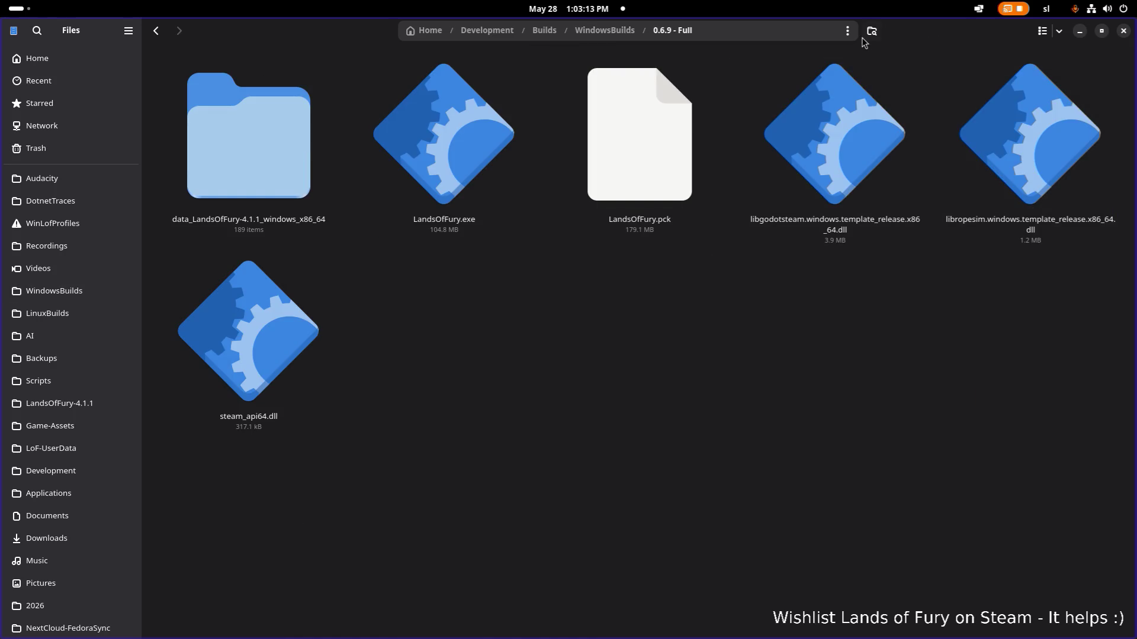
left_click(1042, 30)
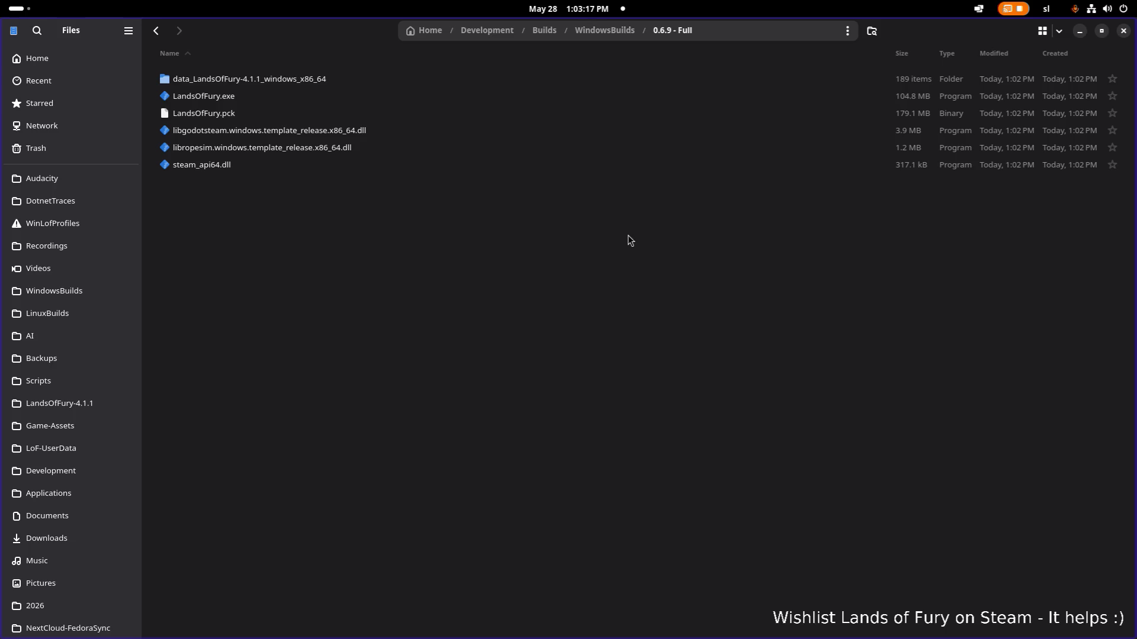
key("ctrl+a")
right_click(528, 147)
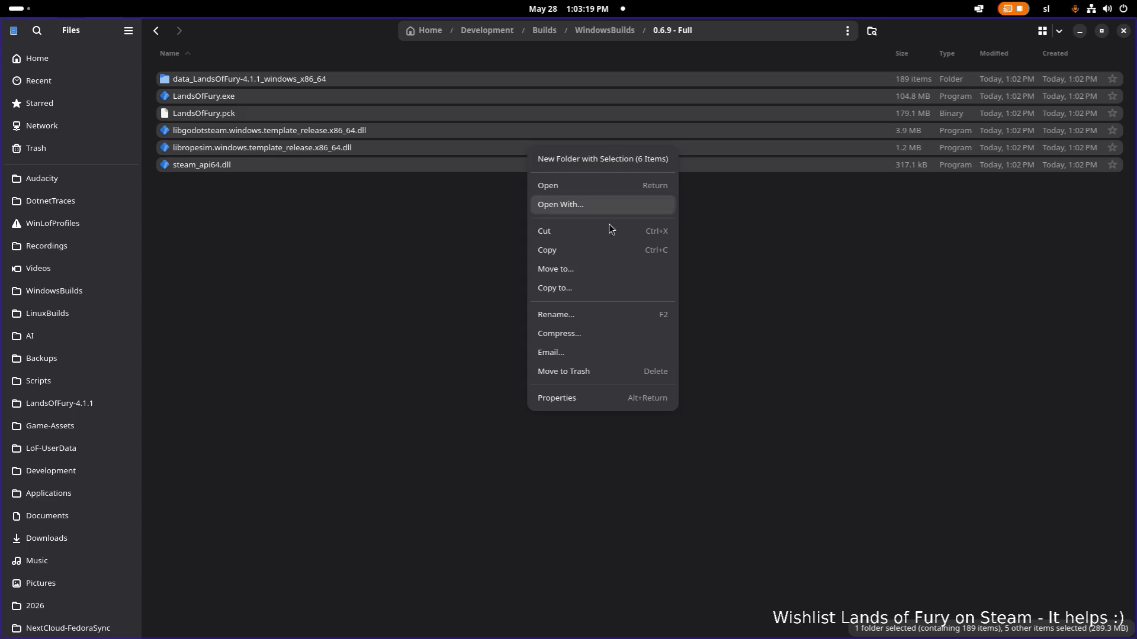
Step: Compress the selected build files into data_LandsOfFury-4.1.1_windows_x86_64.zip with default settings
left_click(560, 333)
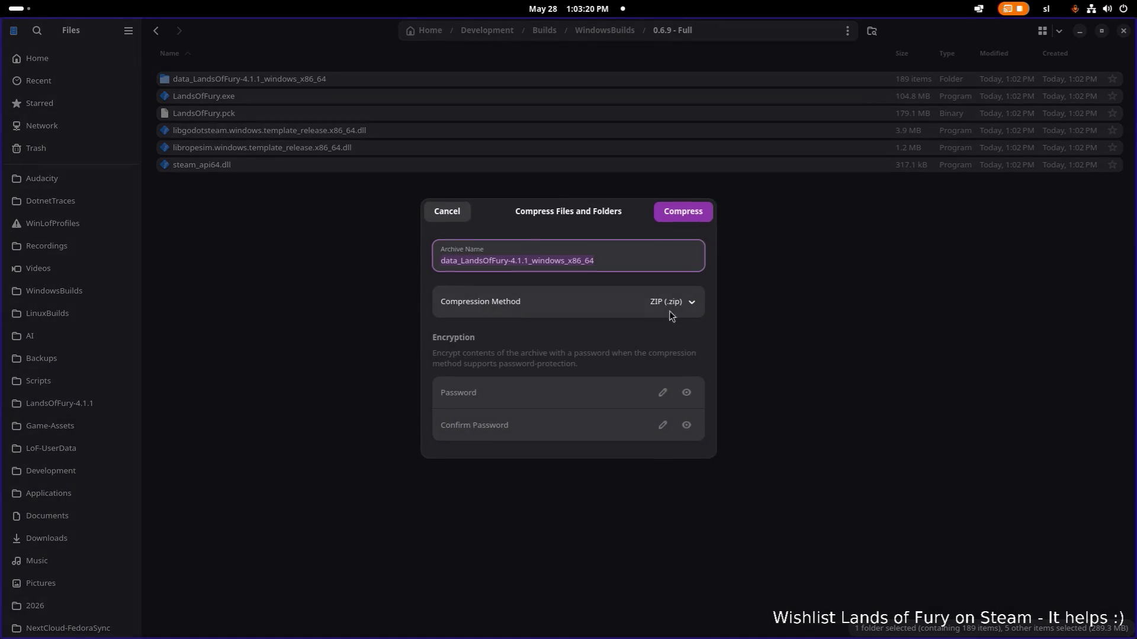
left_click(699, 212)
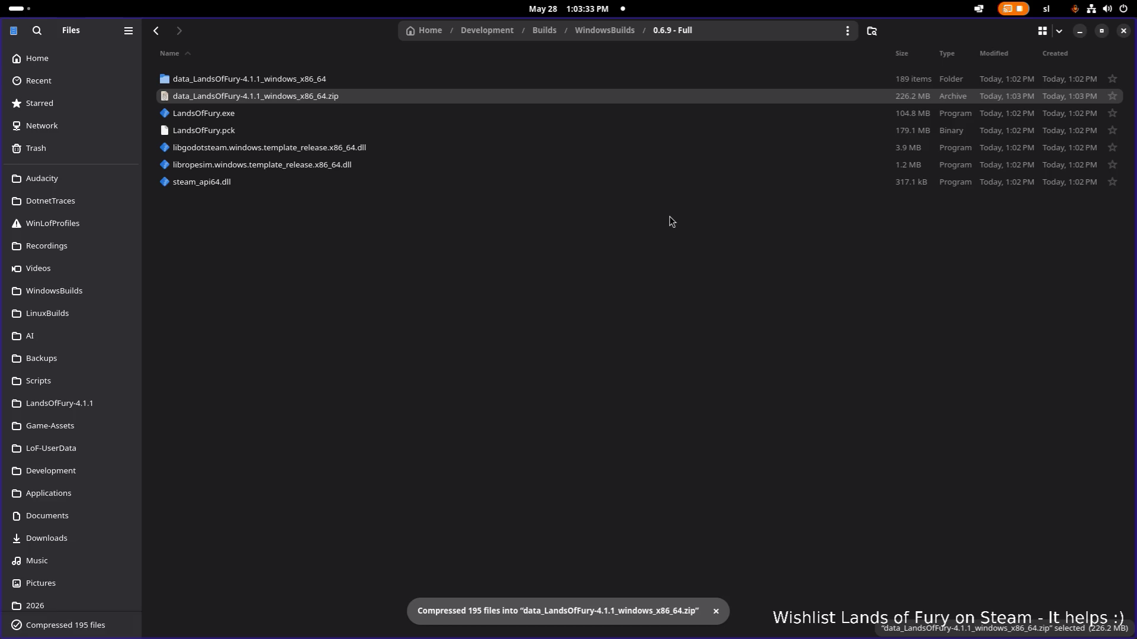
left_click(663, 218)
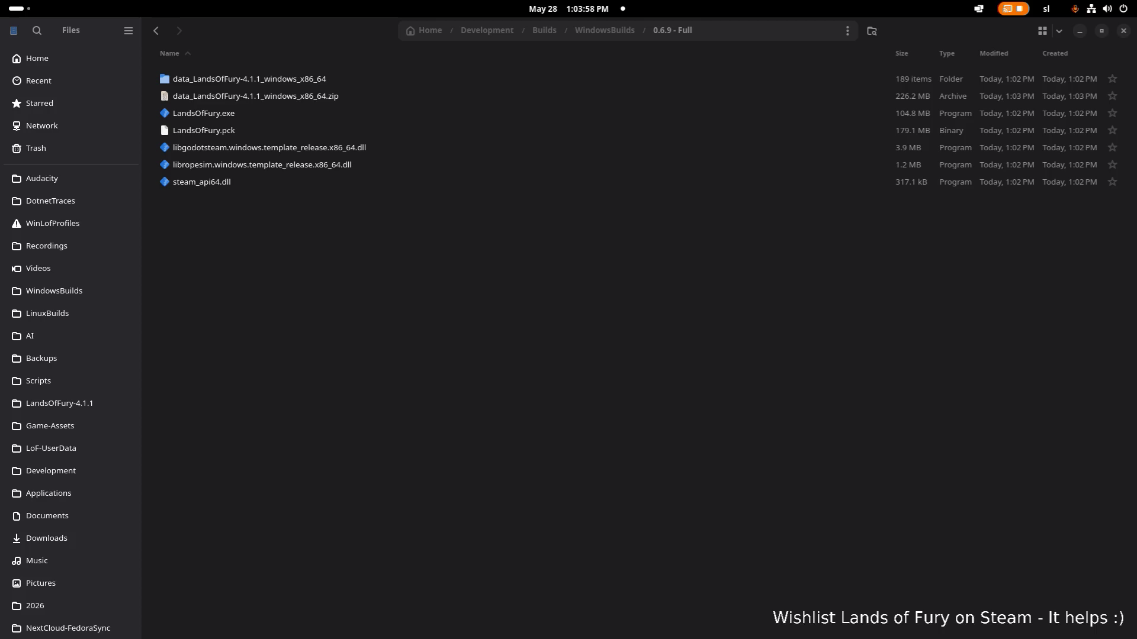
left_click(377, 230)
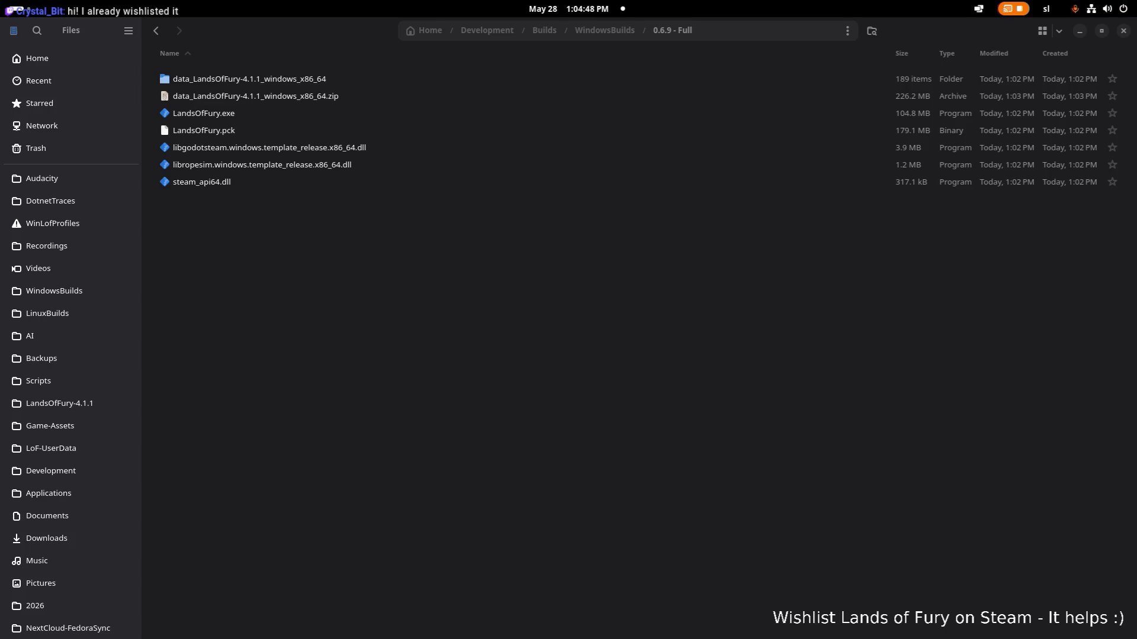
key("alt+Tab")
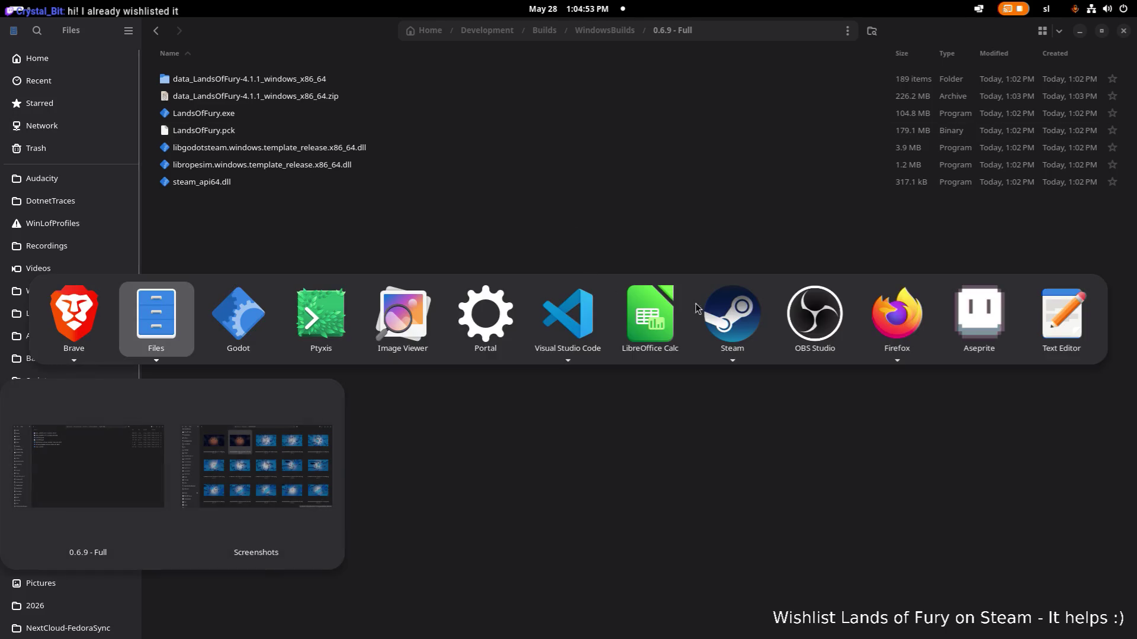
left_click(744, 313)
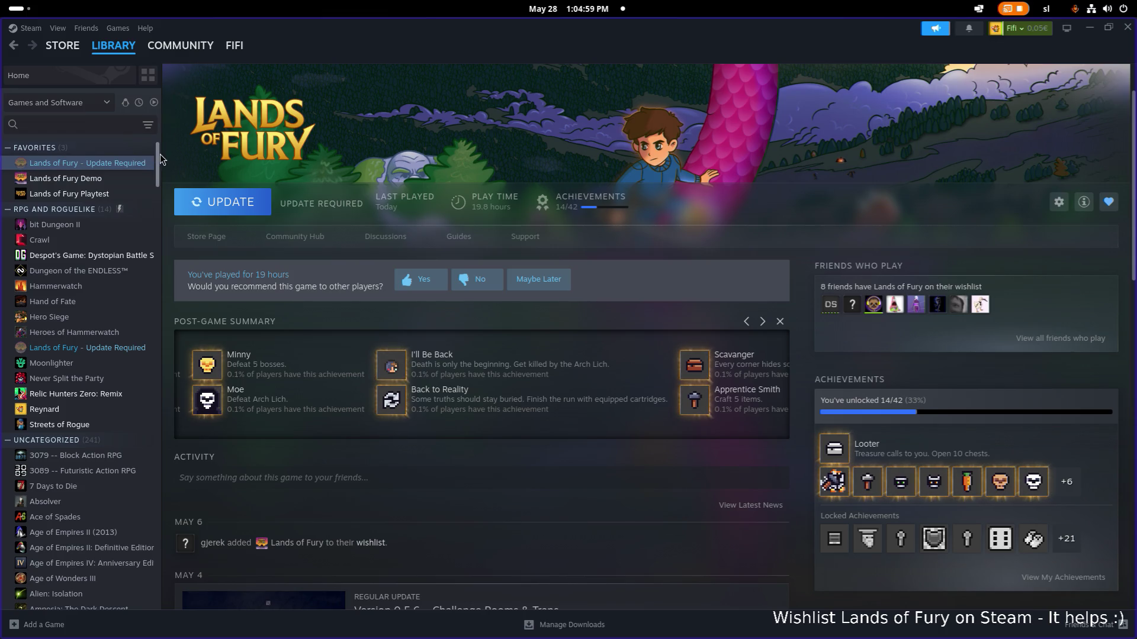
scroll(434, 270, "down", 5)
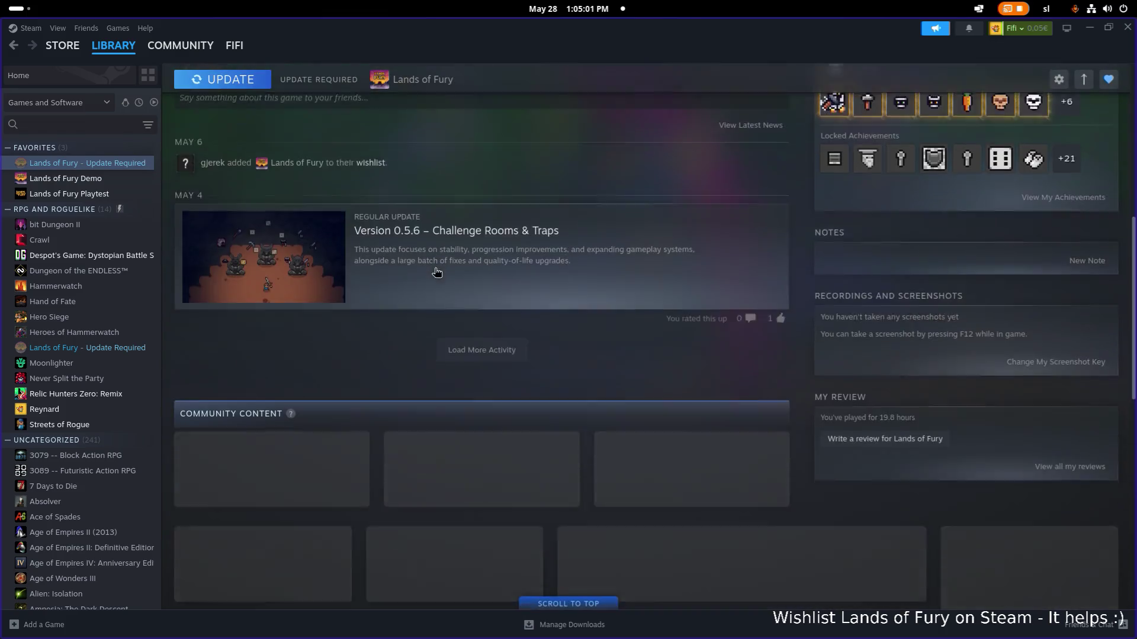
scroll(432, 269, "up", 1)
scroll(432, 270, "up", 4)
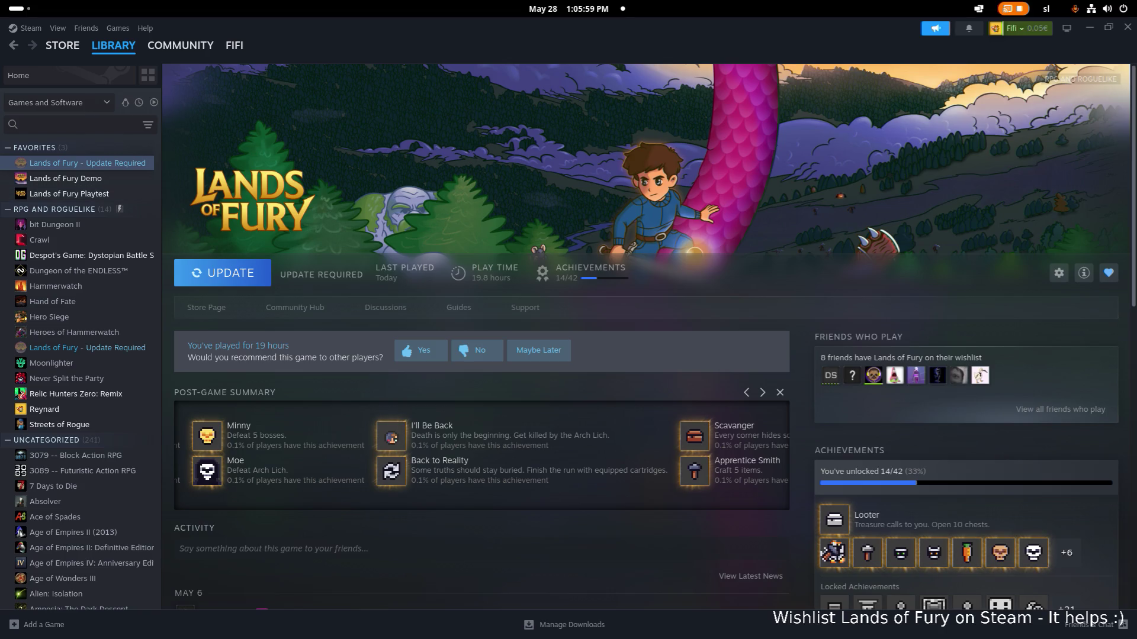
Step: View My Achievements for Lands of Fury, listing 14 of 42 earned
left_click(498, 433)
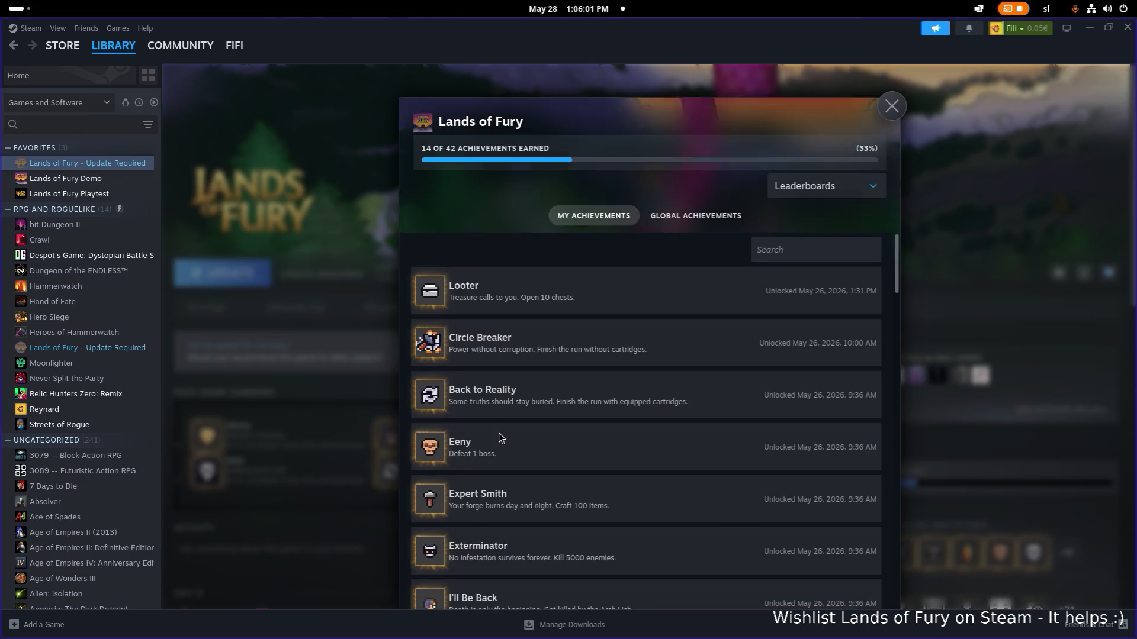
scroll(502, 374, "down", 10)
scroll(501, 373, "down", 1)
scroll(514, 378, "down", 5)
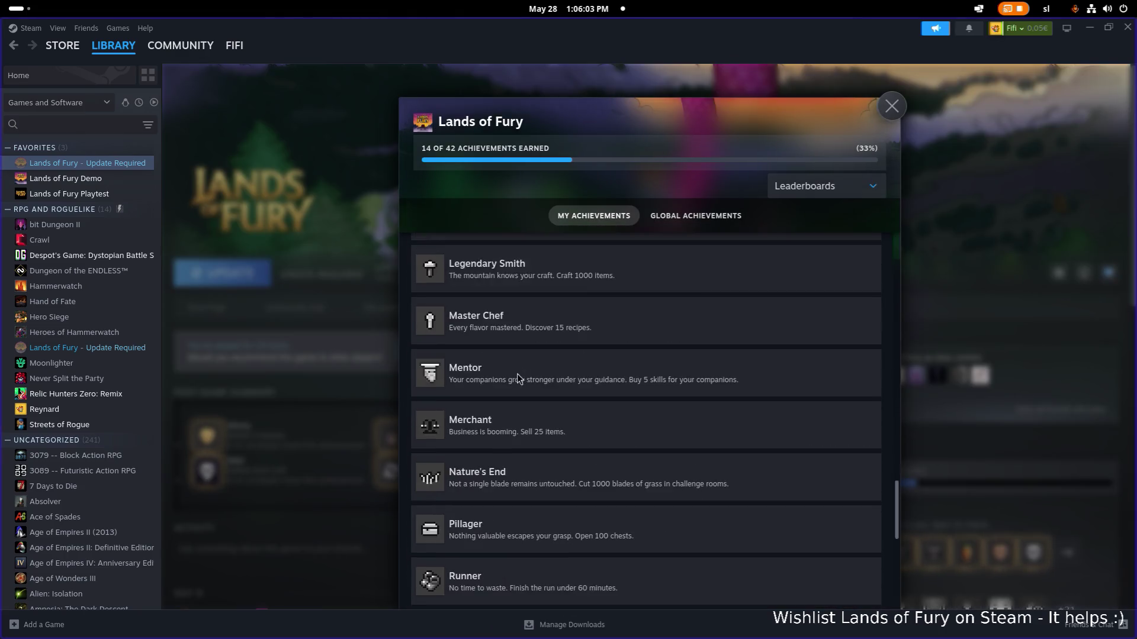
scroll(514, 378, "down", 5)
scroll(534, 384, "up", 10)
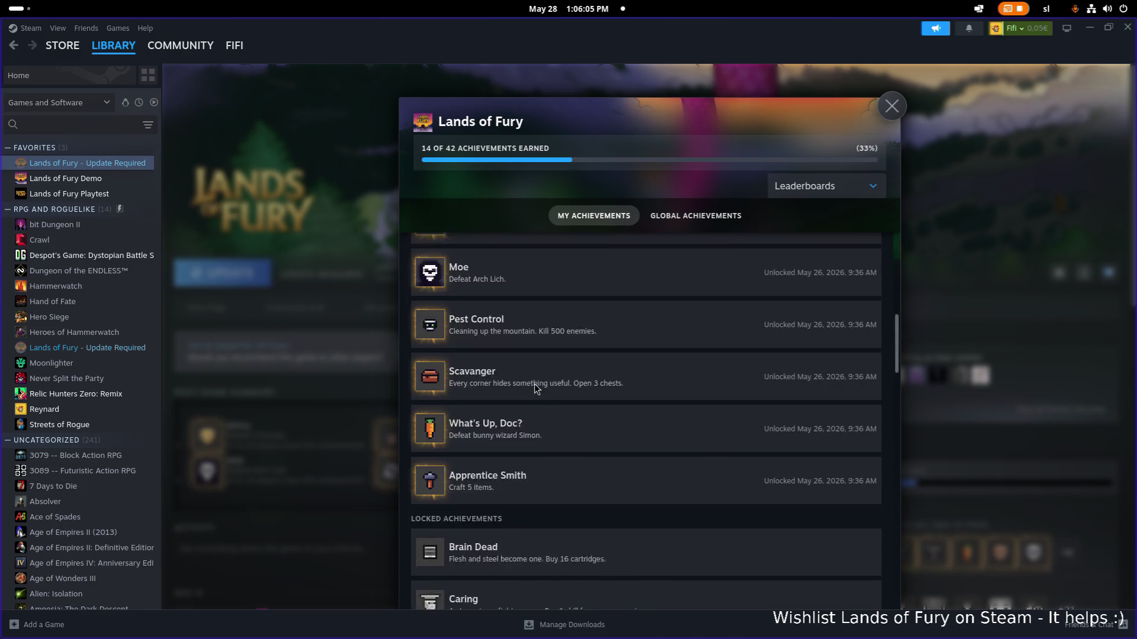
scroll(534, 384, "up", 5)
Step: Review Global and personal achievement lists, then close the achievements overview
left_click(680, 215)
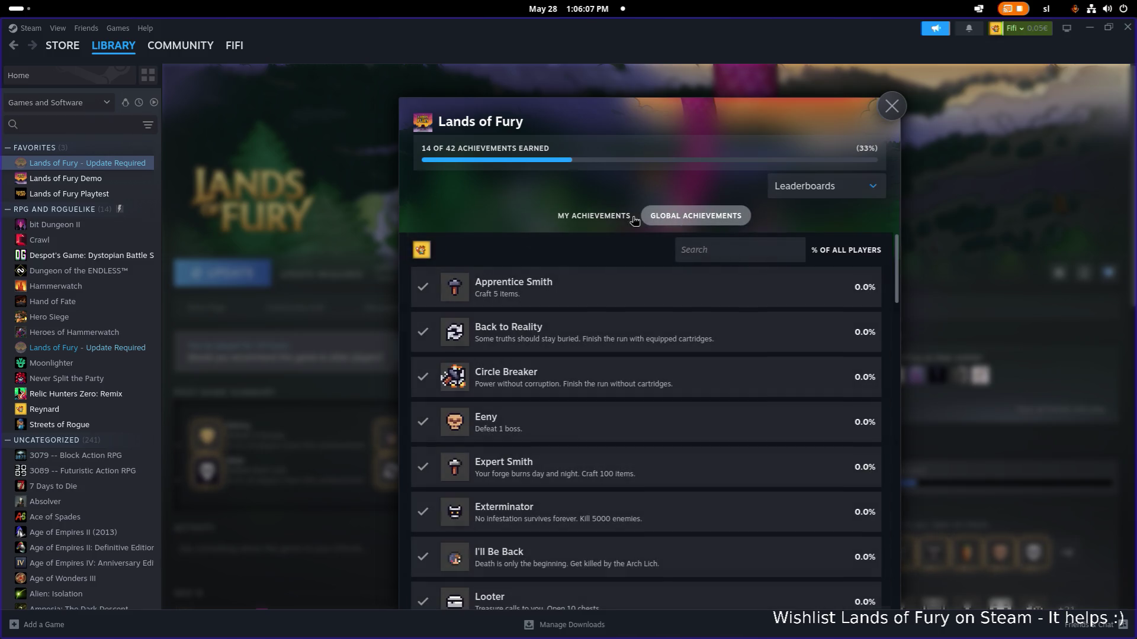
scroll(598, 299, "down", 5)
scroll(598, 298, "down", 5)
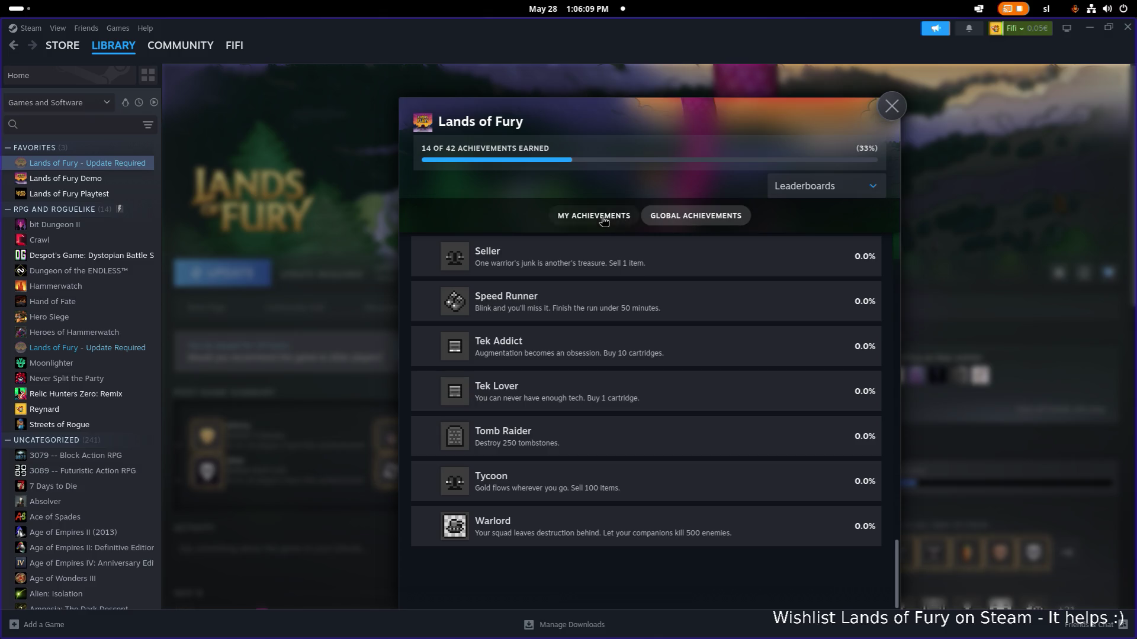
left_click(594, 215)
scroll(715, 291, "down", 10)
scroll(713, 290, "down", 10)
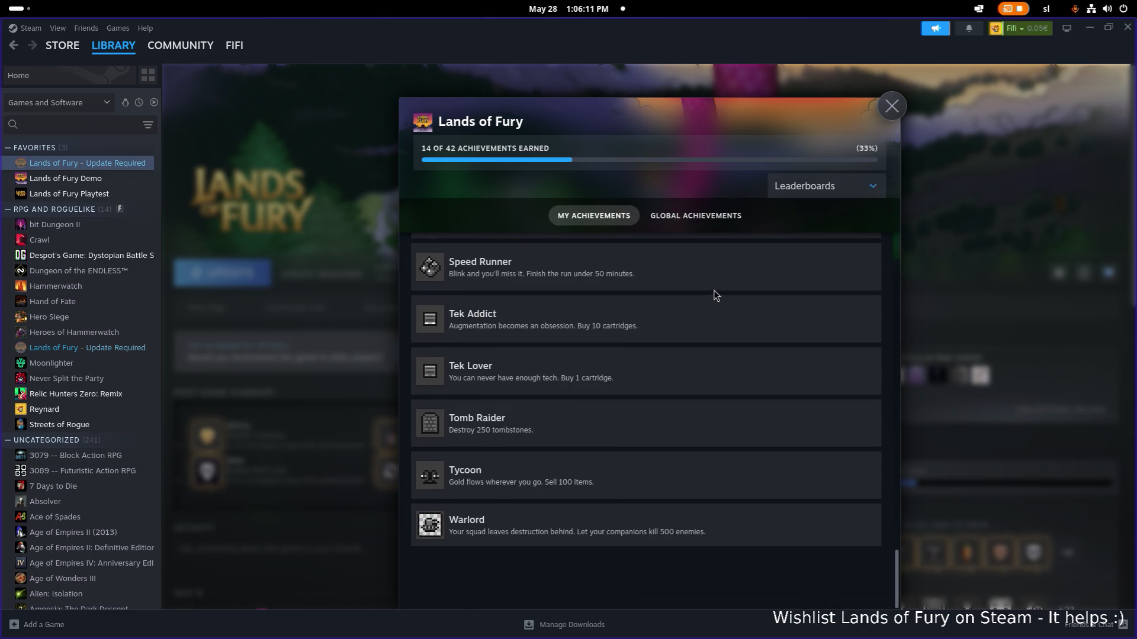
left_click(891, 106)
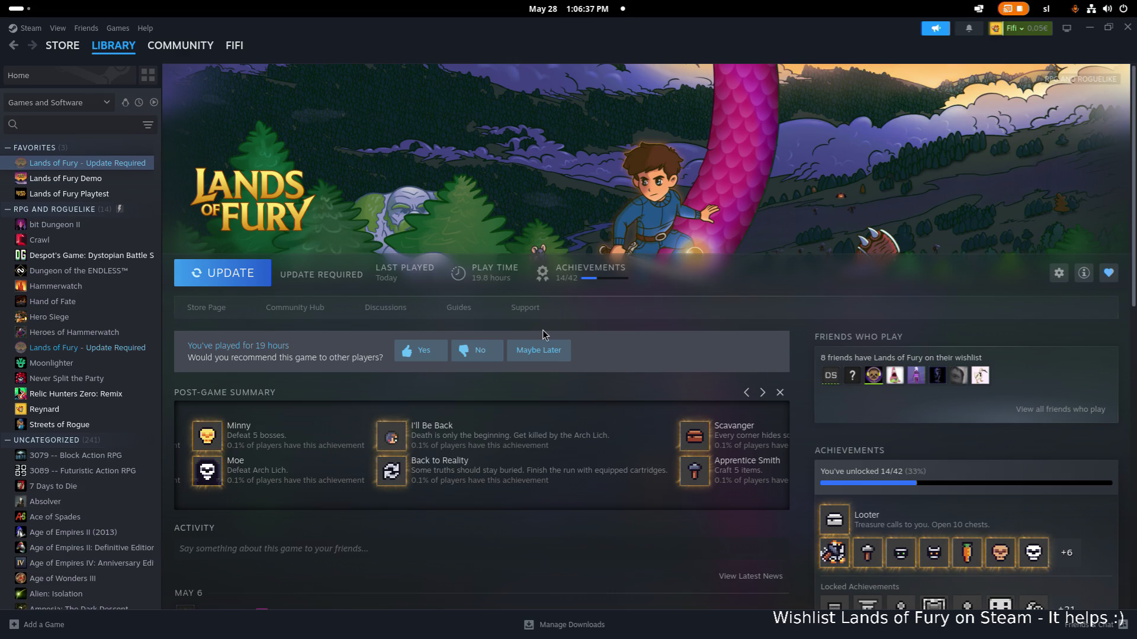
Step: Switch to the Godot editor and bring up Project Settings
key("super")
left_click(292, 321)
left_click(48, 48)
left_click(55, 72)
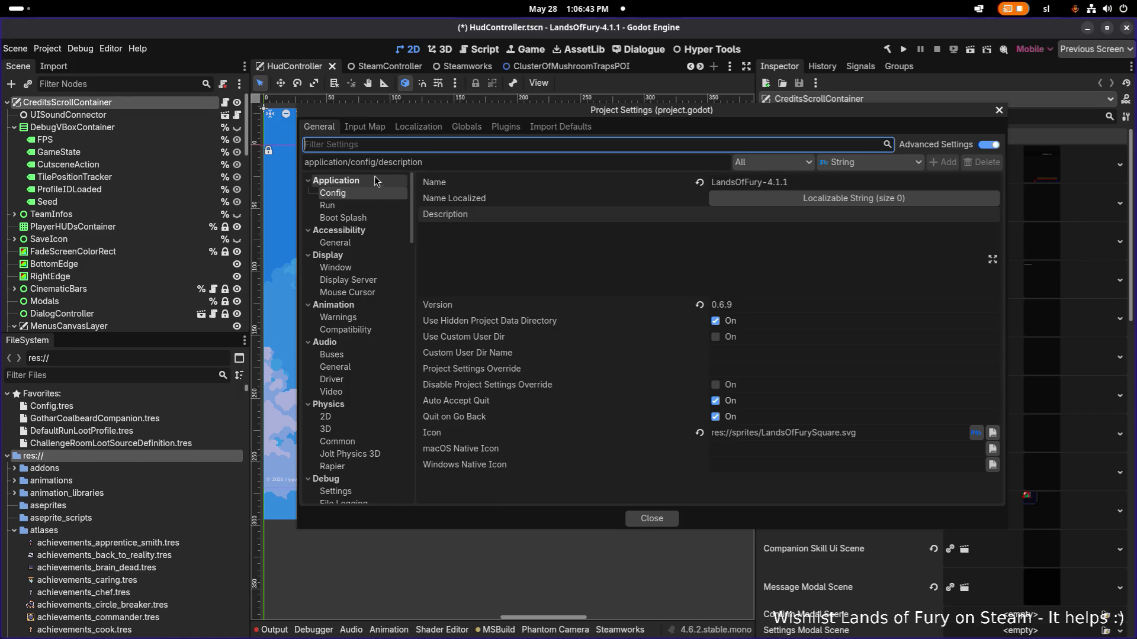
Step: Filter settings for 'icon' and select the project icon res://sprites/LandsOfFurySquare.svg
left_click(366, 218)
left_click(365, 205)
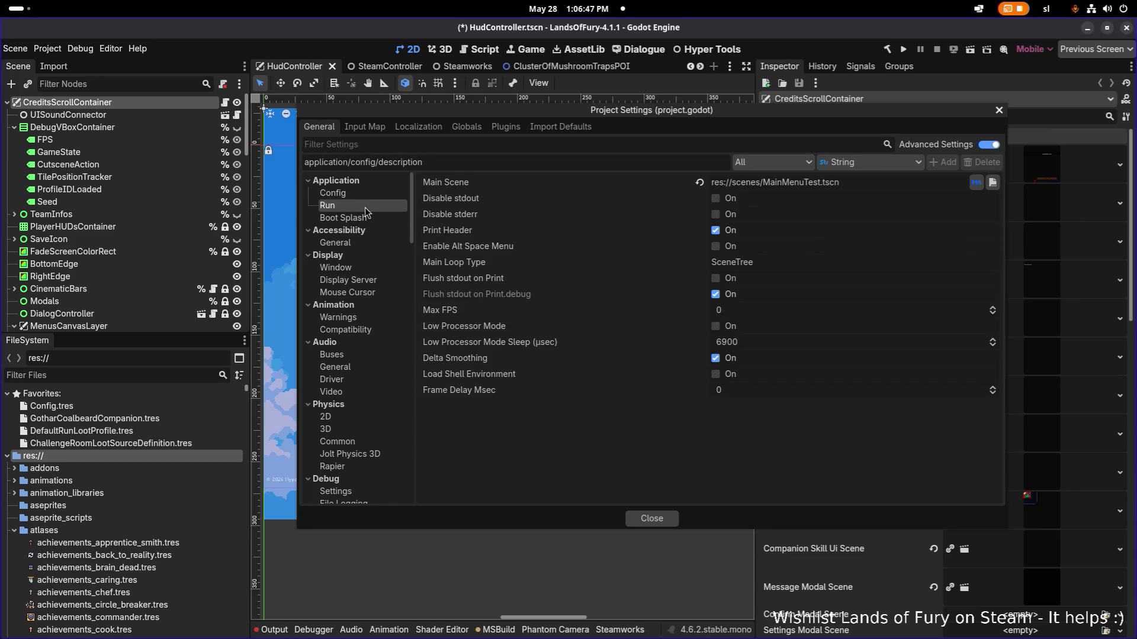
left_click(333, 193)
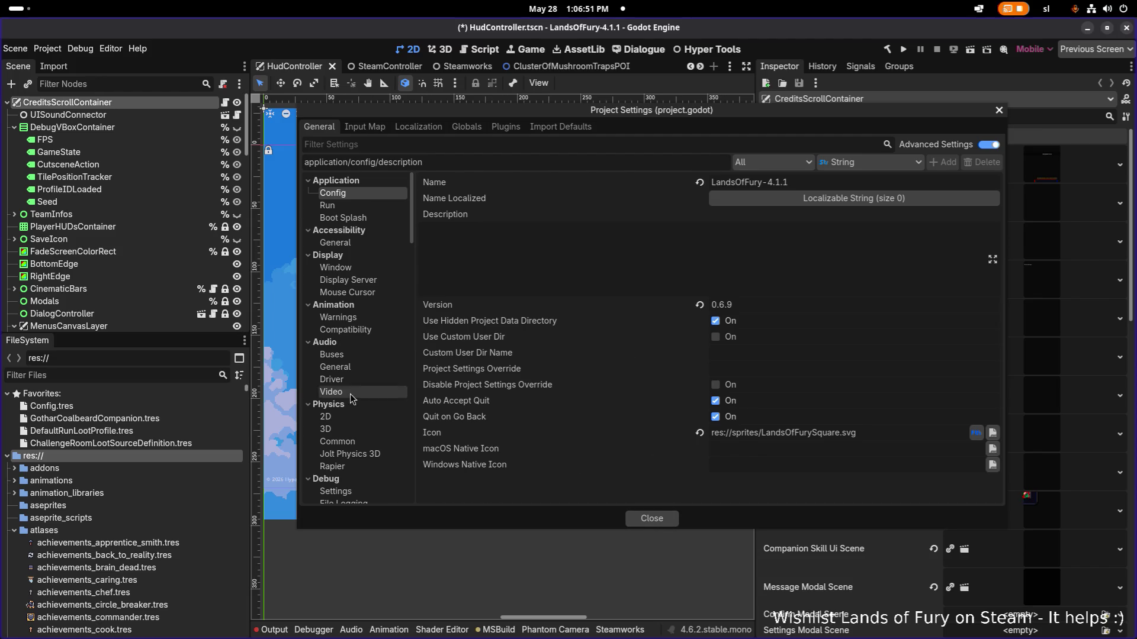
scroll(367, 394, "down", 5)
scroll(367, 393, "down", 2)
left_click(443, 144)
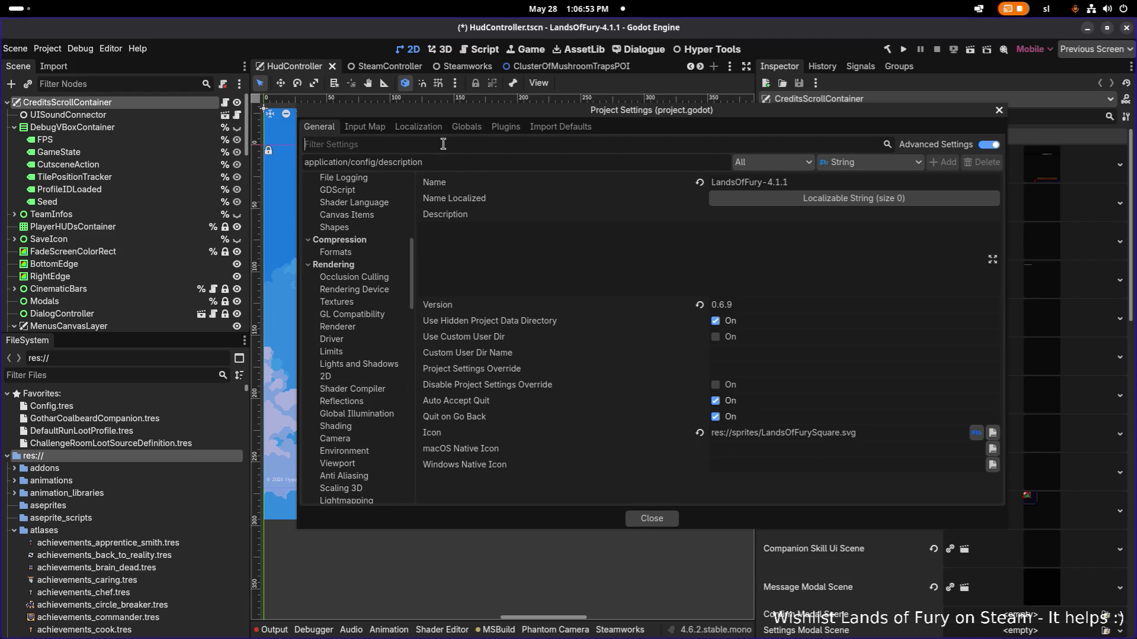
type("icon")
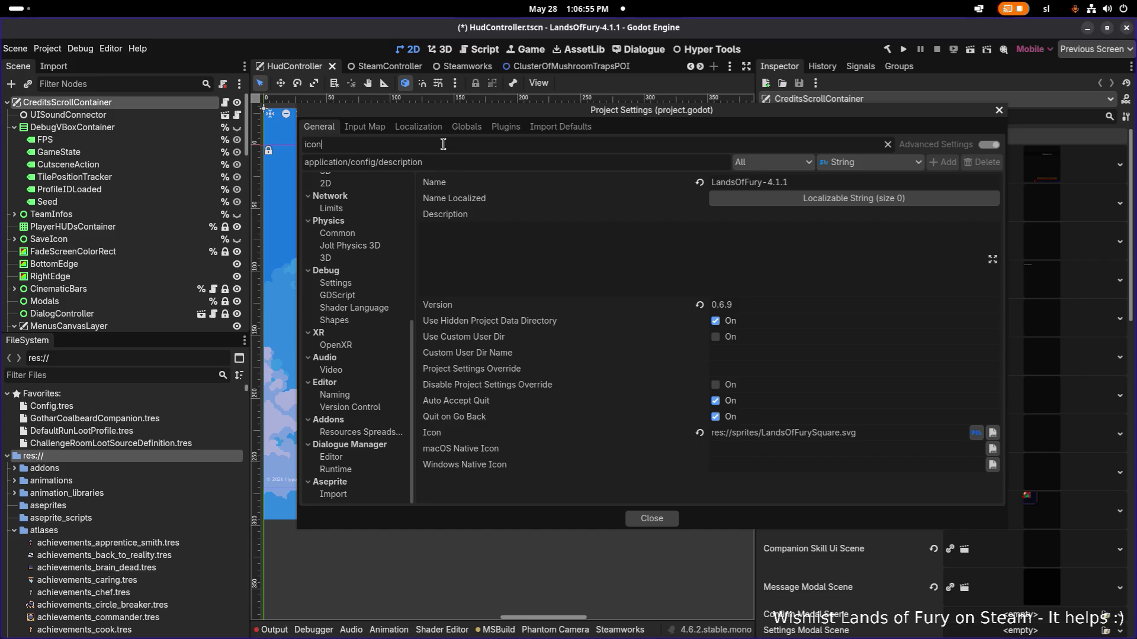
scroll(377, 353, "up", 2)
scroll(377, 353, "up", 2)
scroll(377, 353, "up", 3)
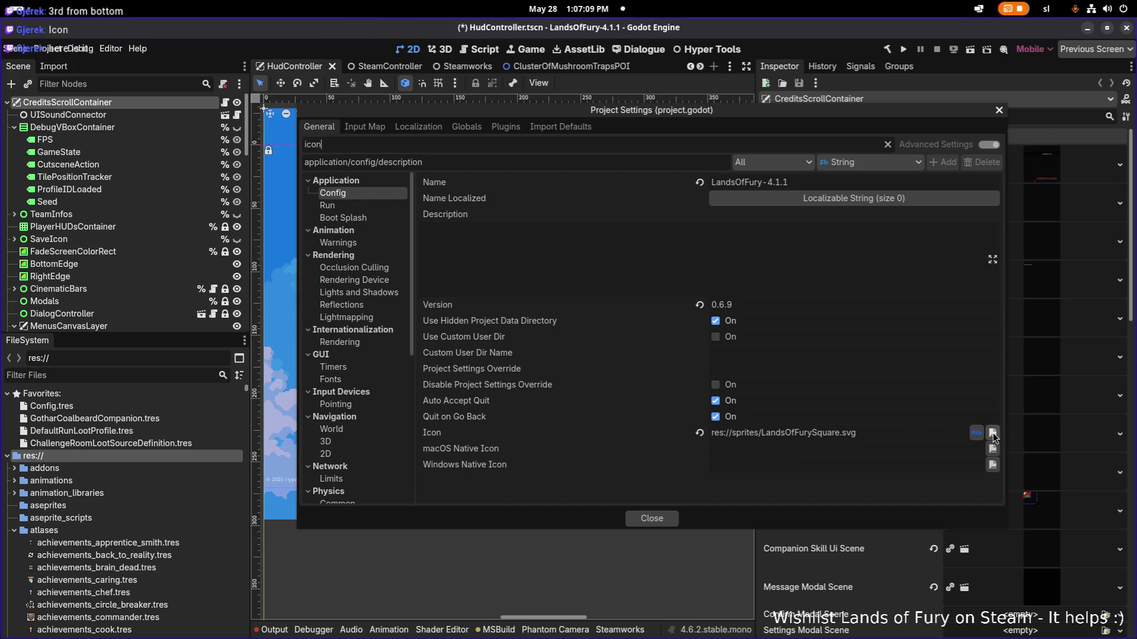
left_click(848, 433)
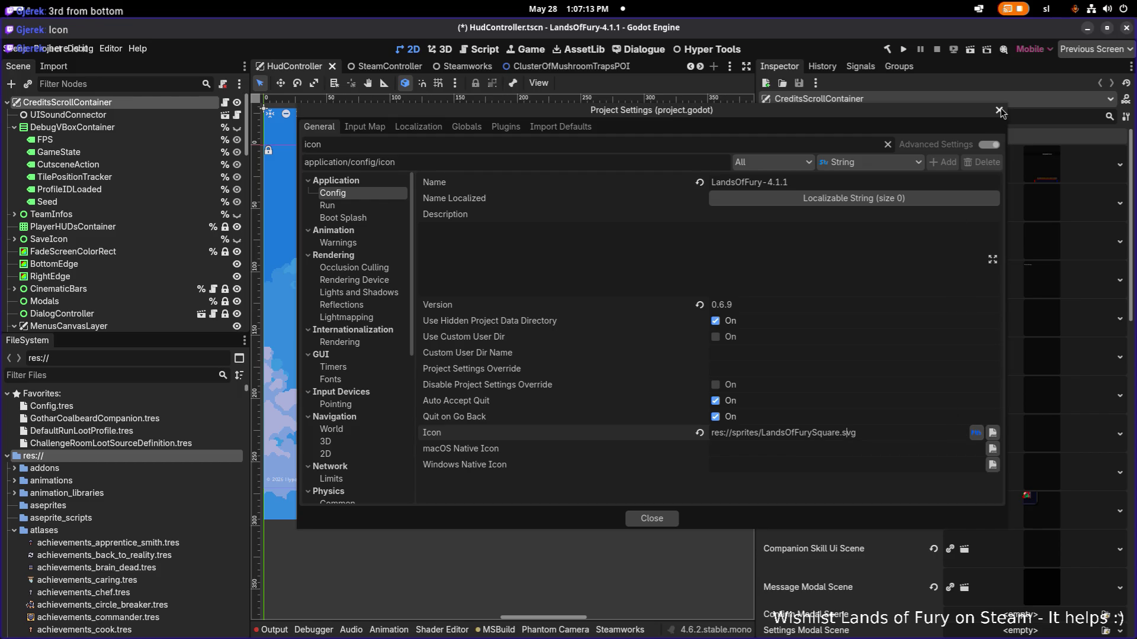
left_click(992, 432)
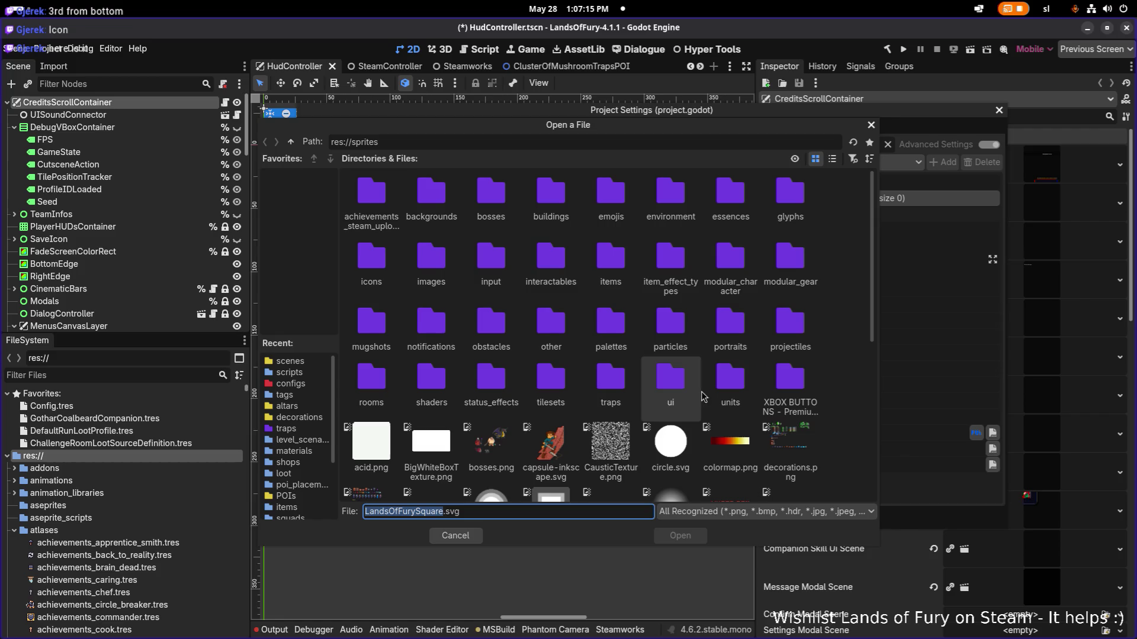
scroll(661, 397, "down", 1)
scroll(702, 391, "down", 2)
scroll(746, 386, "down", 1)
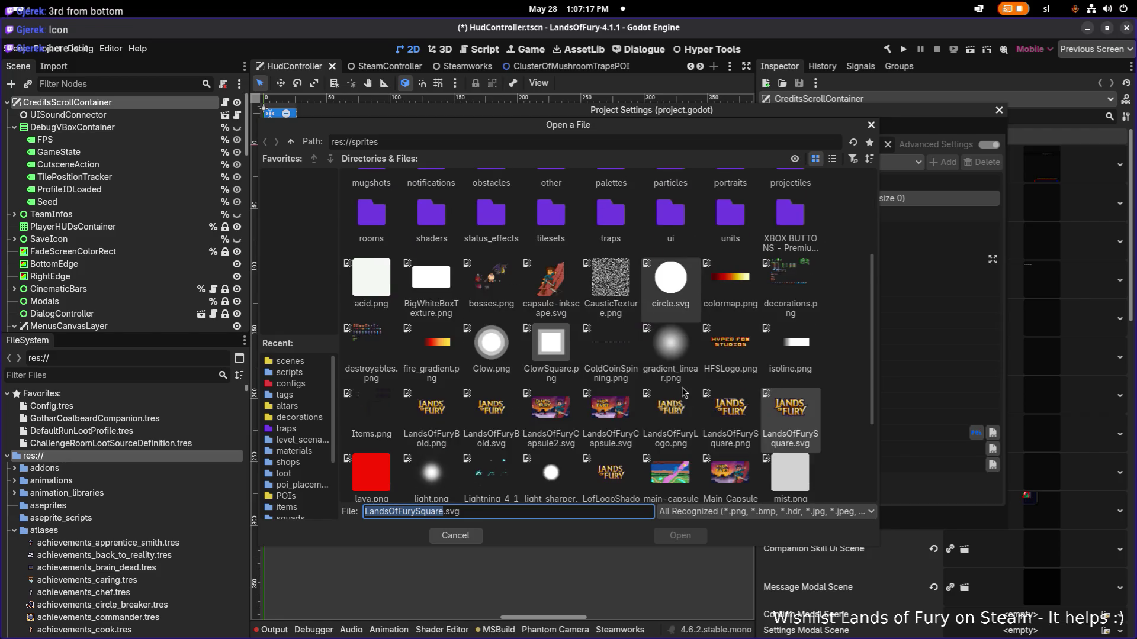
scroll(795, 381, "down", 1)
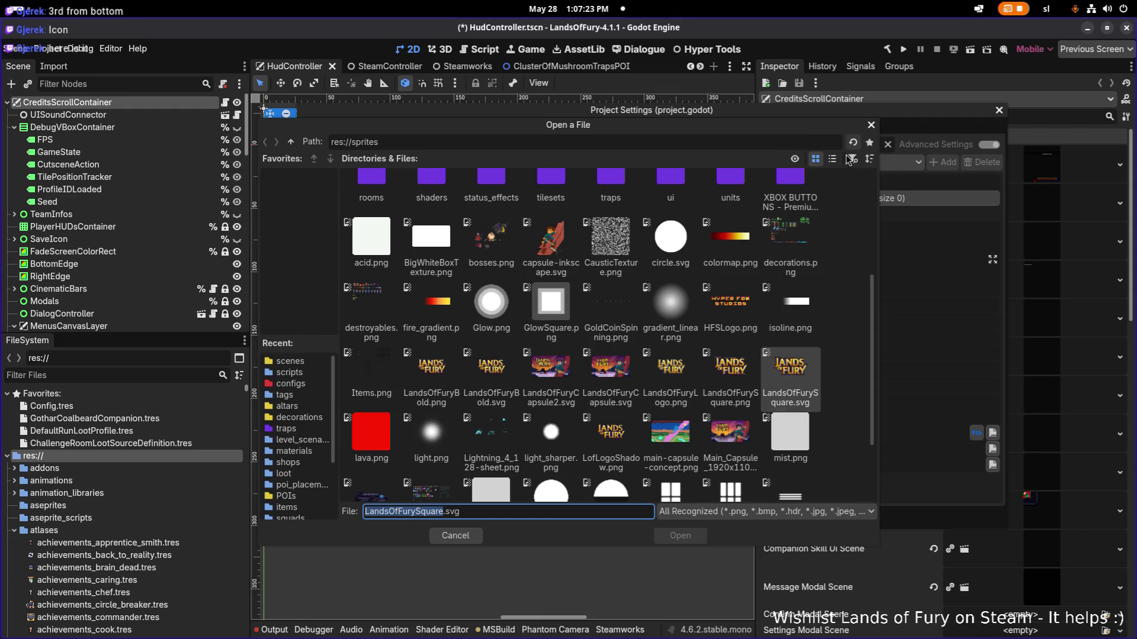
left_click(871, 126)
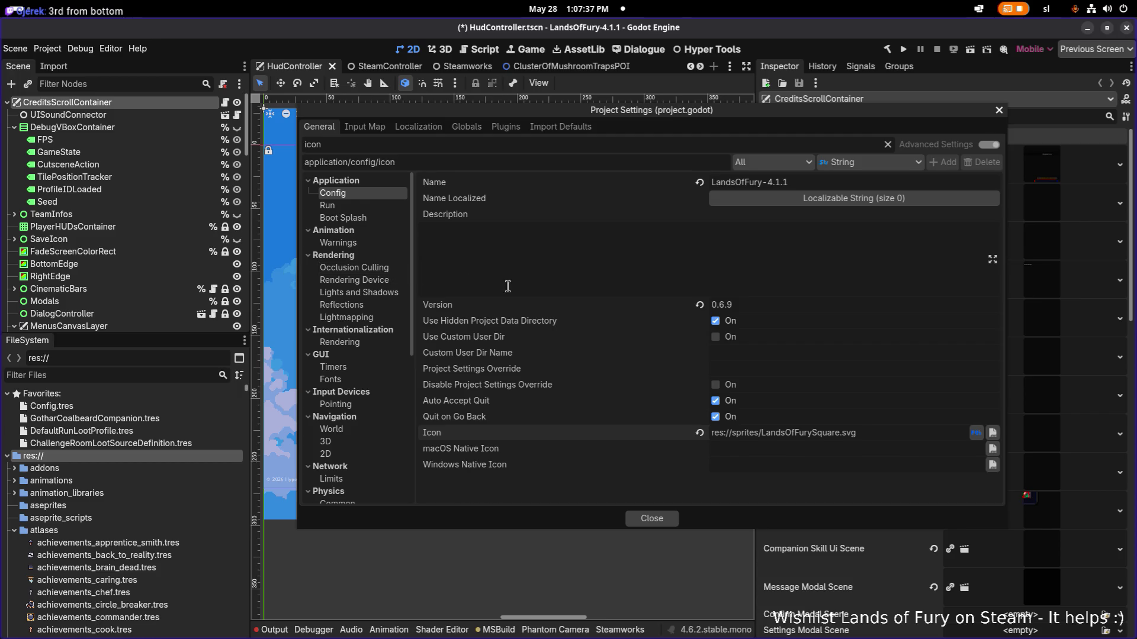
Step: Check the Run, Config and Boot Splash (HFSLogo.png) settings, then close Project Settings
left_click(376, 208)
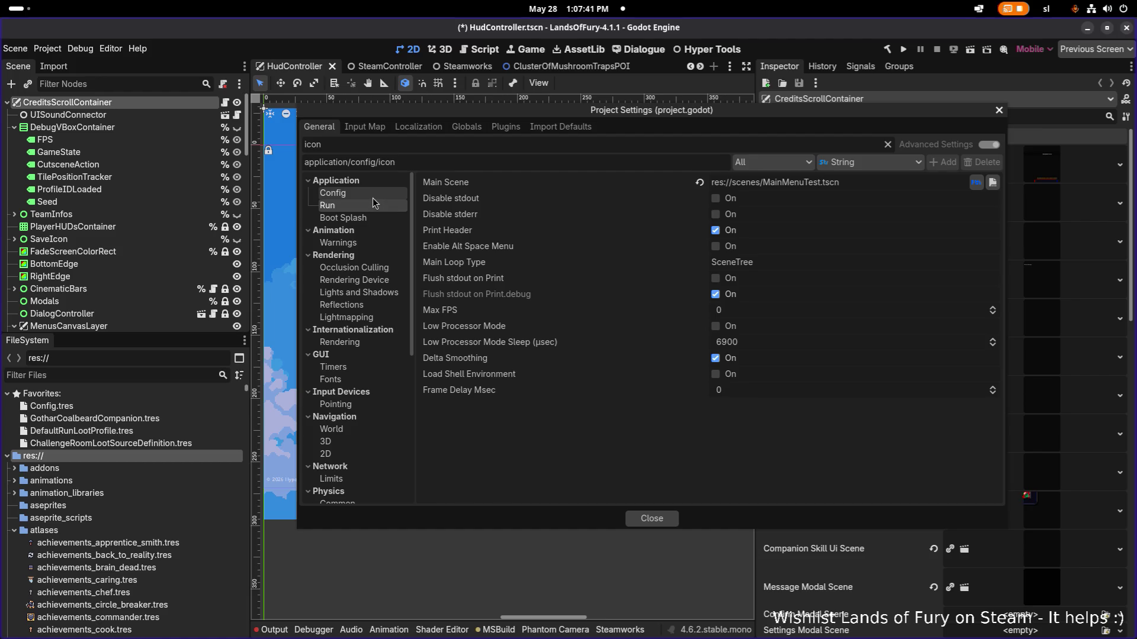
left_click(374, 200)
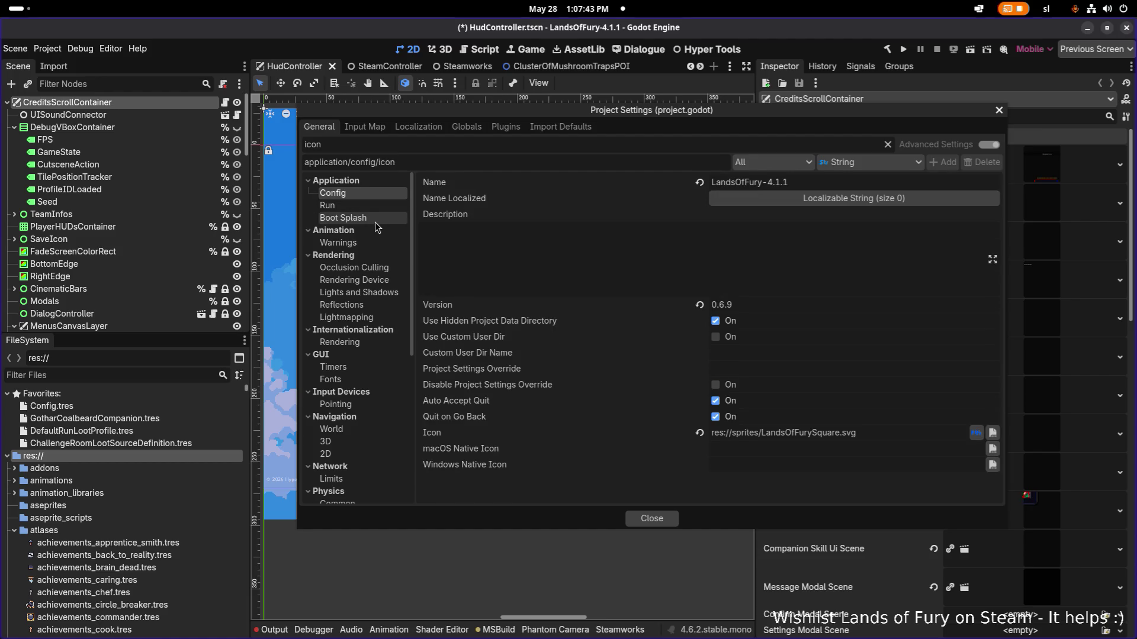
left_click(372, 224)
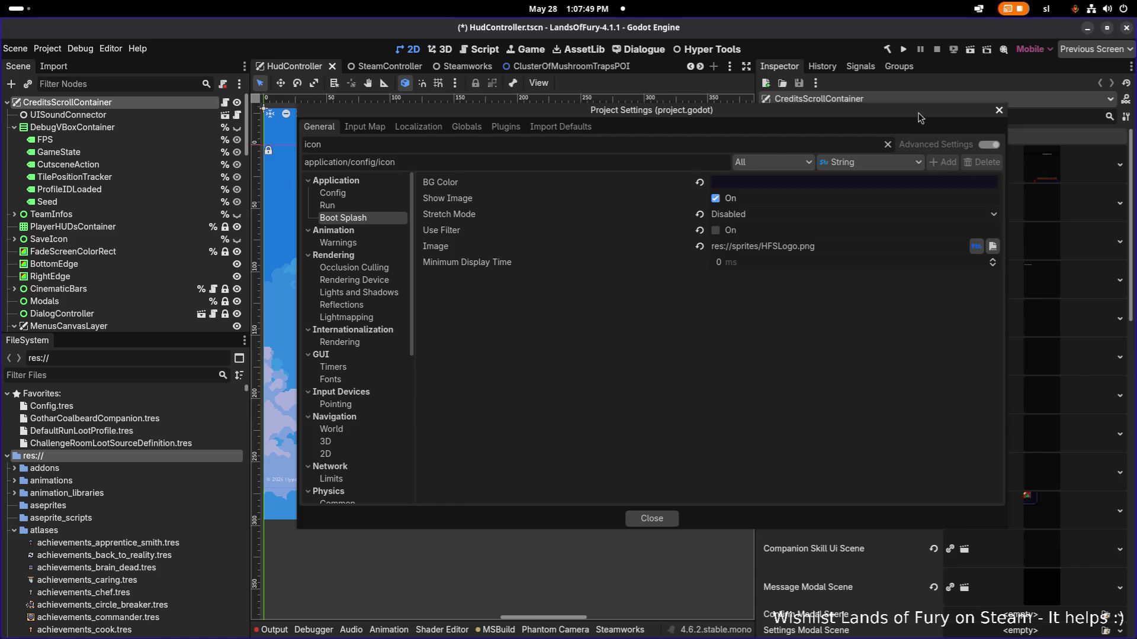
left_click(999, 111)
left_click(42, 51)
mouse_move(49, 150)
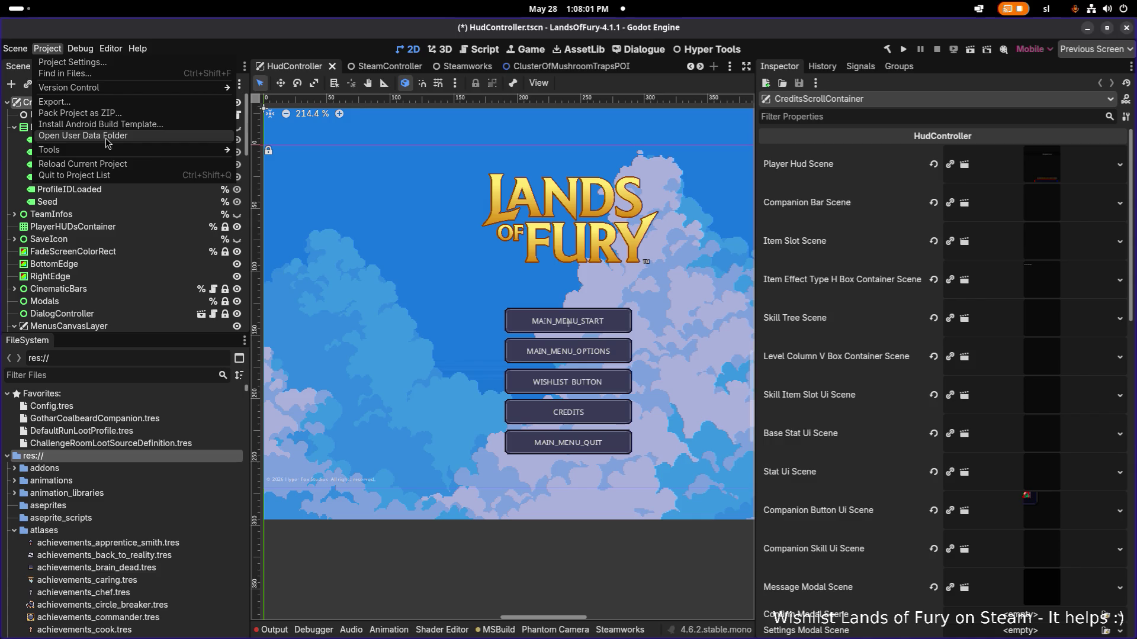
Step: Review the Windows Desktop Full preset's Resources, Patching, Features, Encryption and Options pages, then close Export
left_click(103, 102)
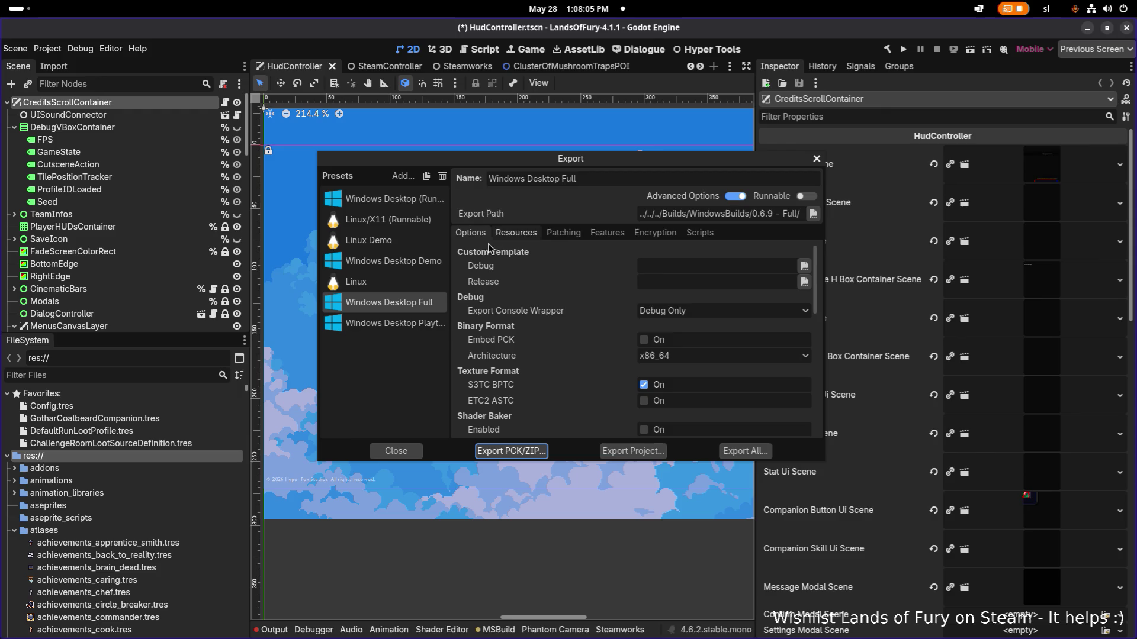
left_click(515, 236)
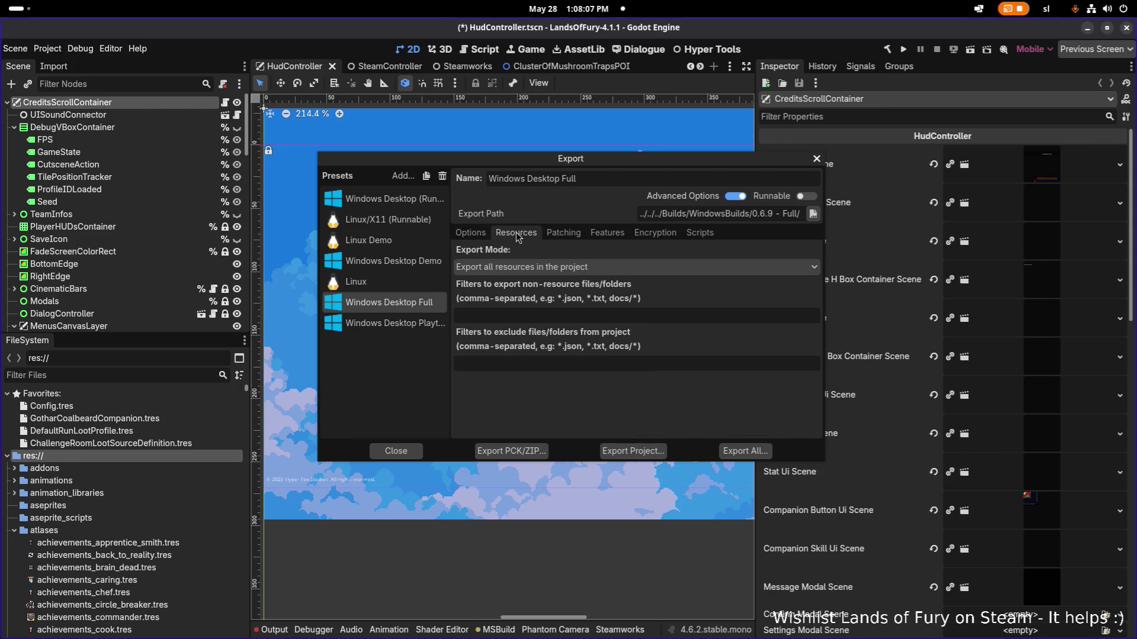
left_click(564, 232)
left_click(609, 233)
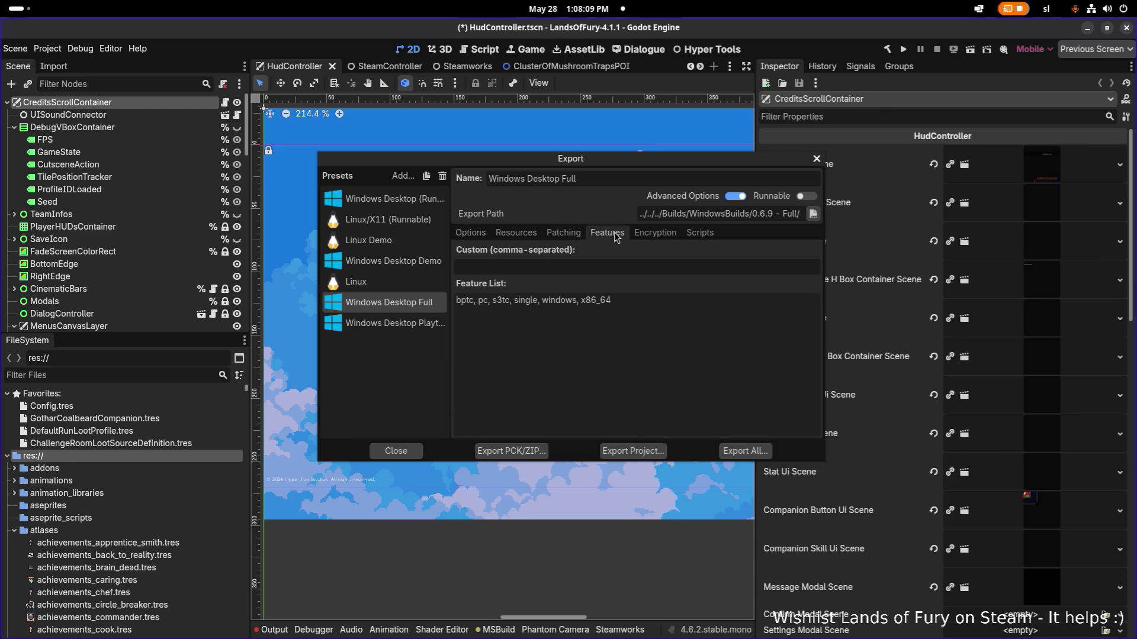
left_click(654, 232)
left_click(515, 233)
left_click(471, 233)
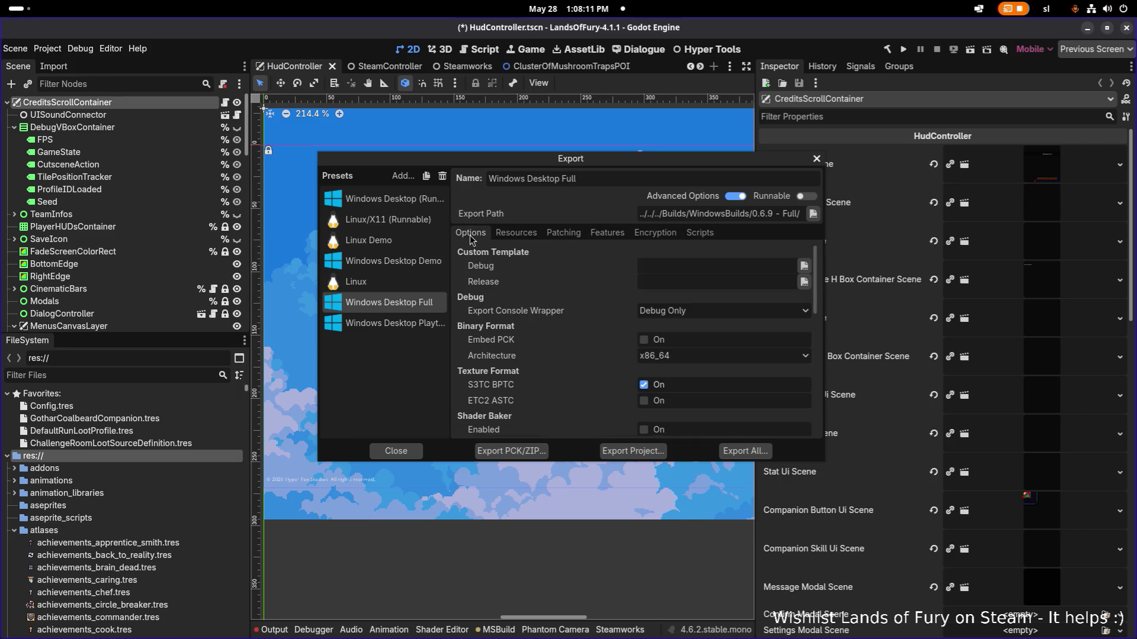
left_click(816, 159)
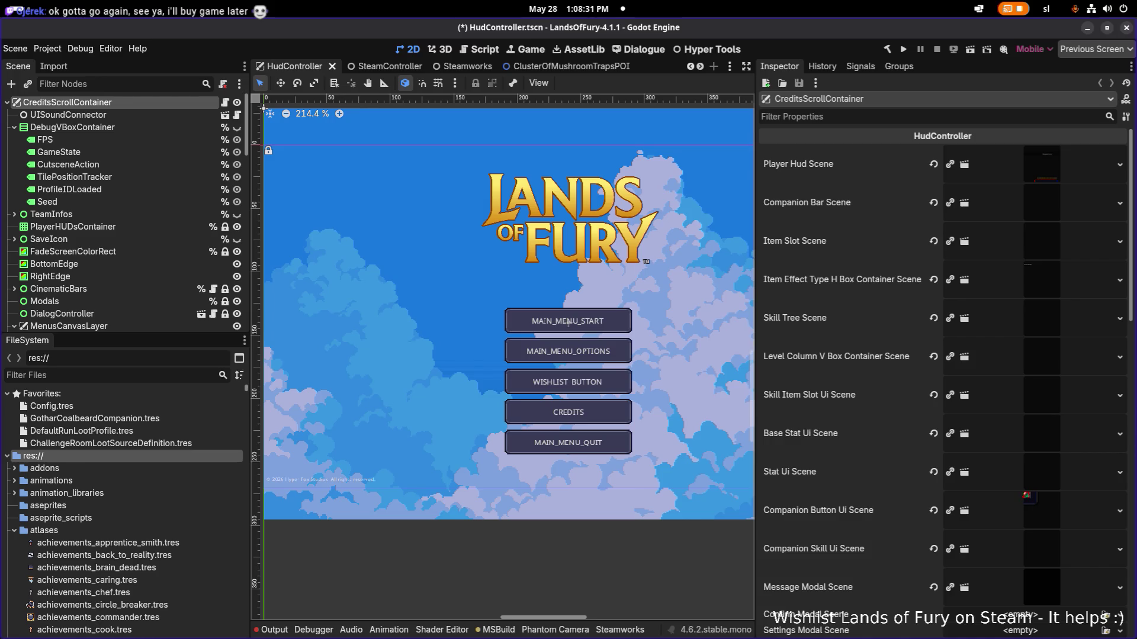
key("alt+Tab")
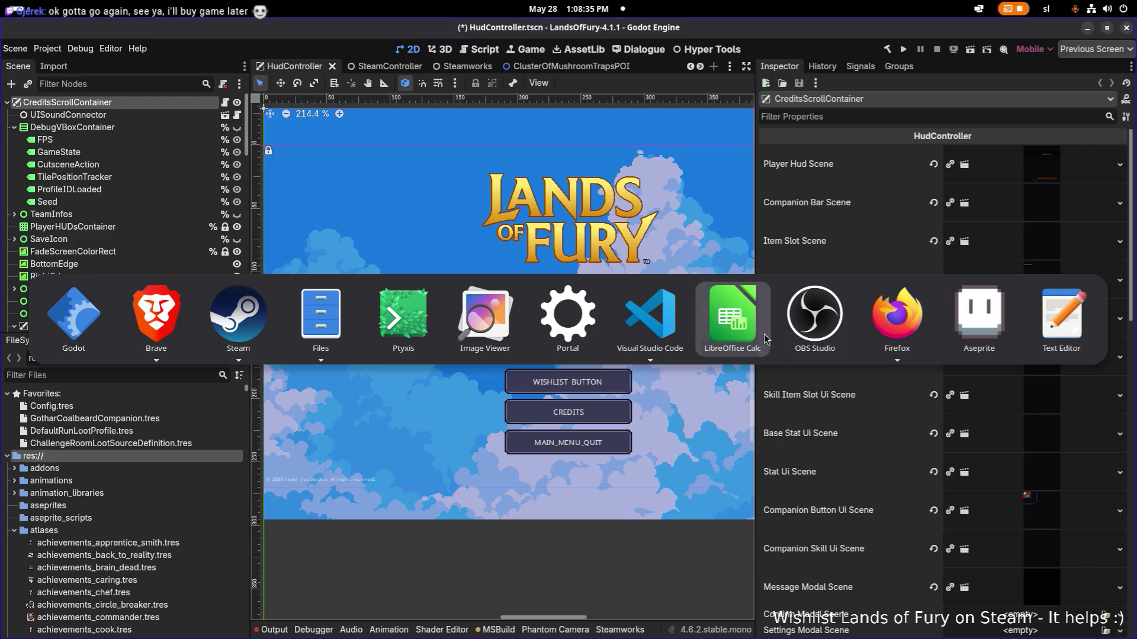
key("Escape")
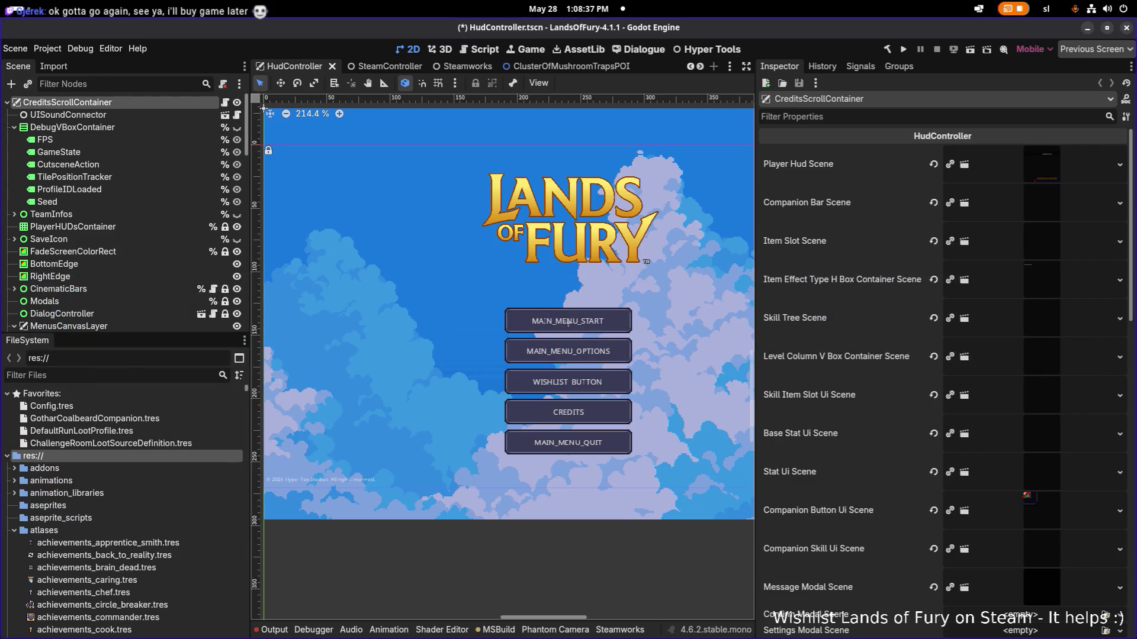
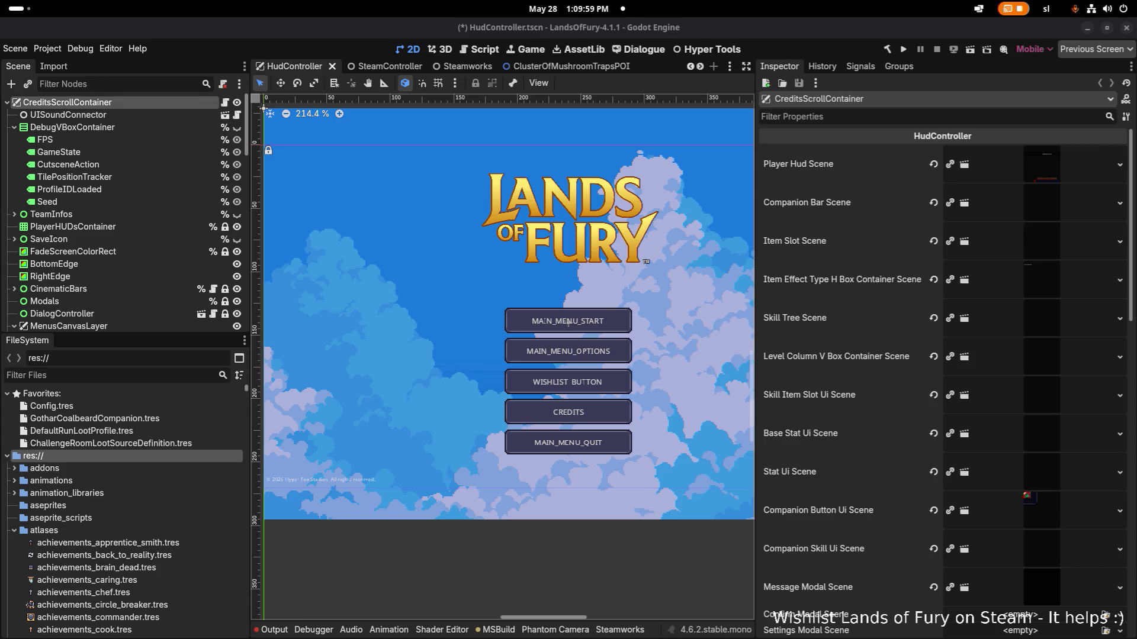
Step: Switch from Godot to Steam and attempt the Lands of Fury update
key("alt+Tab")
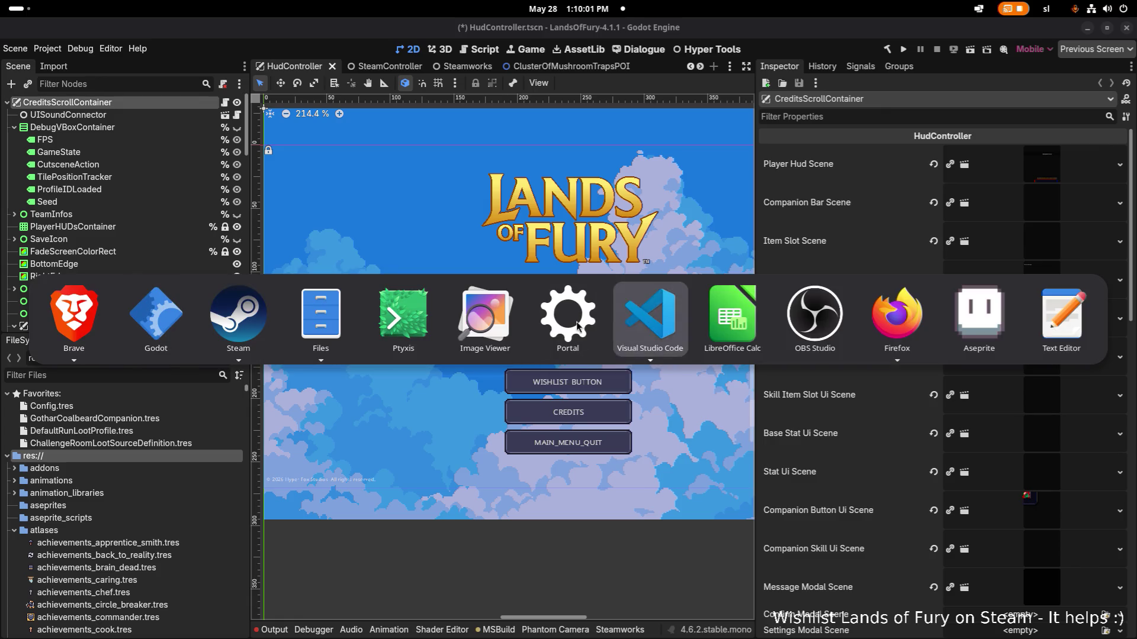
left_click(266, 314)
left_click(245, 277)
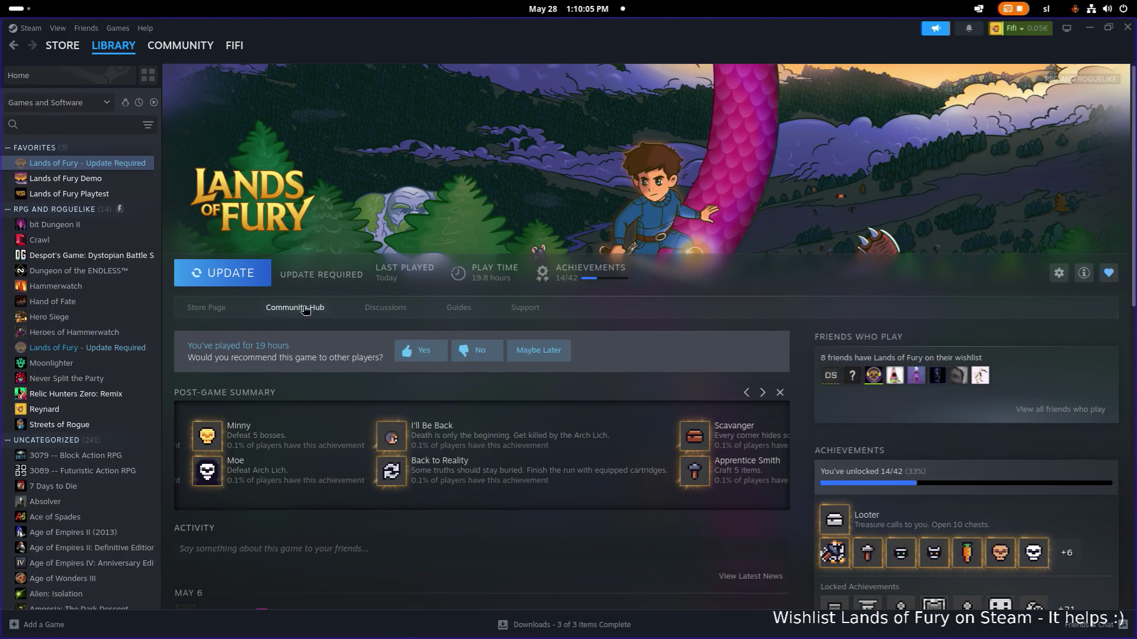
Step: Retry the Lands of Fury update from the download queue, then check the Store page
left_click(559, 624)
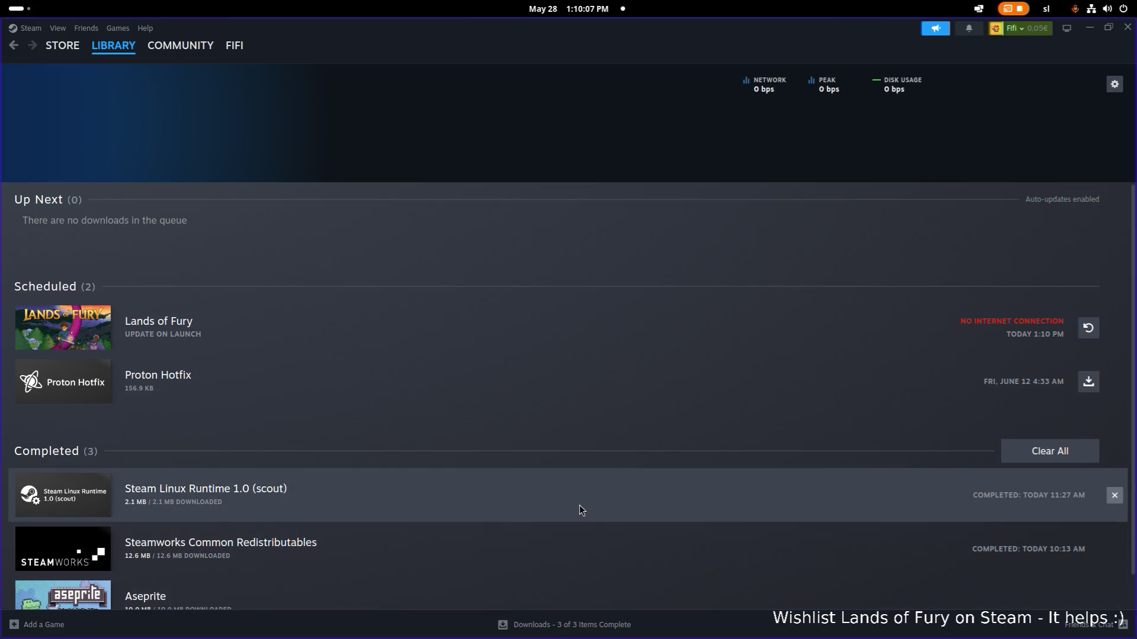
mouse_move(568, 328)
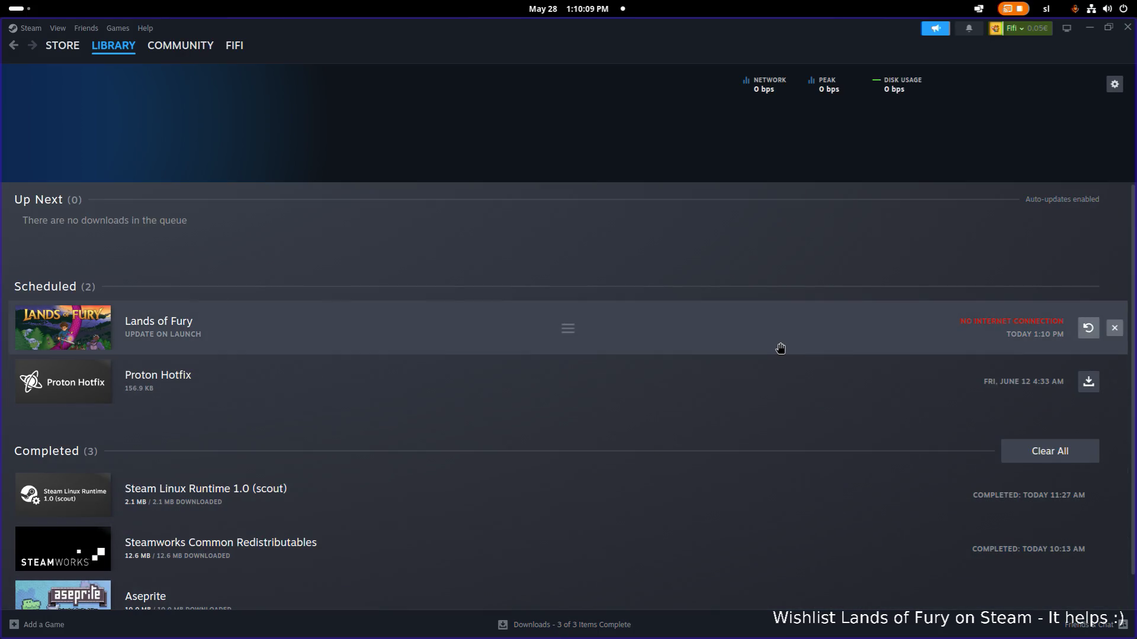
scroll(533, 409, "down", 1)
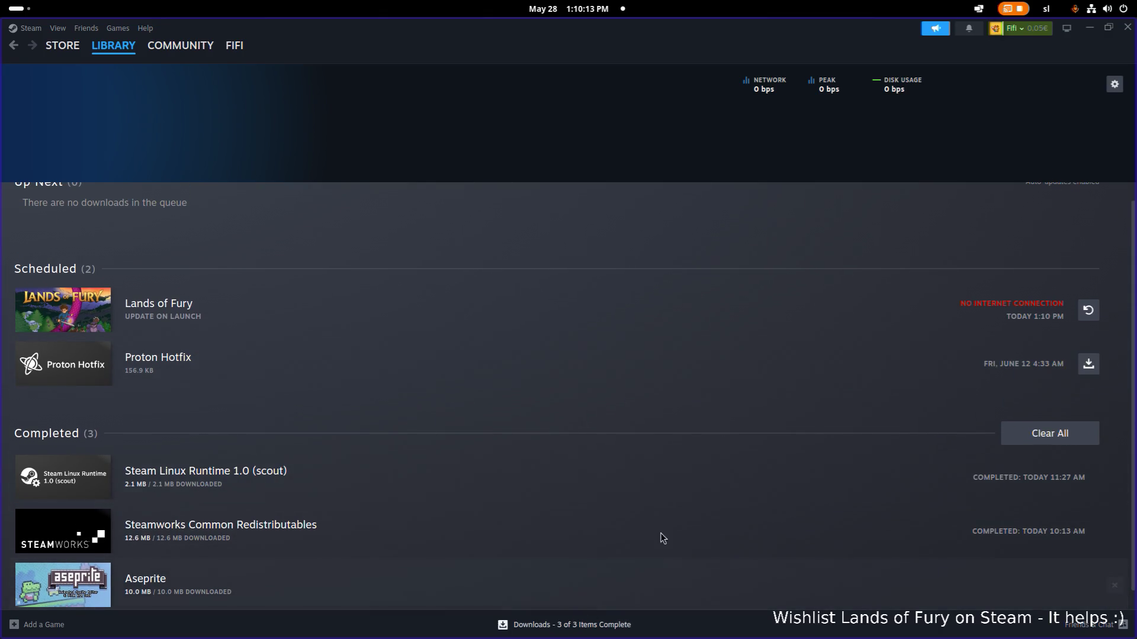
left_click(1088, 311)
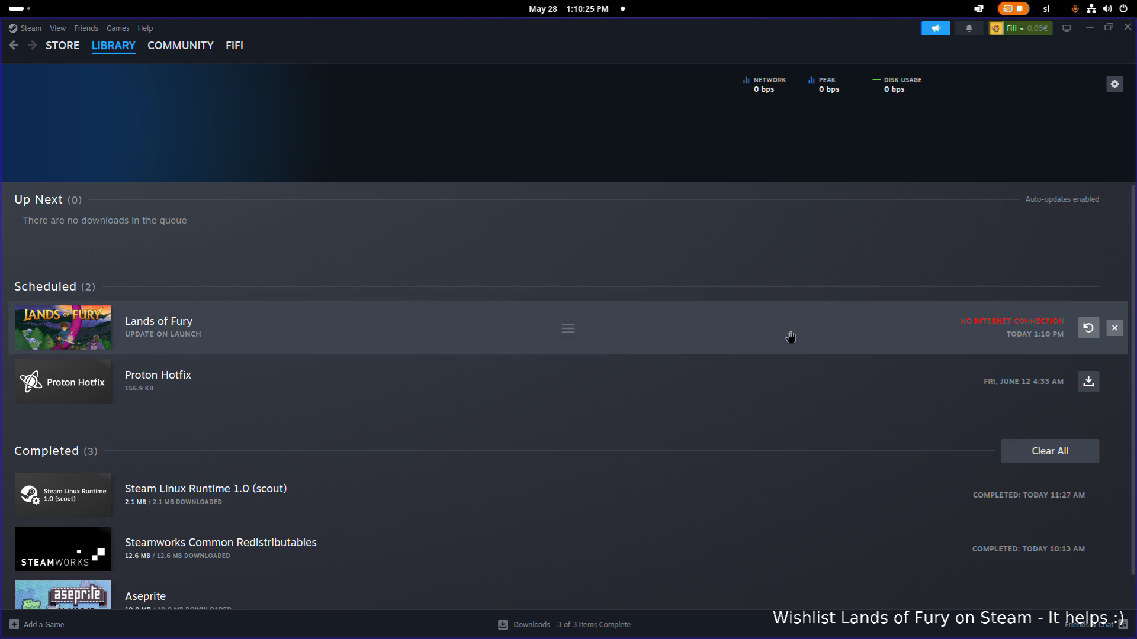
left_click(62, 46)
mouse_move(113, 45)
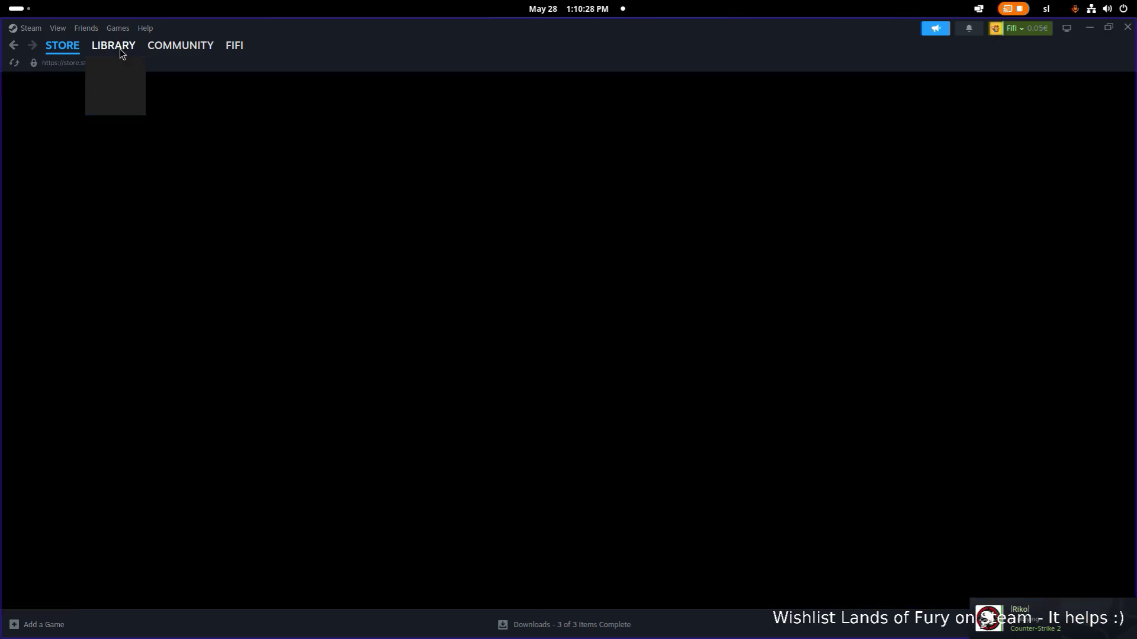
Step: Retry the Lands of Fury update again, blocked by no internet, and return to Library home
left_click(131, 105)
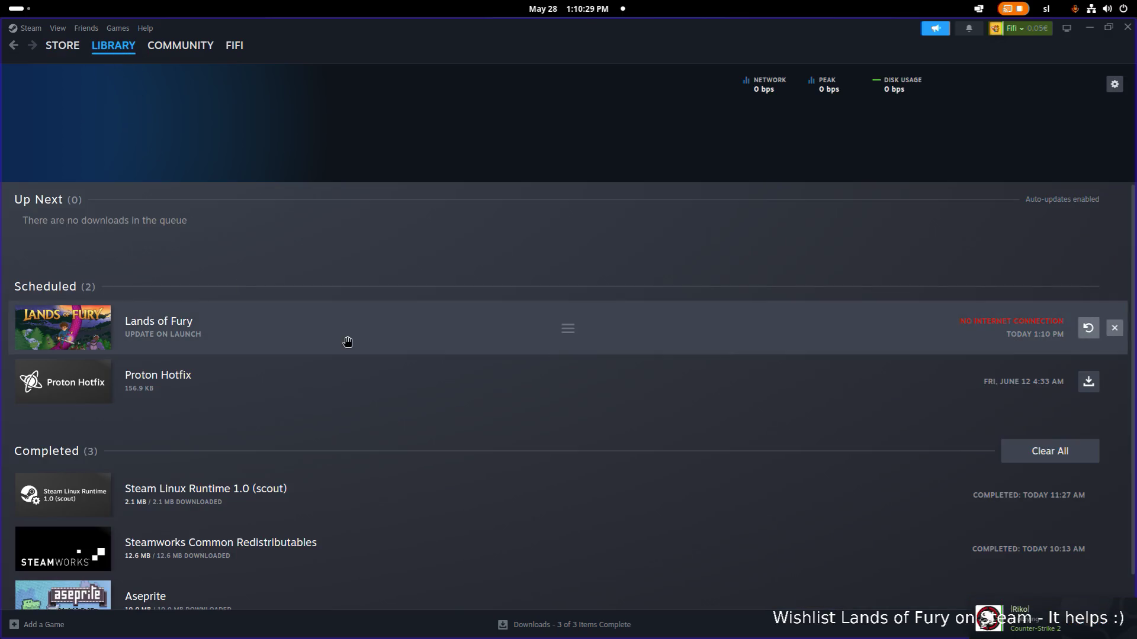
left_click(1088, 328)
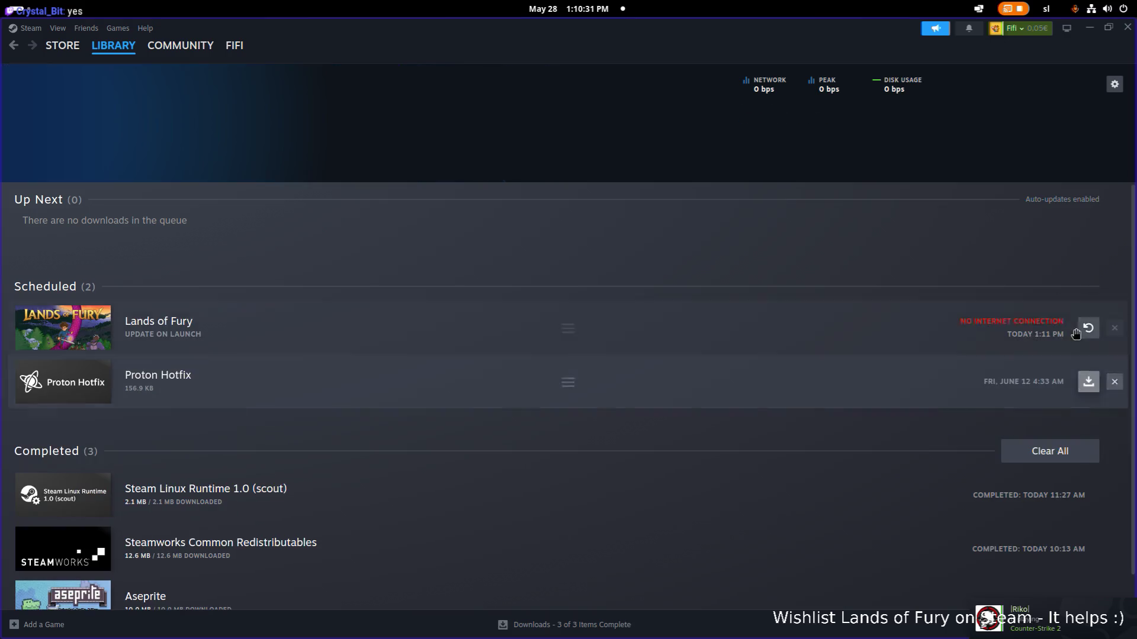
scroll(818, 329, "down", 2)
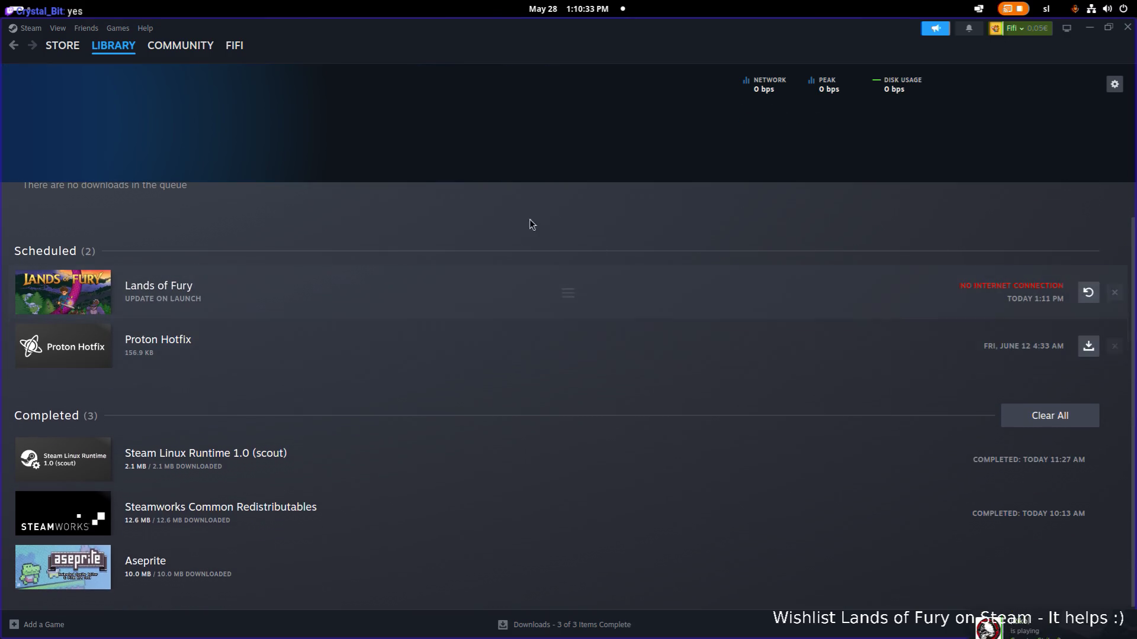
mouse_move(114, 45)
left_click(116, 62)
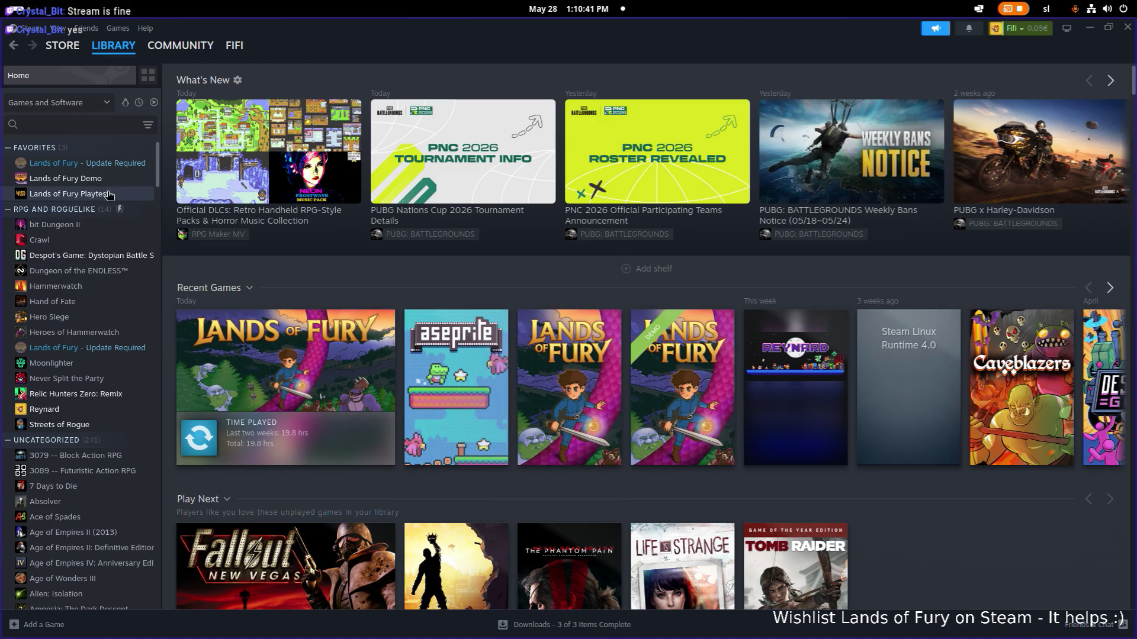
Step: Attempt the update from the Lands of Fury page and look at its Properties
left_click(117, 163)
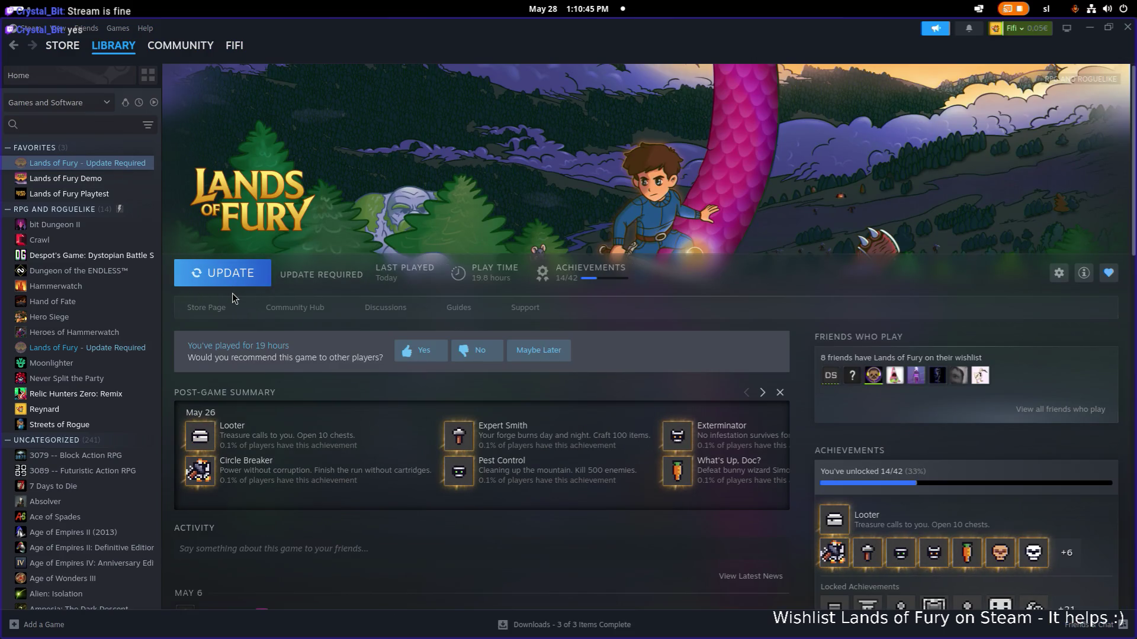
left_click(229, 276)
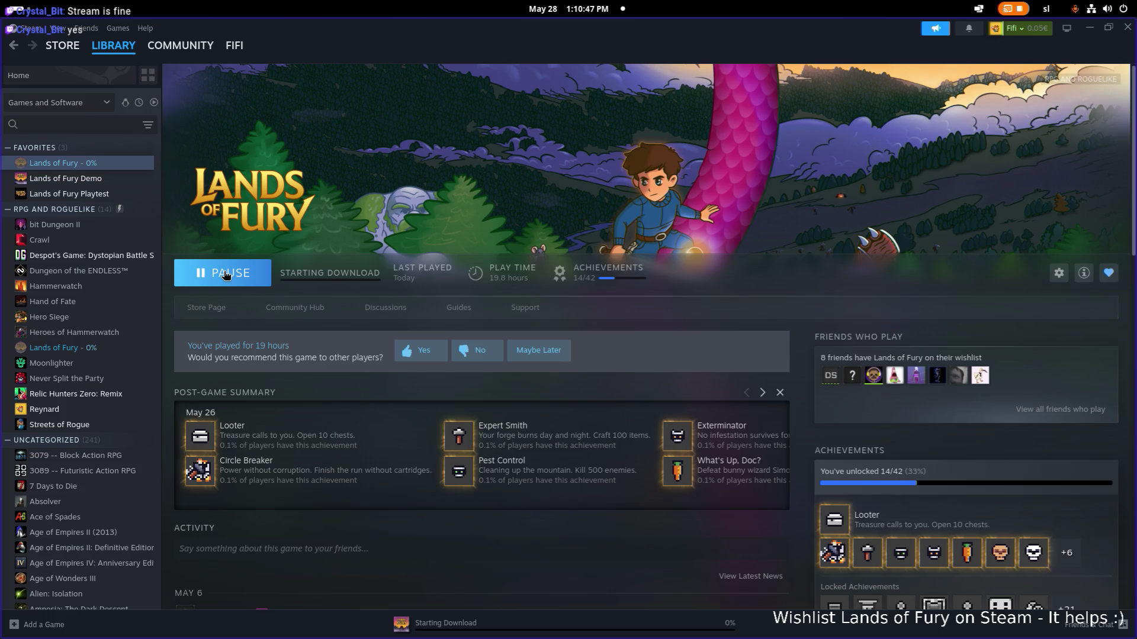
left_click(1057, 273)
left_click(1010, 377)
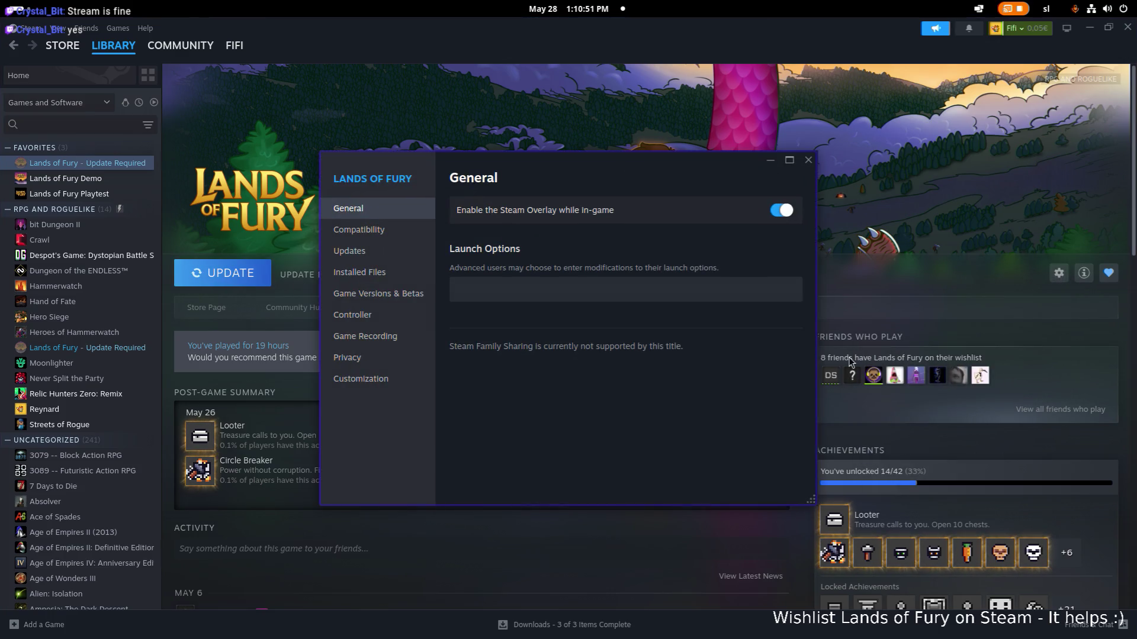
left_click(807, 160)
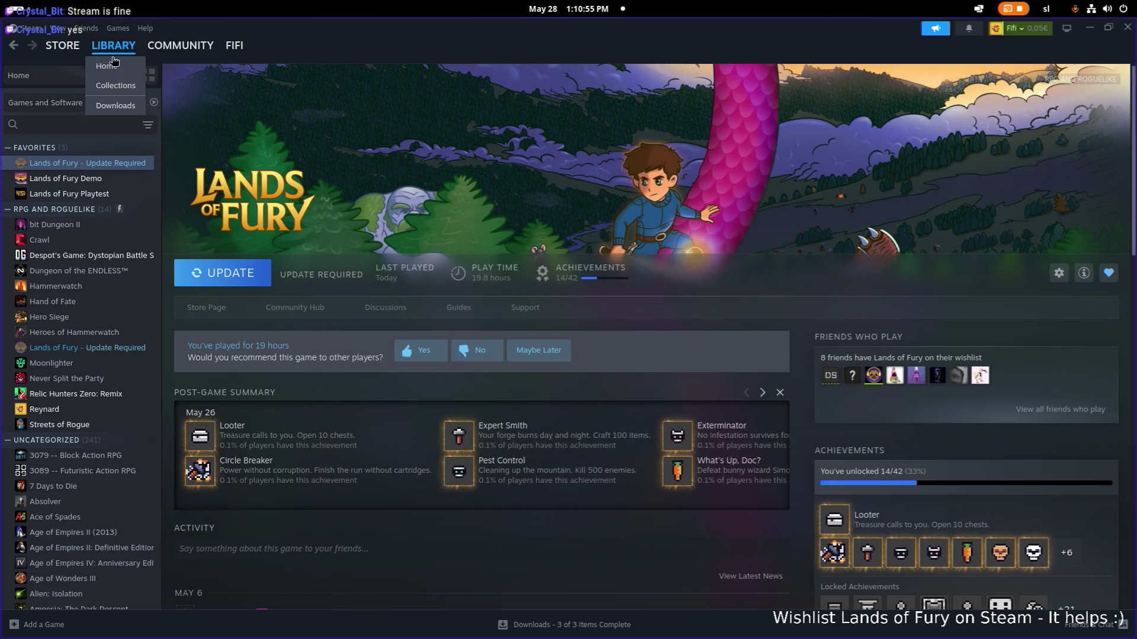
Step: Bring up the download settings over the download queue
left_click(115, 105)
left_click(1114, 85)
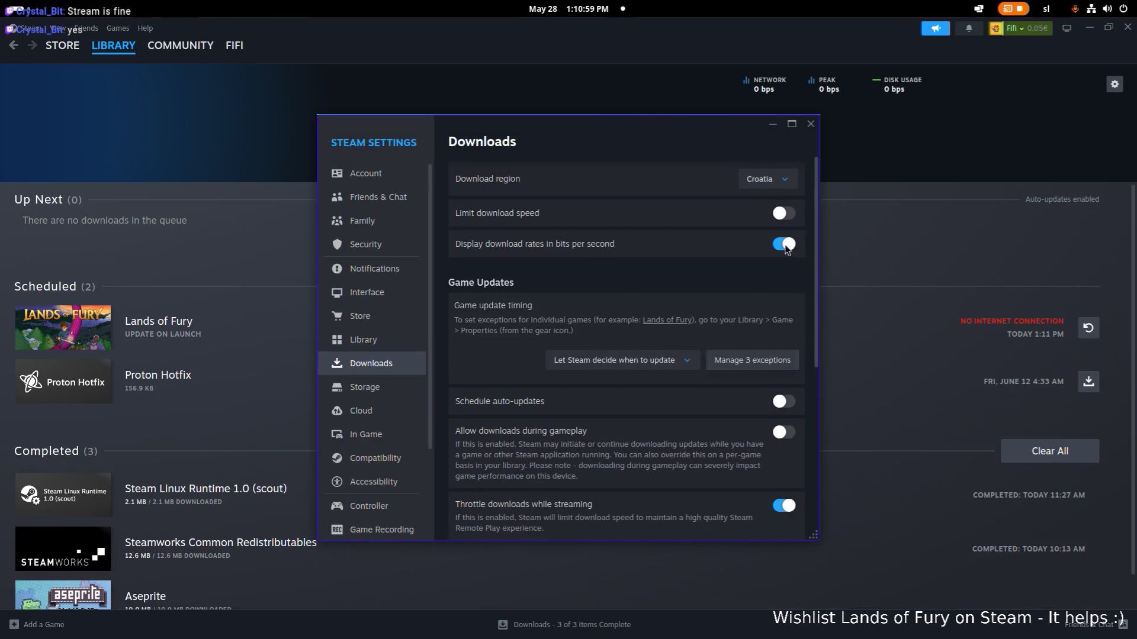
Step: Browse the Account and Store settings pages, then close Settings
left_click(810, 125)
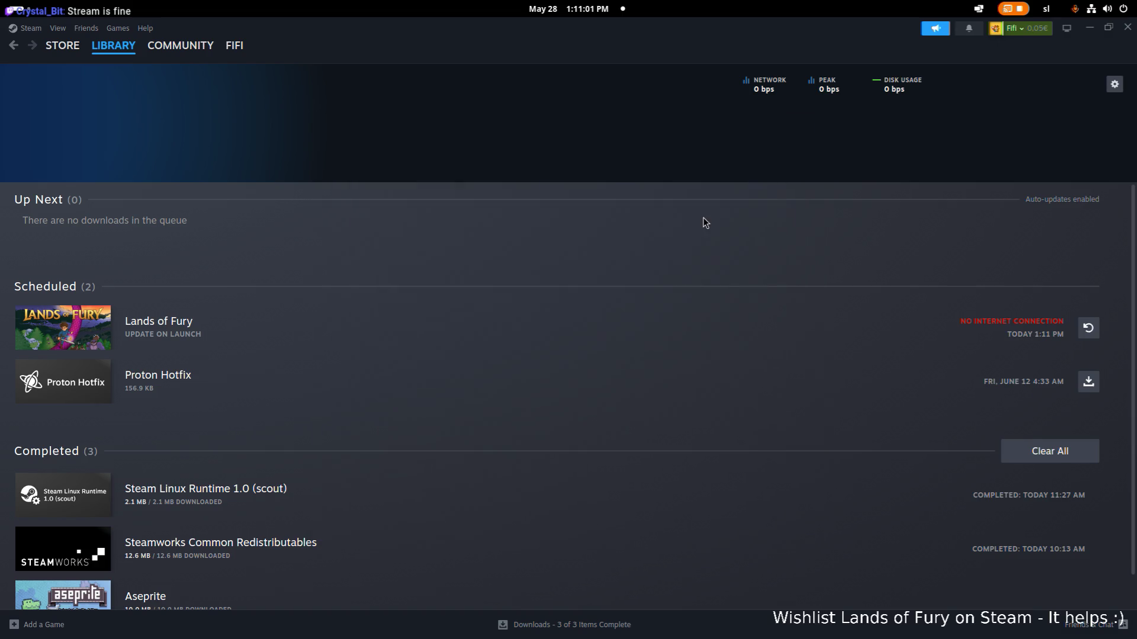
left_click(1114, 84)
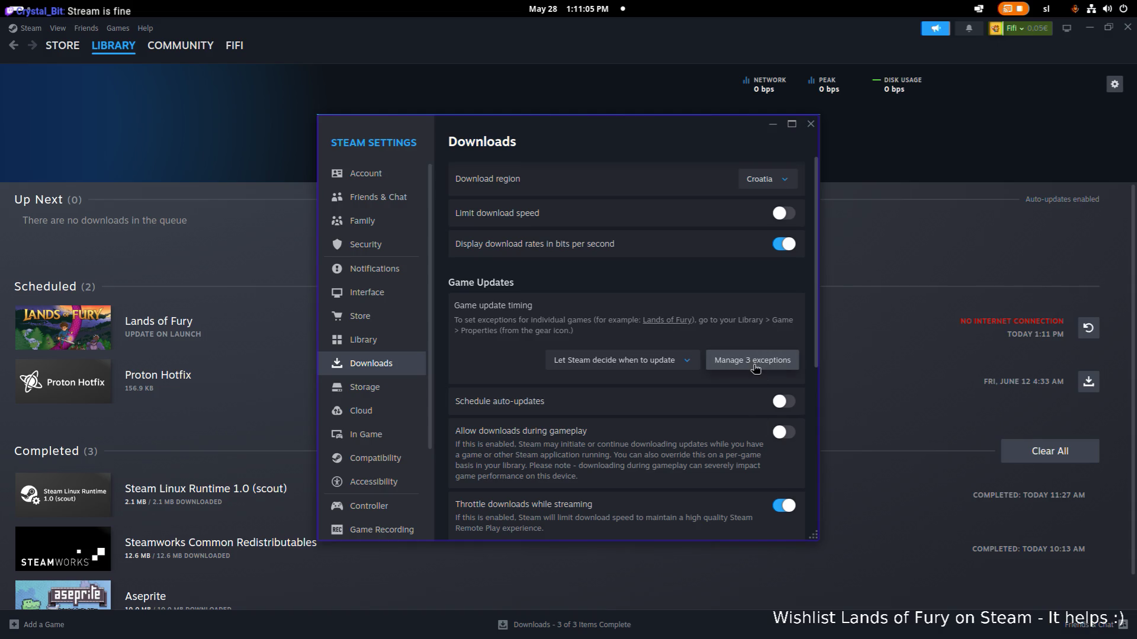
left_click(364, 174)
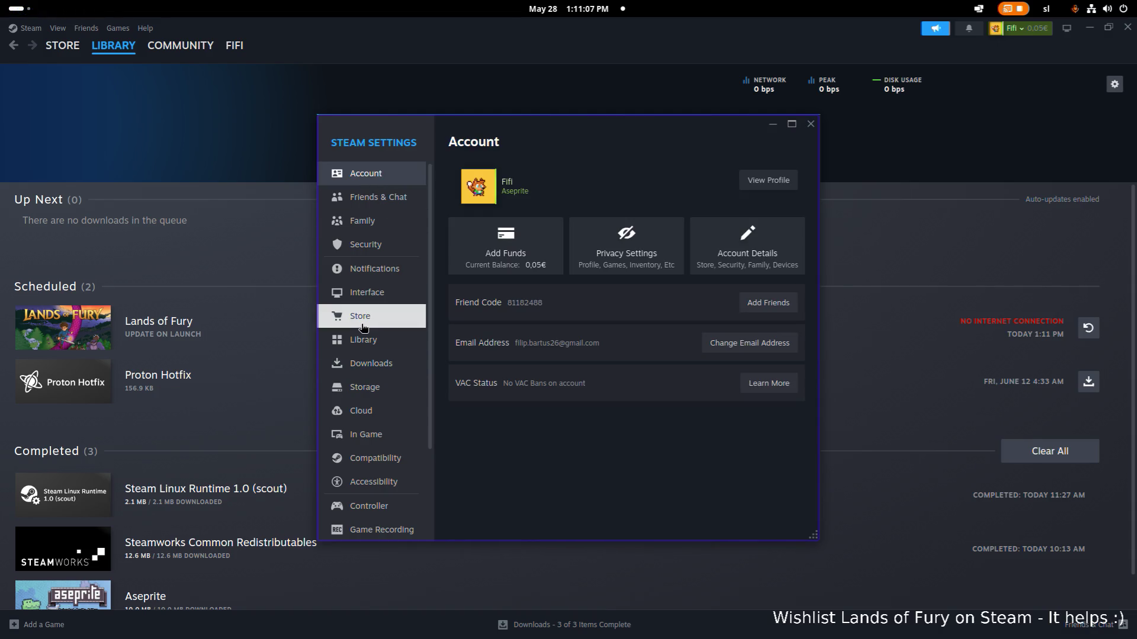
left_click(366, 326)
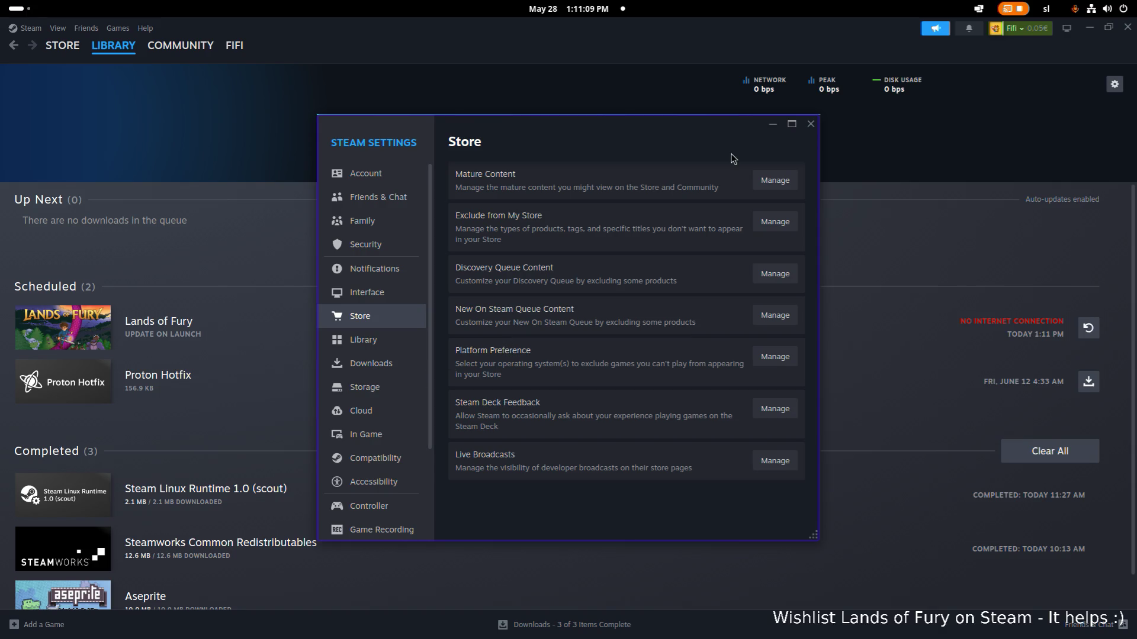
left_click(807, 126)
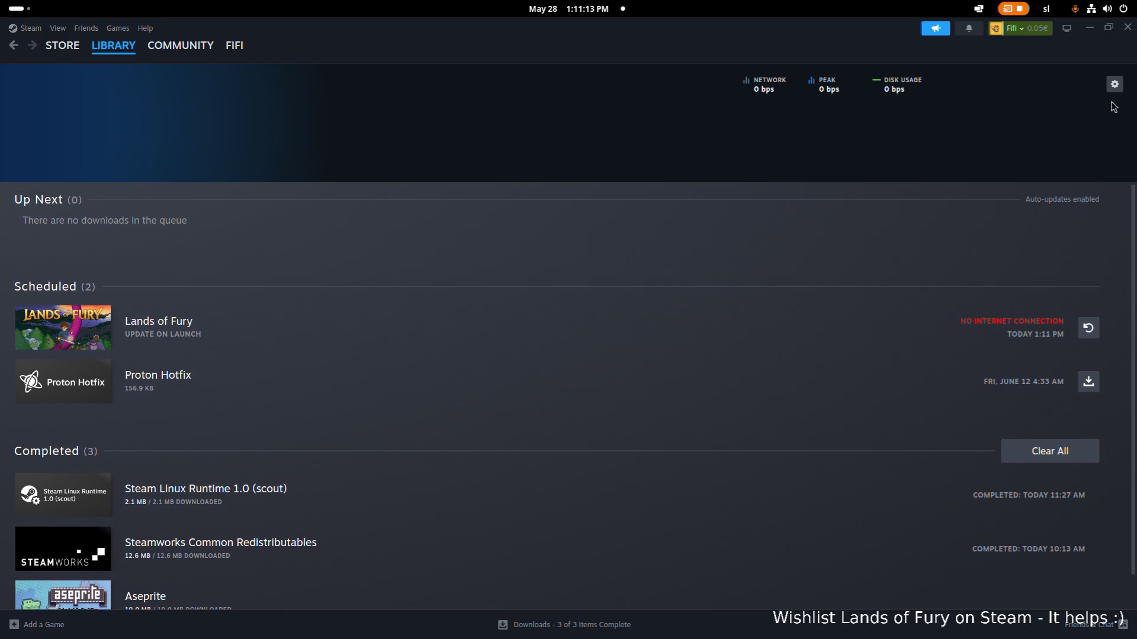
Step: Review the Downloads settings, close them, and take Lands of Fury off the schedule
left_click(1116, 86)
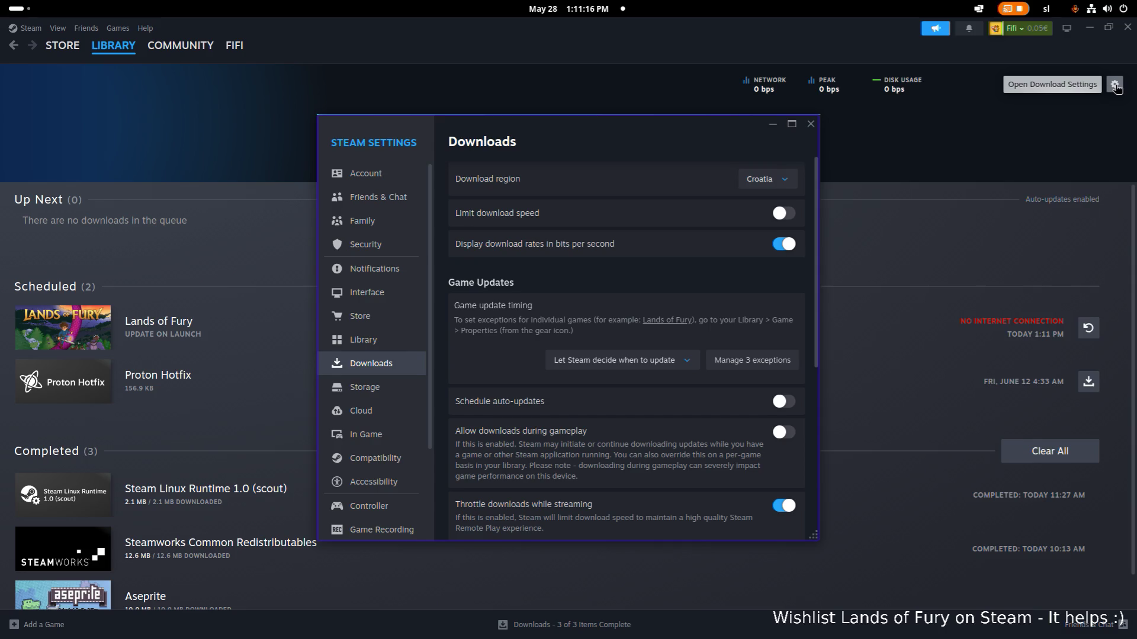
scroll(750, 281, "down", 1)
scroll(751, 281, "down", 3)
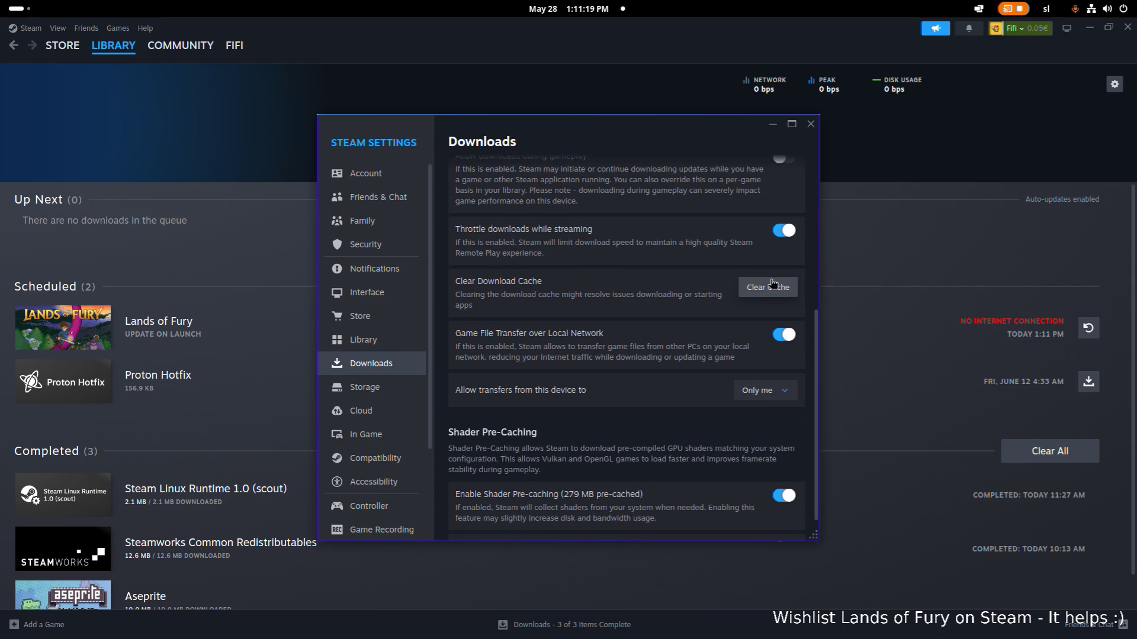
scroll(748, 277, "down", 1)
scroll(748, 276, "up", 1)
scroll(747, 276, "down", 1)
scroll(747, 276, "up", 3)
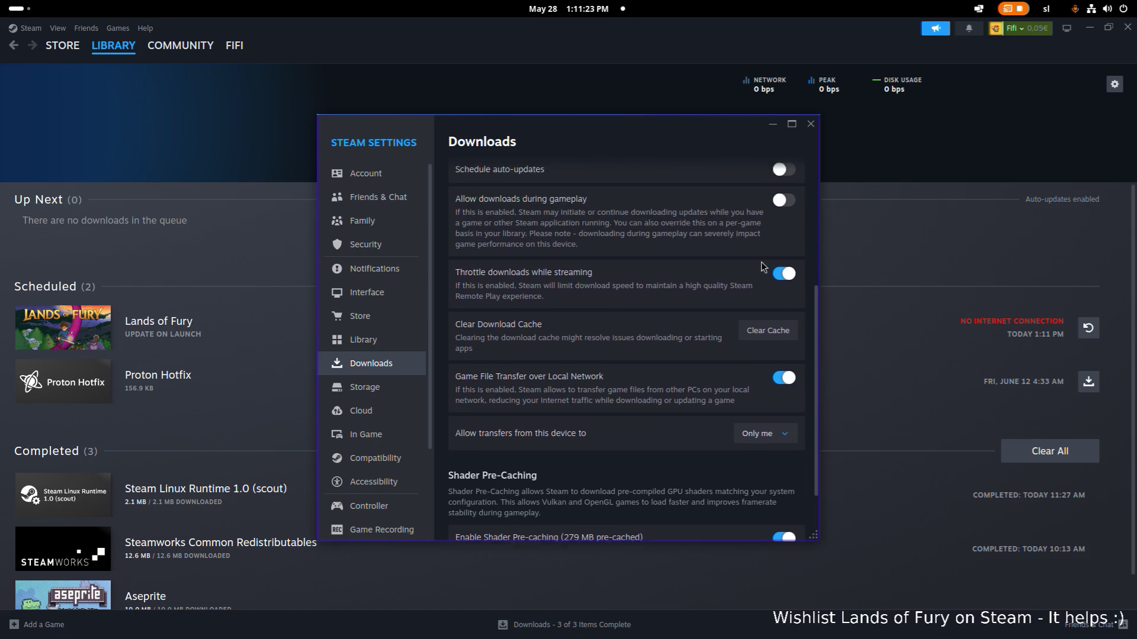
left_click(810, 123)
mouse_move(421, 329)
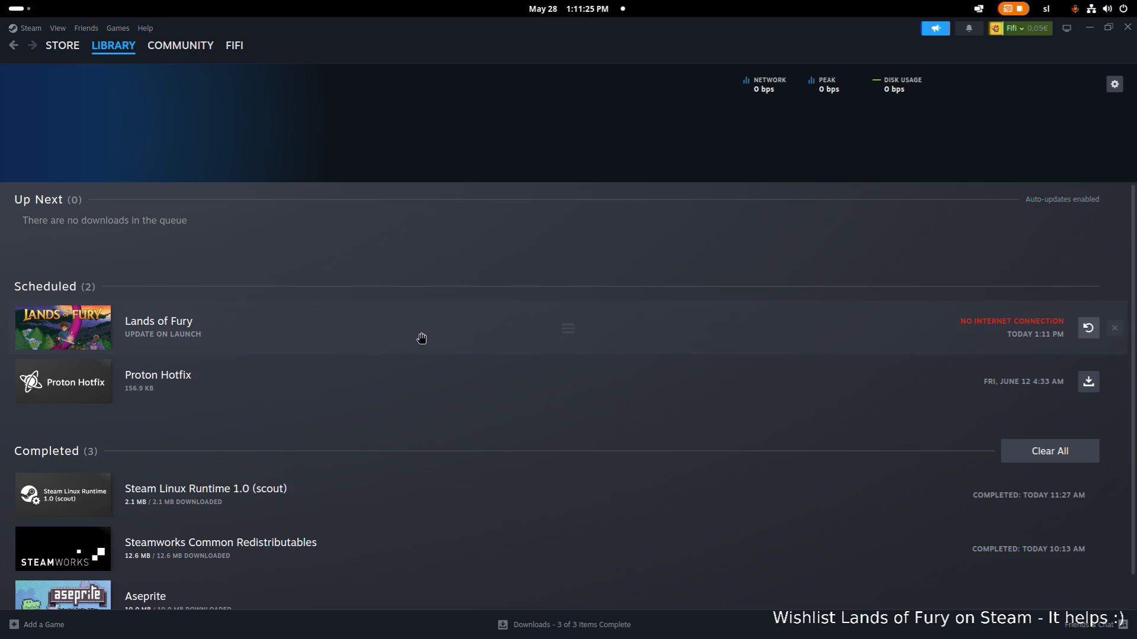
left_click(1114, 329)
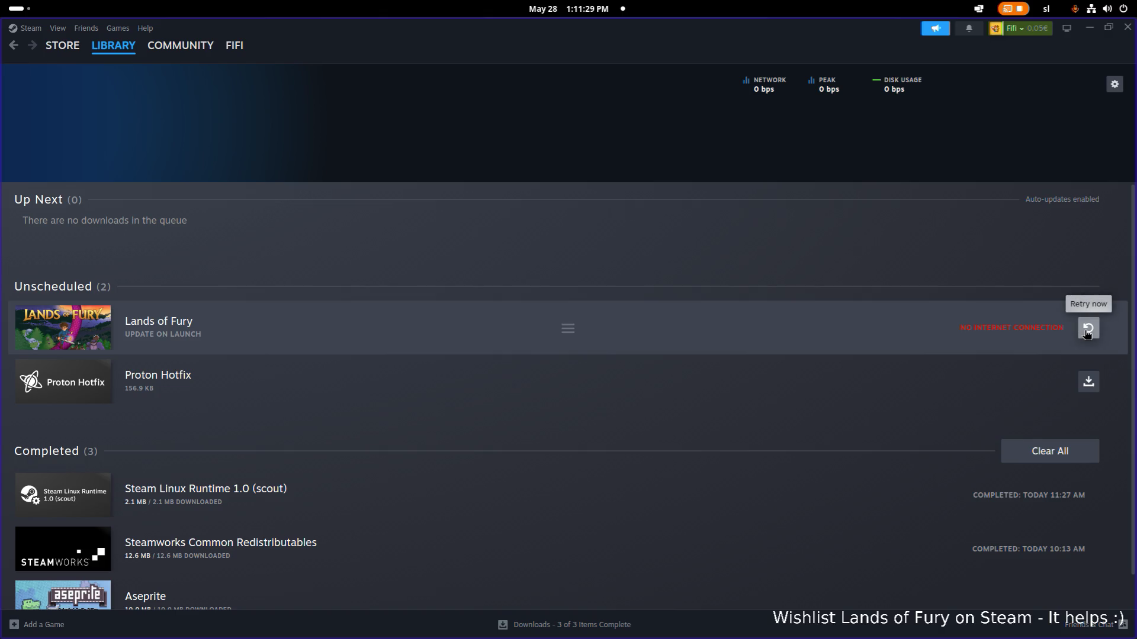
Step: Retry the Lands of Fury update from the queue and game page, then return to download settings
left_click(1089, 329)
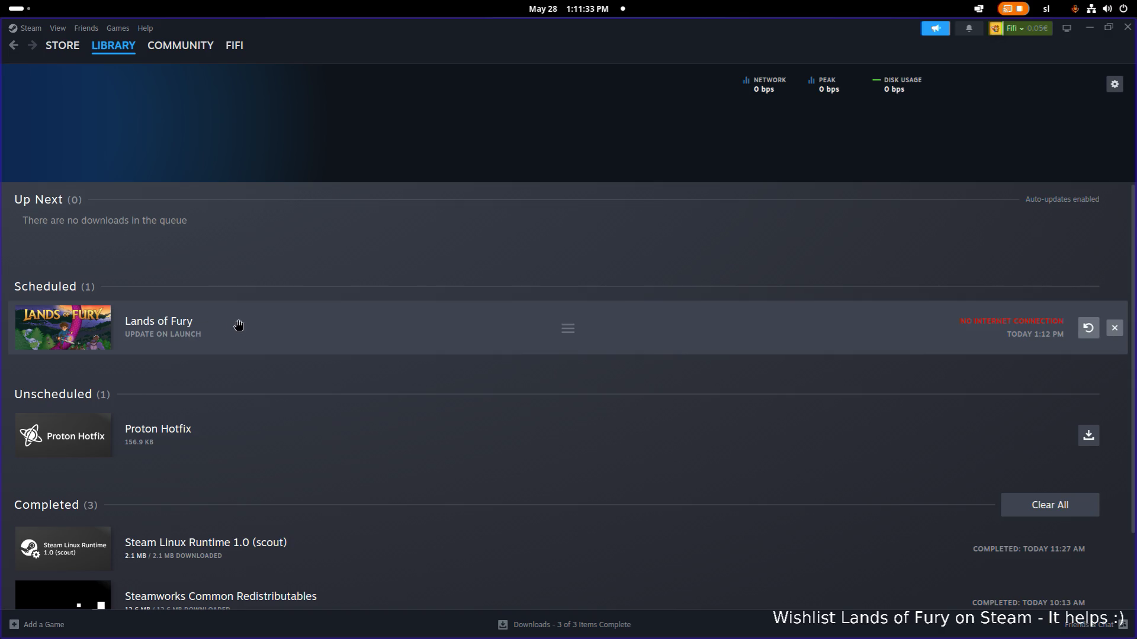
left_click(160, 330)
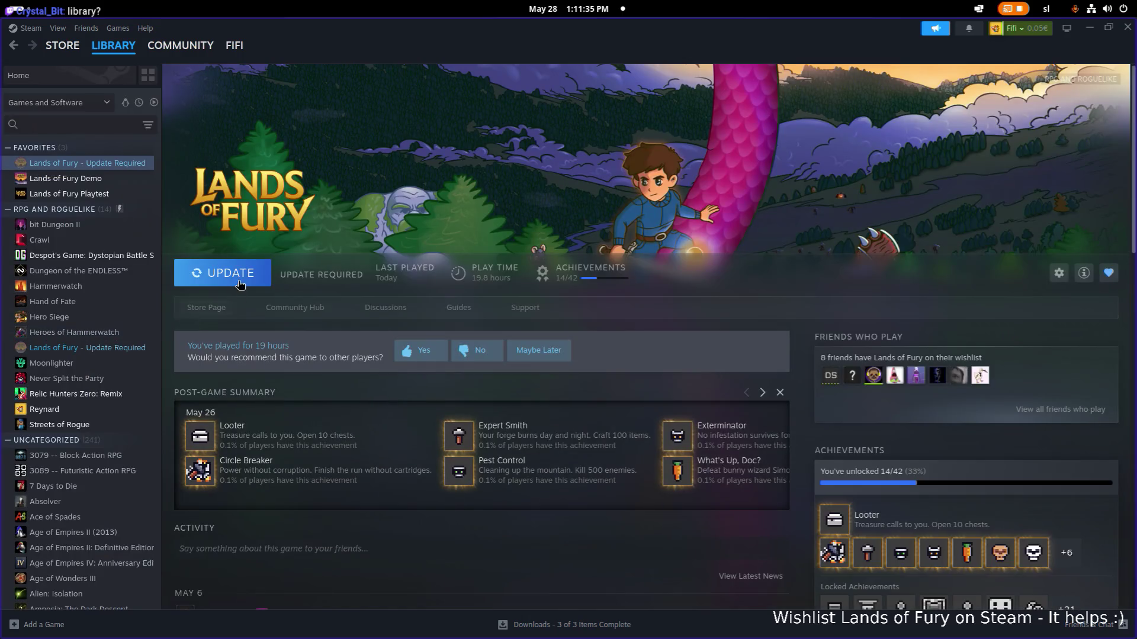
left_click(246, 278)
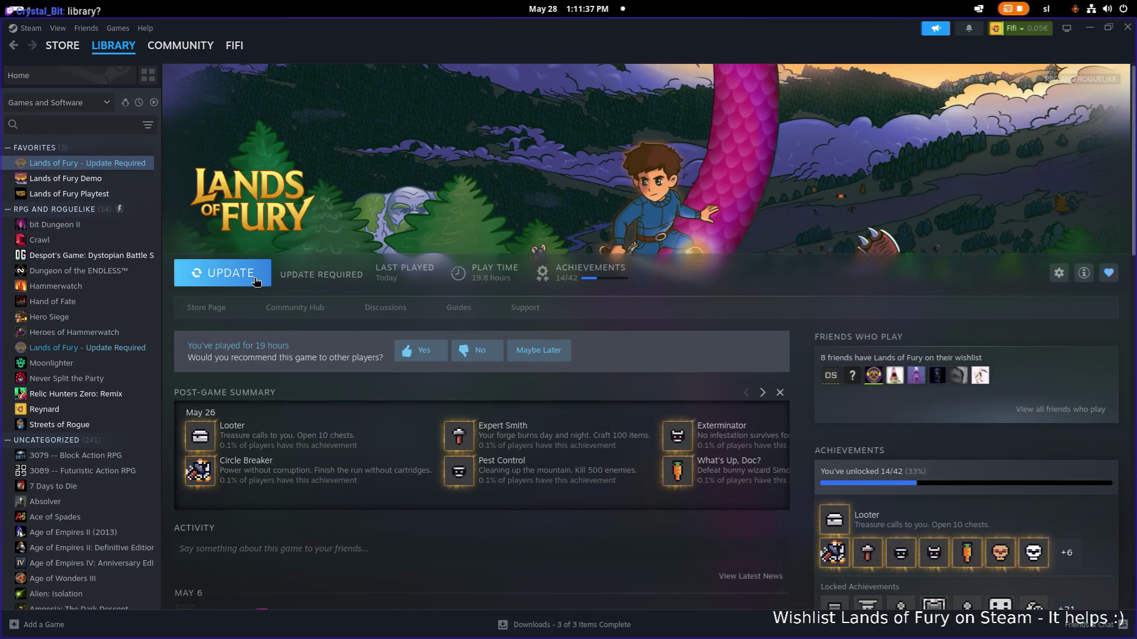
left_click(520, 625)
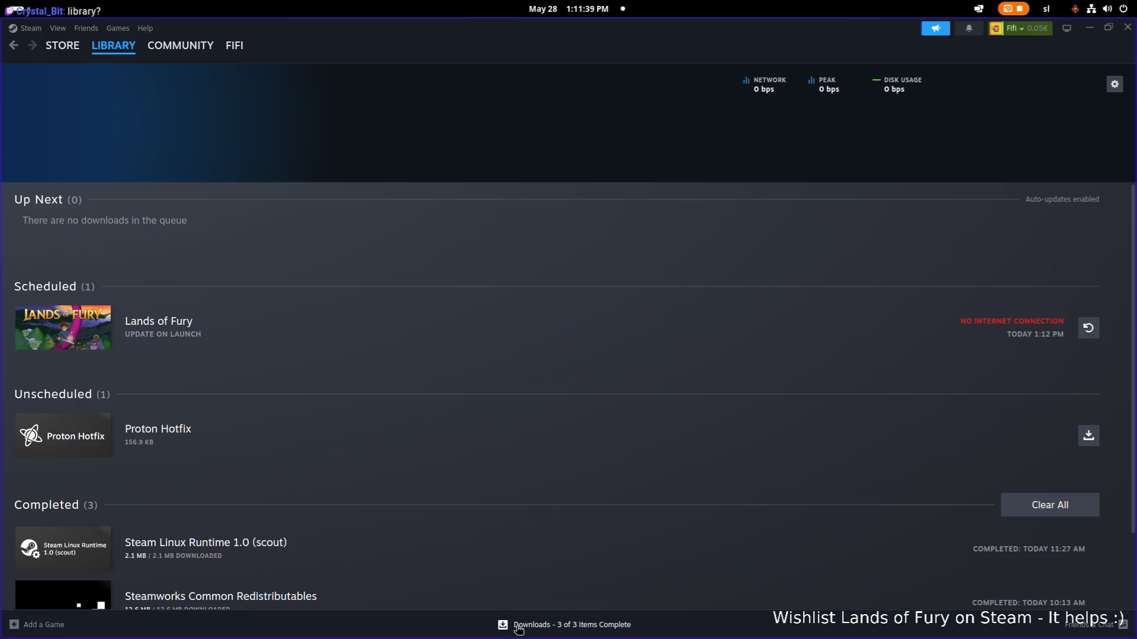
left_click(1115, 84)
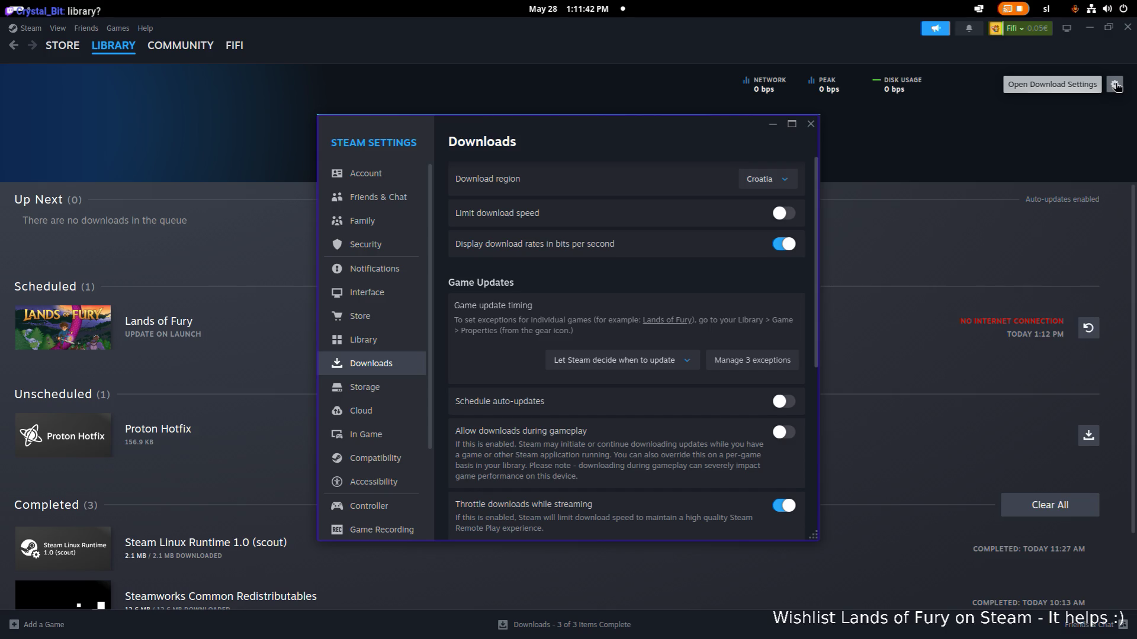
scroll(553, 290, "down", 1)
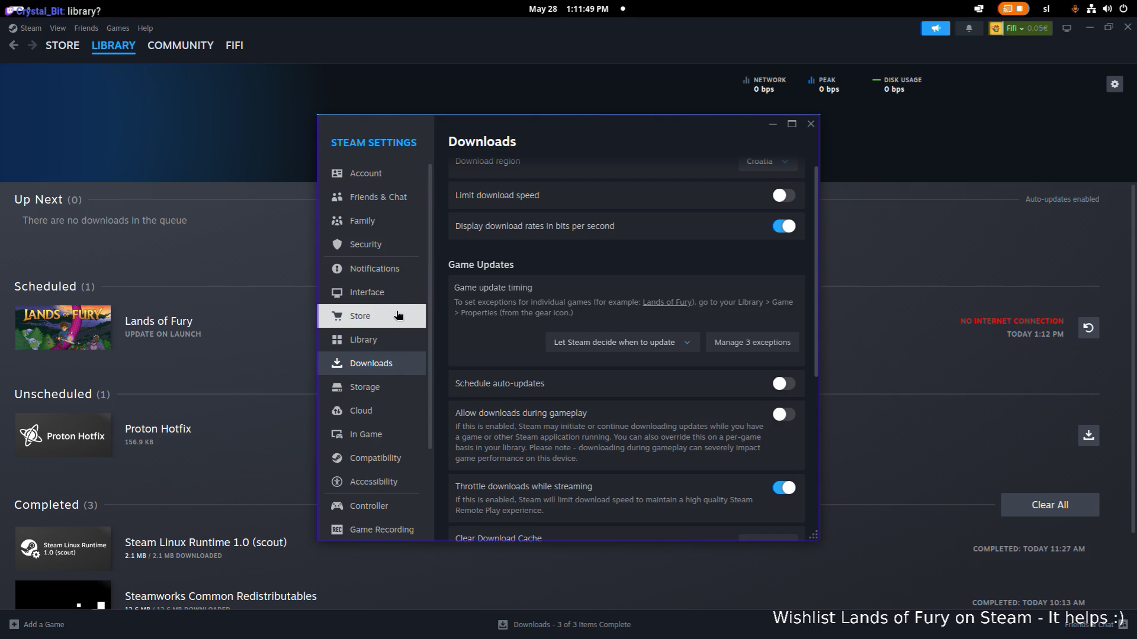
scroll(536, 341, "down", 1)
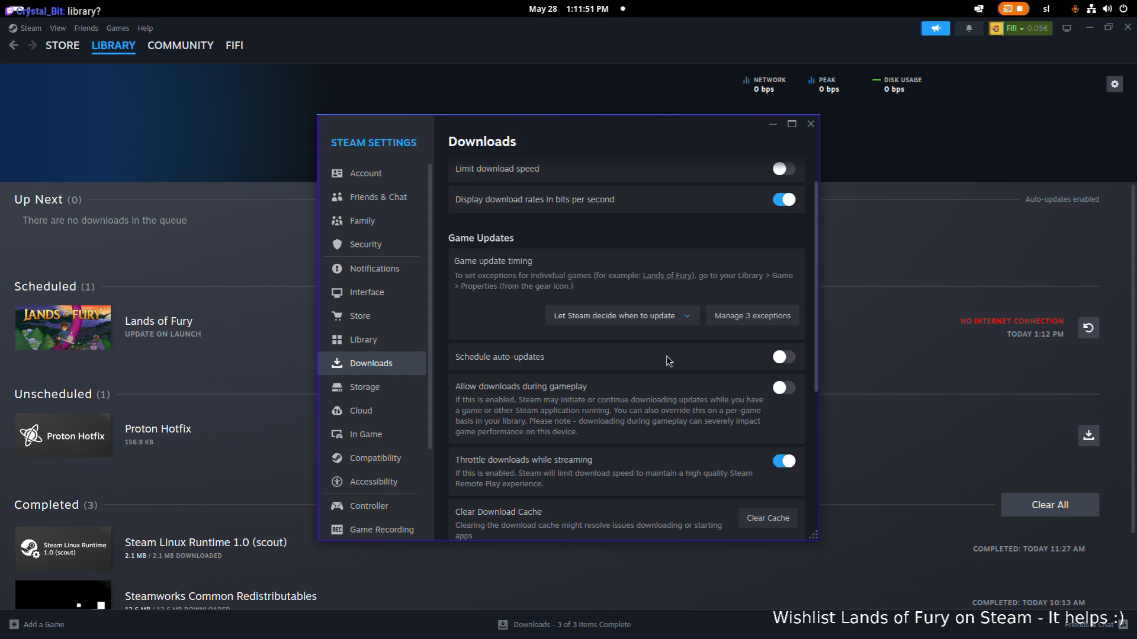
scroll(669, 362, "down", 3)
scroll(669, 361, "down", 2)
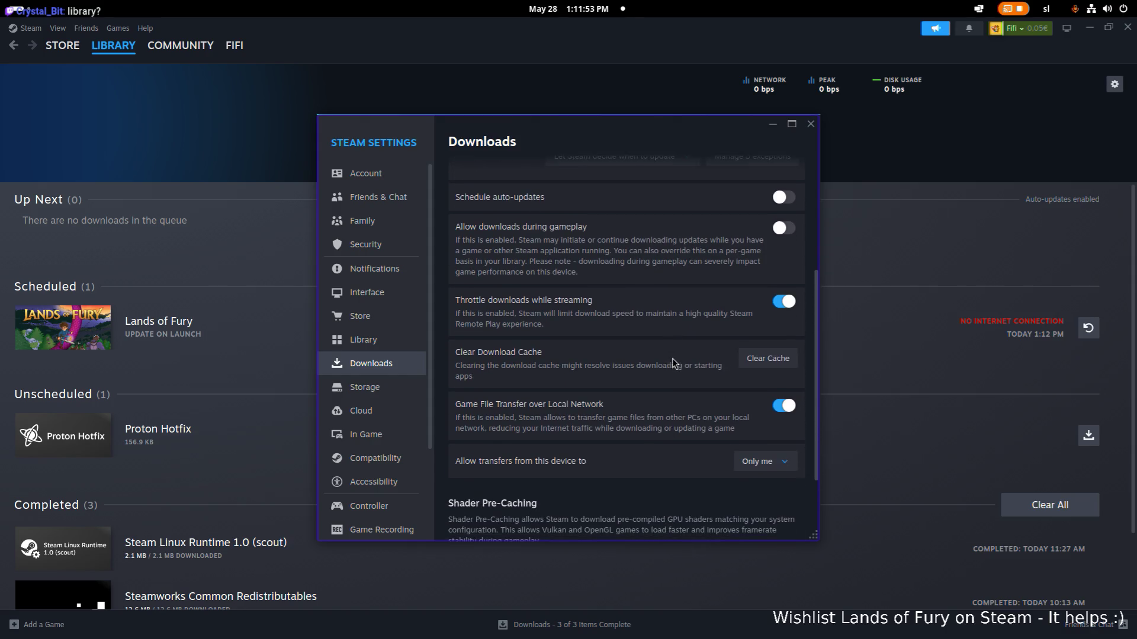
Step: Clear the Steam download cache, confirm, and close the Steam client window
left_click(768, 360)
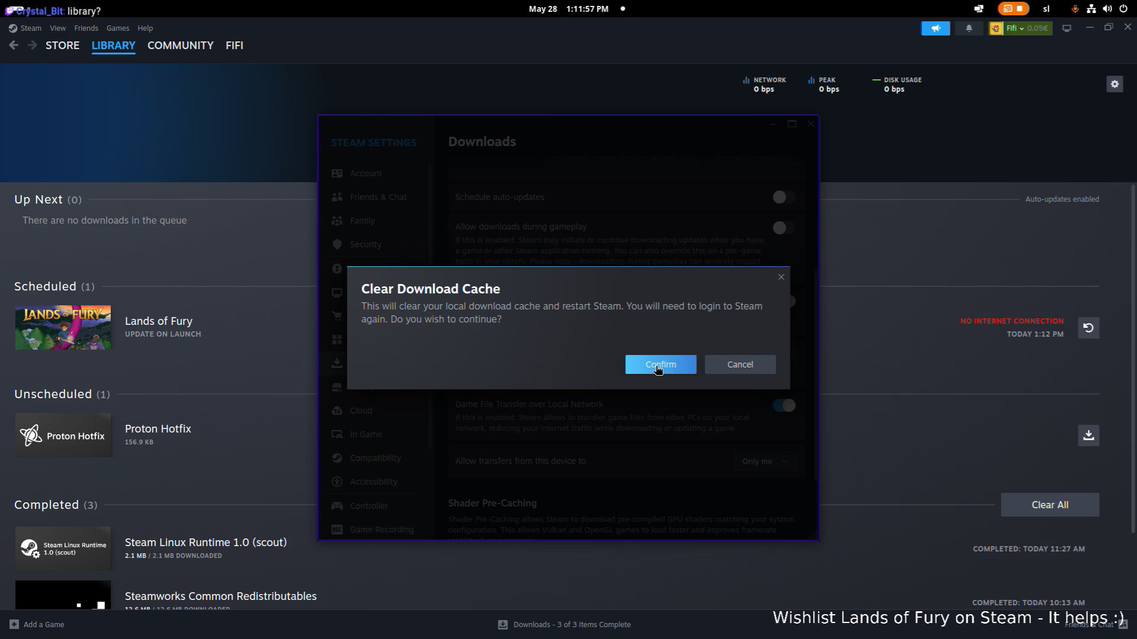
left_click(659, 366)
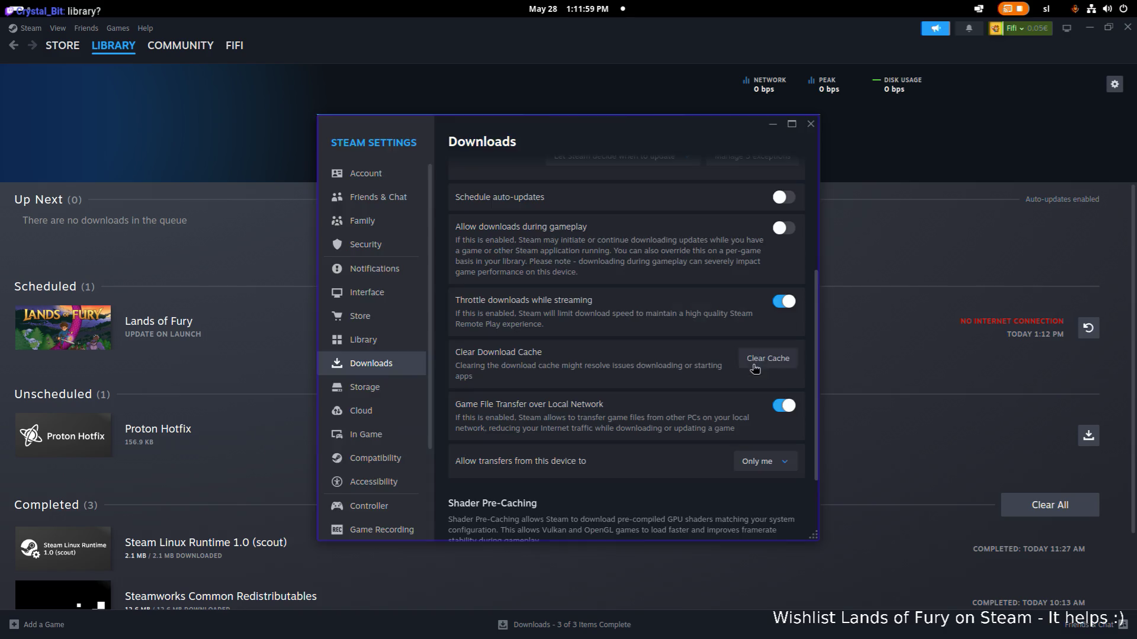
left_click(809, 125)
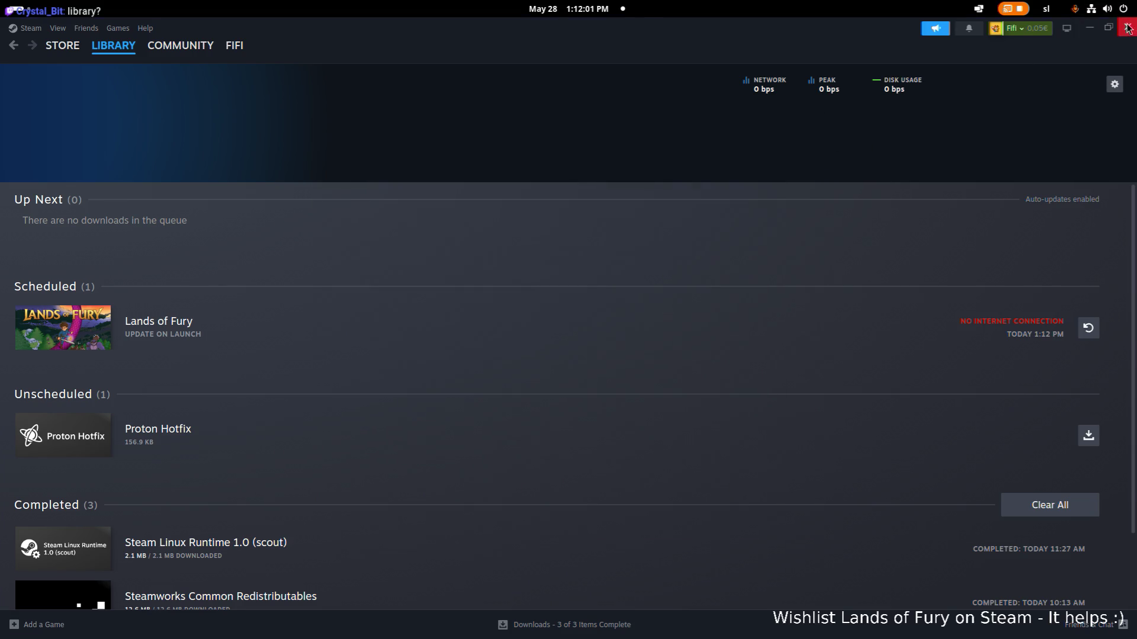
left_click(1125, 28)
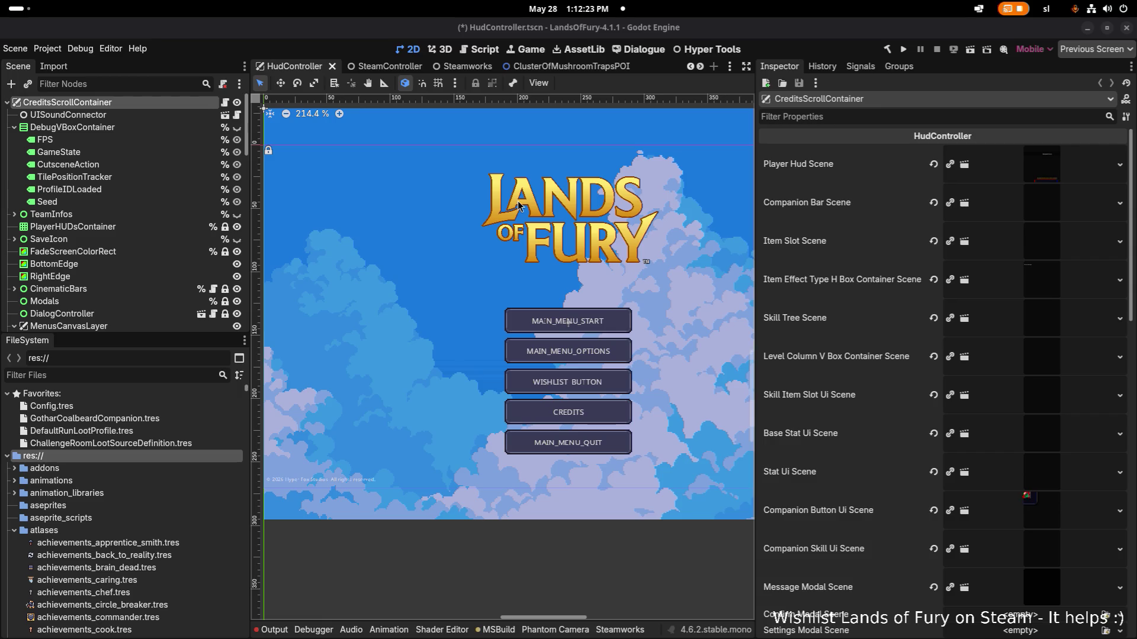
Step: Cycle through open applications and stay in Godot
key("alt+Tab")
key("Tab")
key("Tab")
key("Tab")
key("Tab")
key("Tab")
key("shift+Tab")
key("shift+Tab")
key("shift+Tab")
key("shift+Tab")
key("shift+Tab")
key("shift+Tab")
key("shift+Tab")
key("Tab")
key("Tab")
key("Tab")
key("Tab")
key("Tab")
key("Tab")
key("Tab")
key("Tab")
key("Escape")
Step: Step through the app switcher again, then bring up the Activities overview
key("alt+Tab")
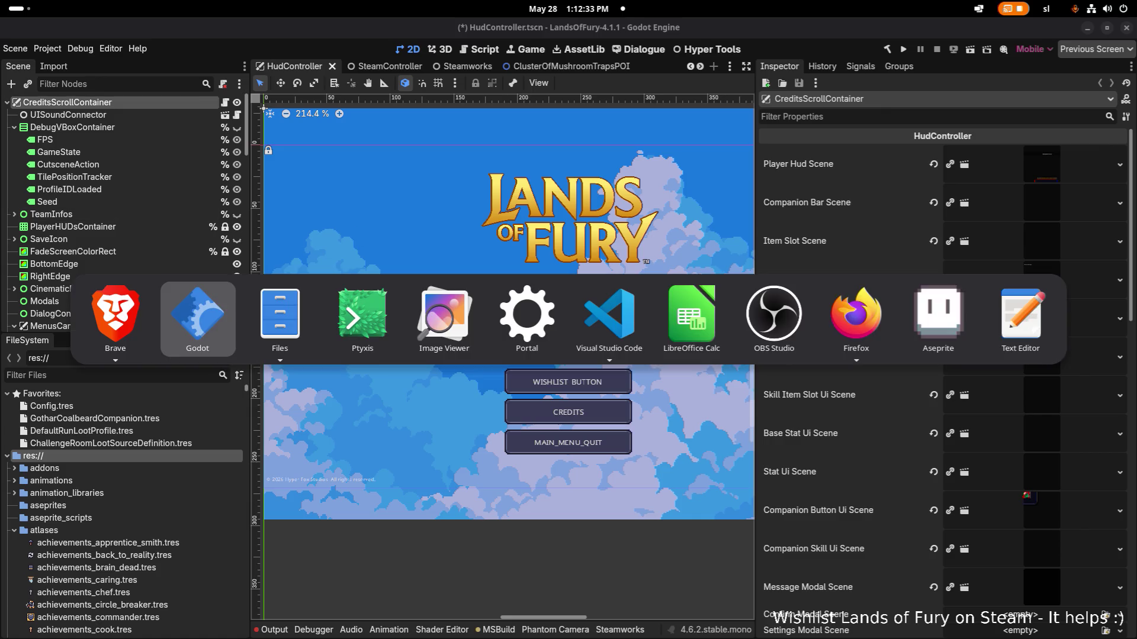
key("shift+Tab")
key("shift+Tab")
key("shift+Tab")
key("shift+Tab")
key("shift+Tab")
key("shift+Tab")
key("shift+Tab")
key("shift+Tab")
key("shift+Tab")
key("shift+Tab")
key("shift+Tab")
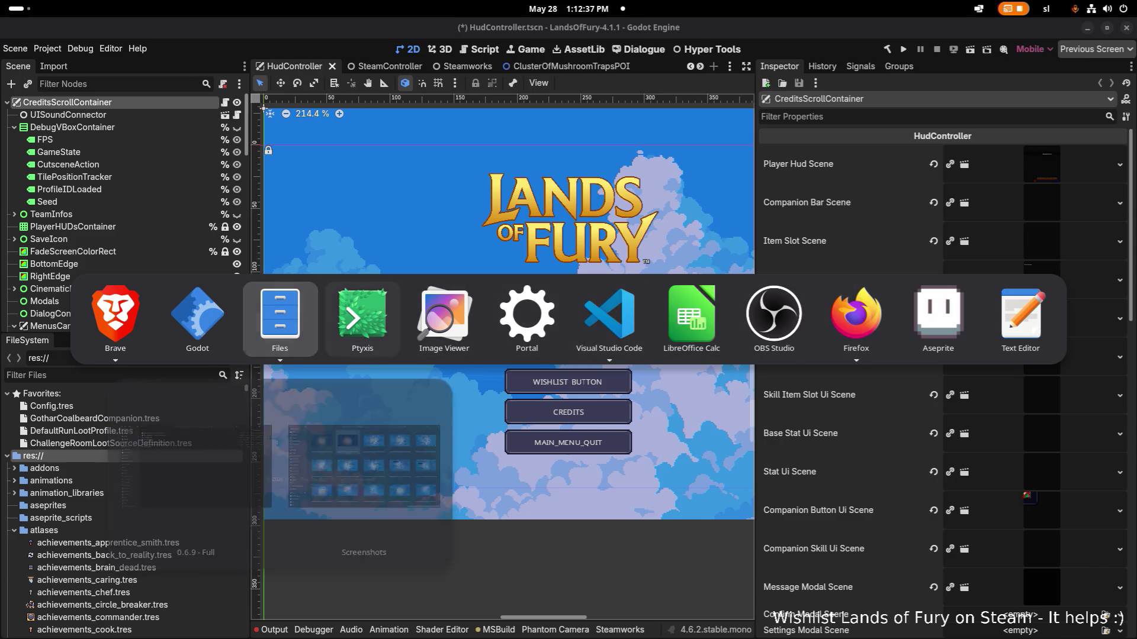
key("Tab")
key("Tab")
key("Tab")
key("Escape")
key("super")
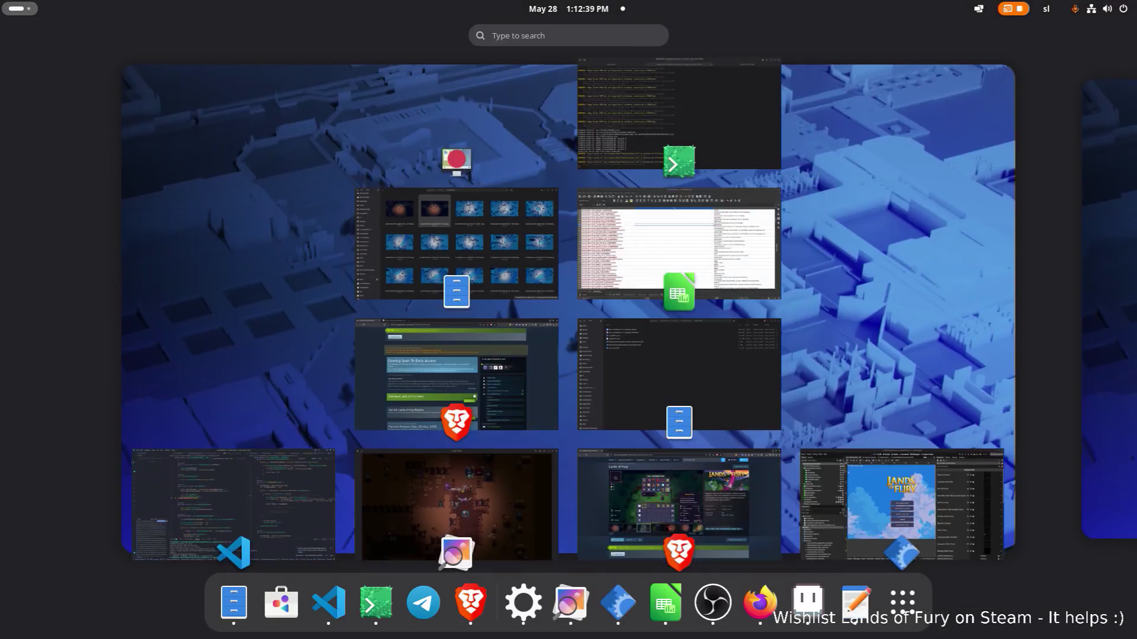
type("steam")
Step: Relaunch Steam from search, view the Library settings section, and move the settings window aside
key("Return")
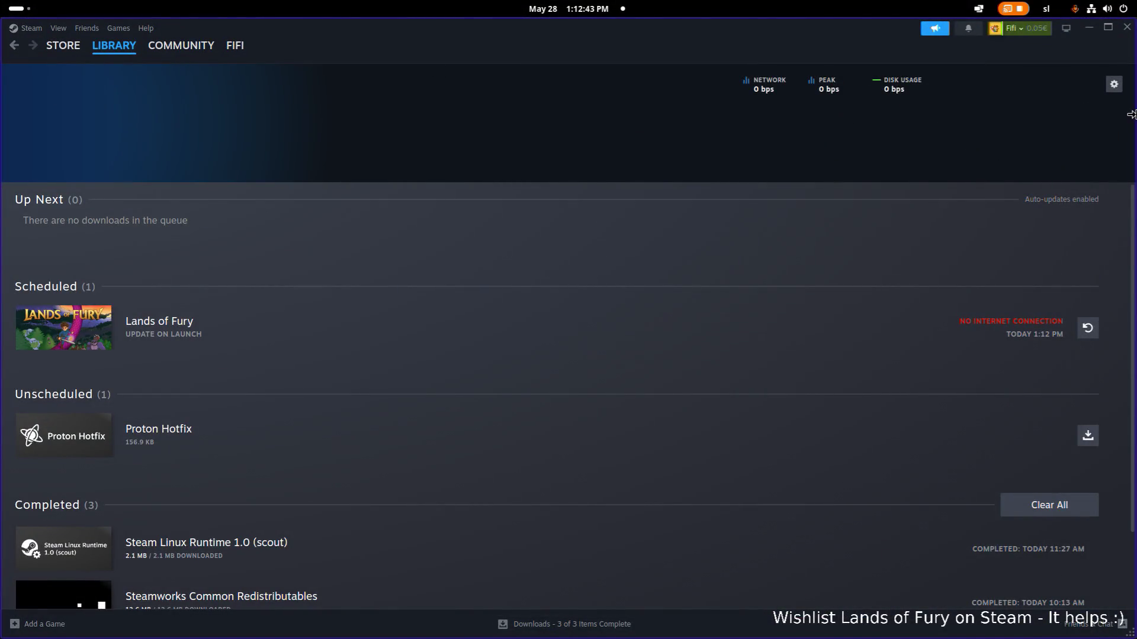
left_click(1116, 84)
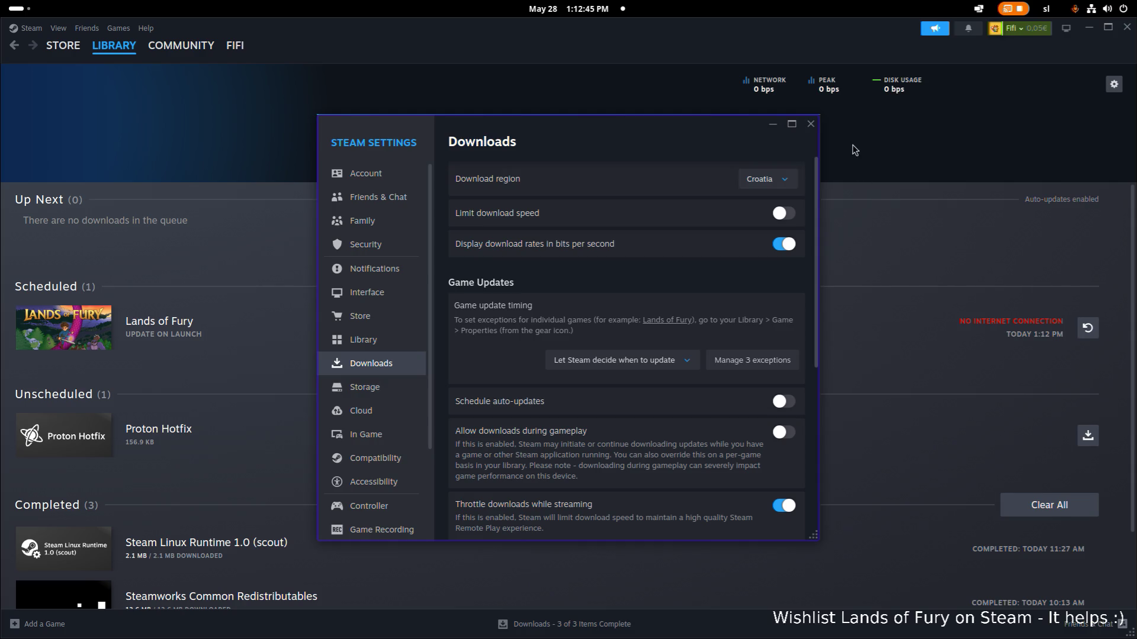
left_click(391, 341)
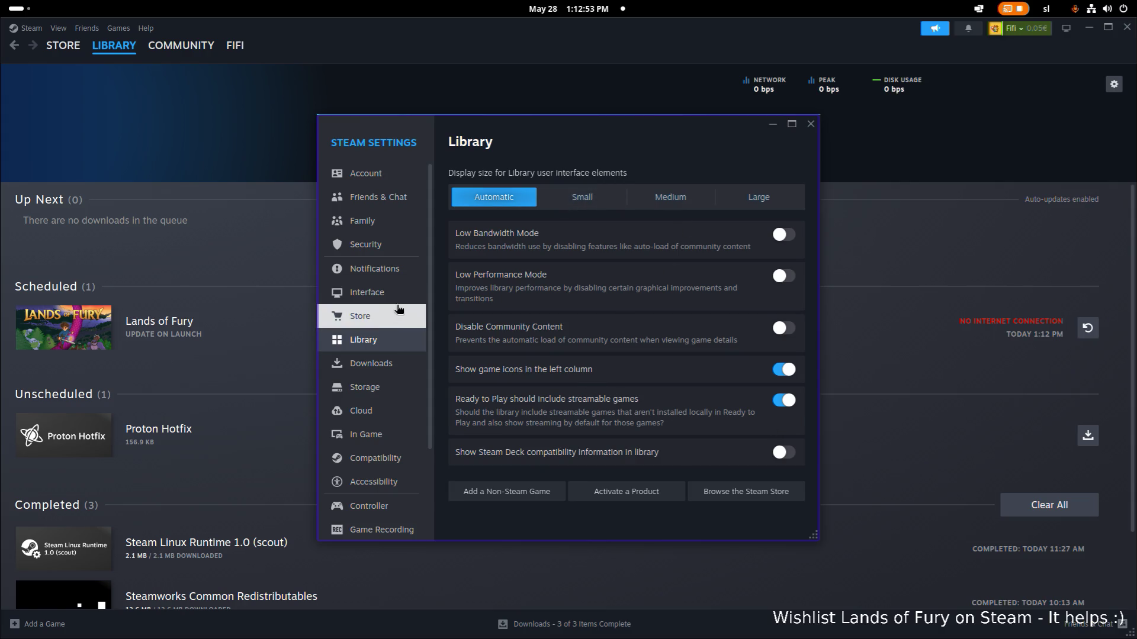
left_click_drag(497, 120, 0, 156)
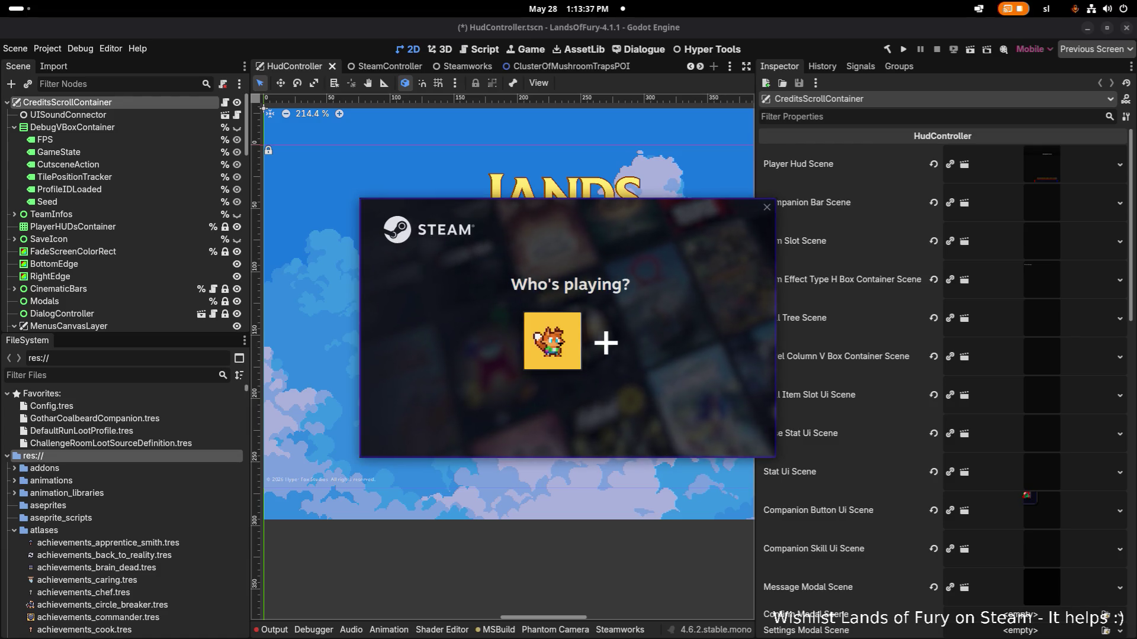
Step: Log in with the existing Steam profile and let Lands of Fury launch to its title menu
left_click(553, 341)
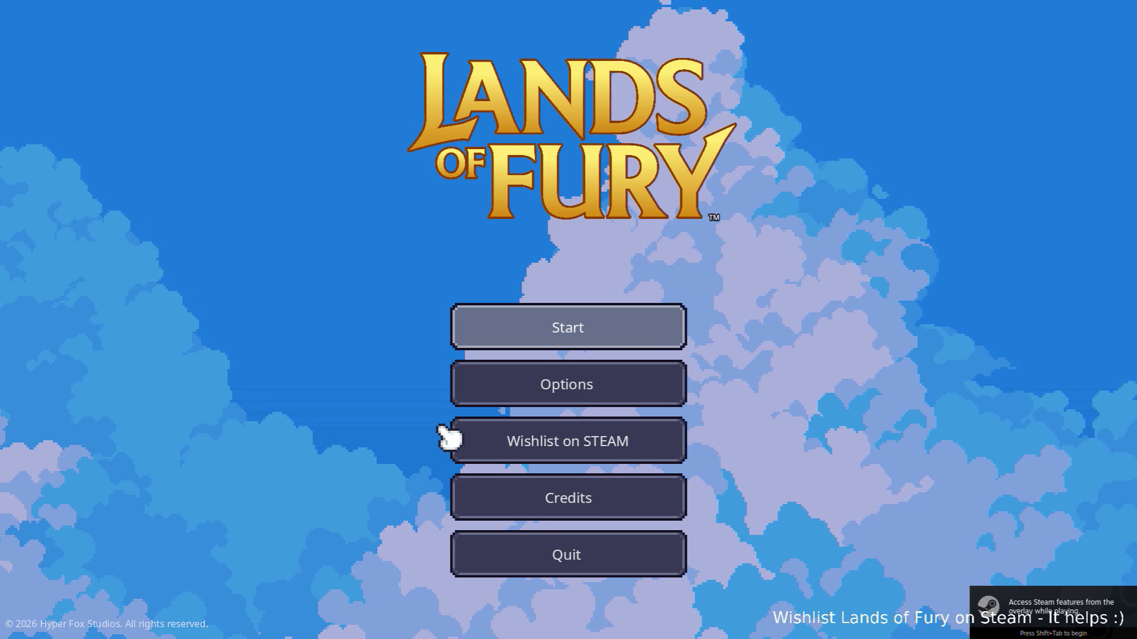
Step: Quit the running game and schedule Lands of Fury in the downloads manager
left_click(593, 560)
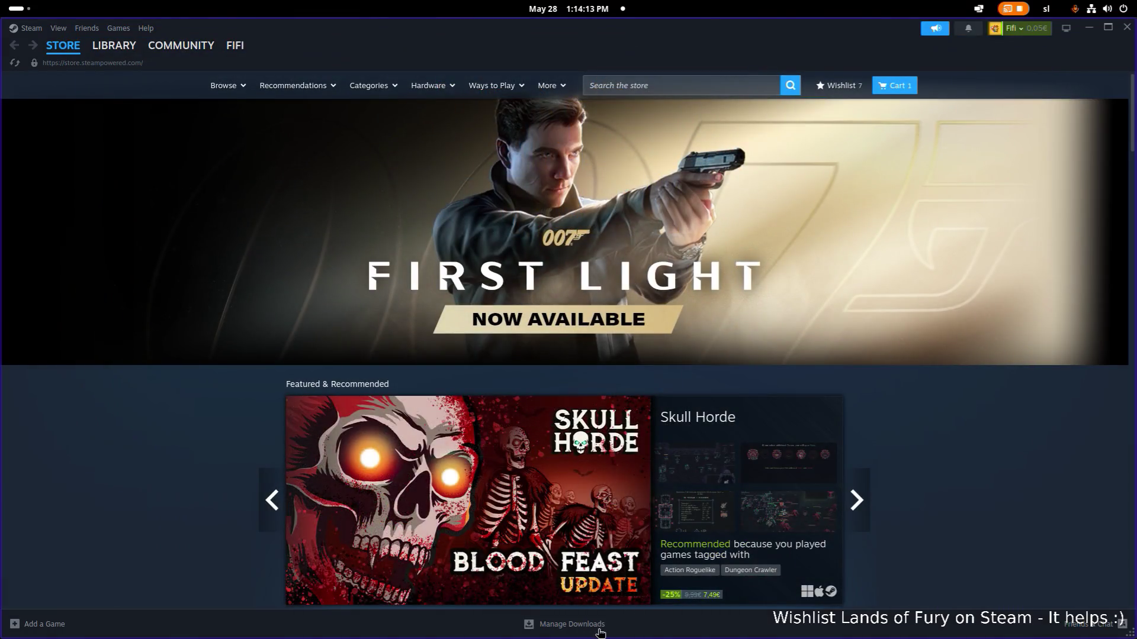
left_click(573, 625)
mouse_move(1003, 427)
left_click(1088, 435)
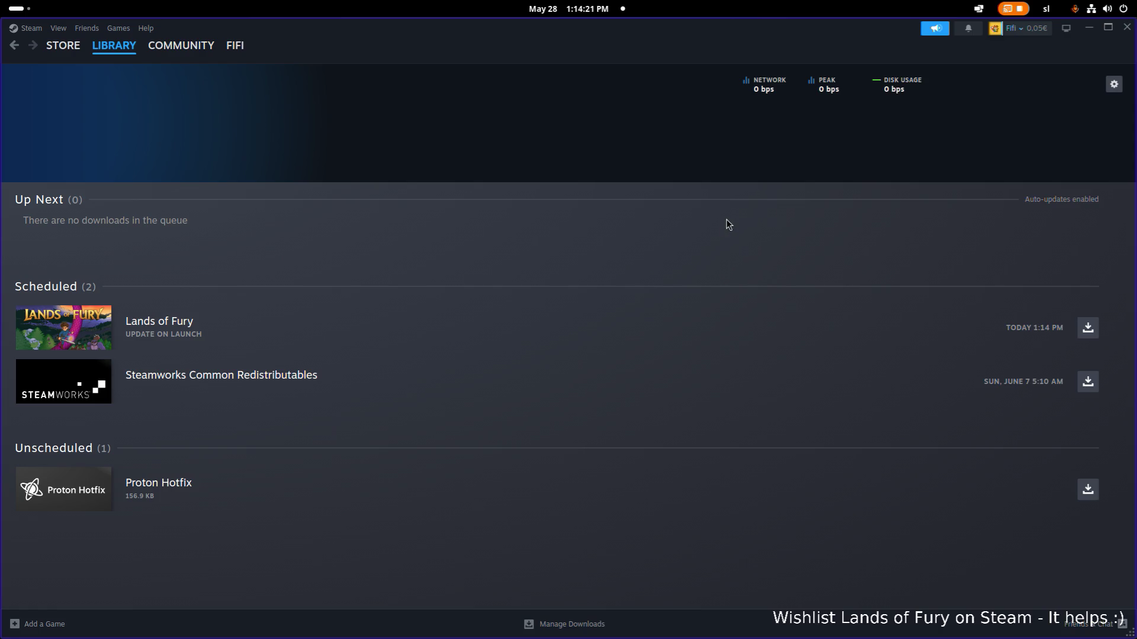
Step: Start the Lands of Fury download now, move it to Up Next, and go to Library home
left_click(1087, 328)
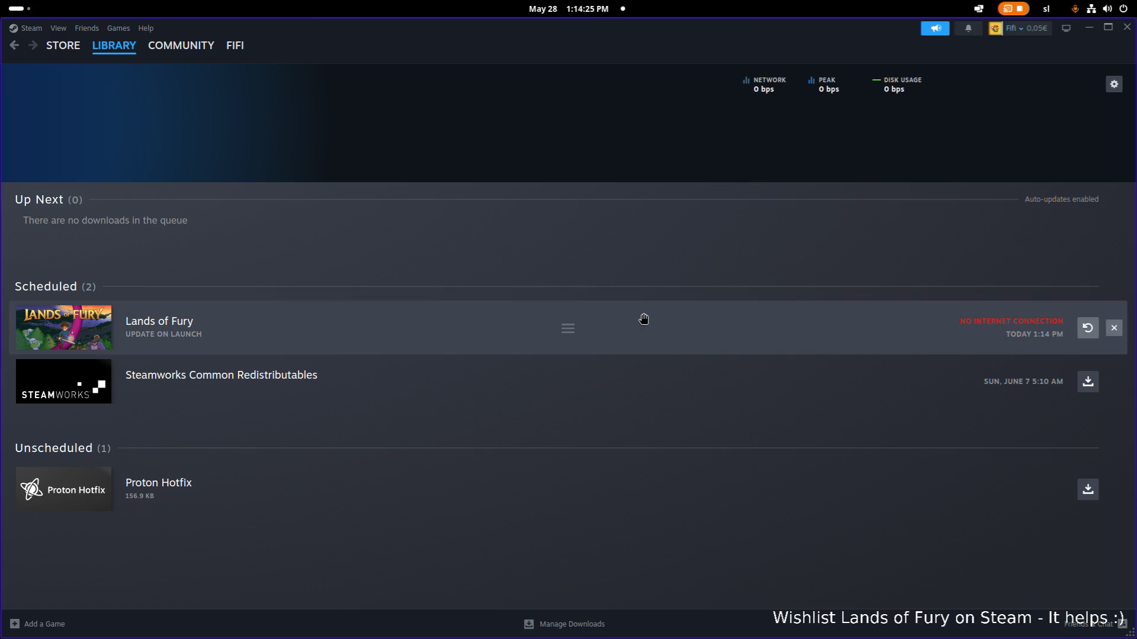
left_click_drag(1047, 332, 811, 330)
left_click(114, 46)
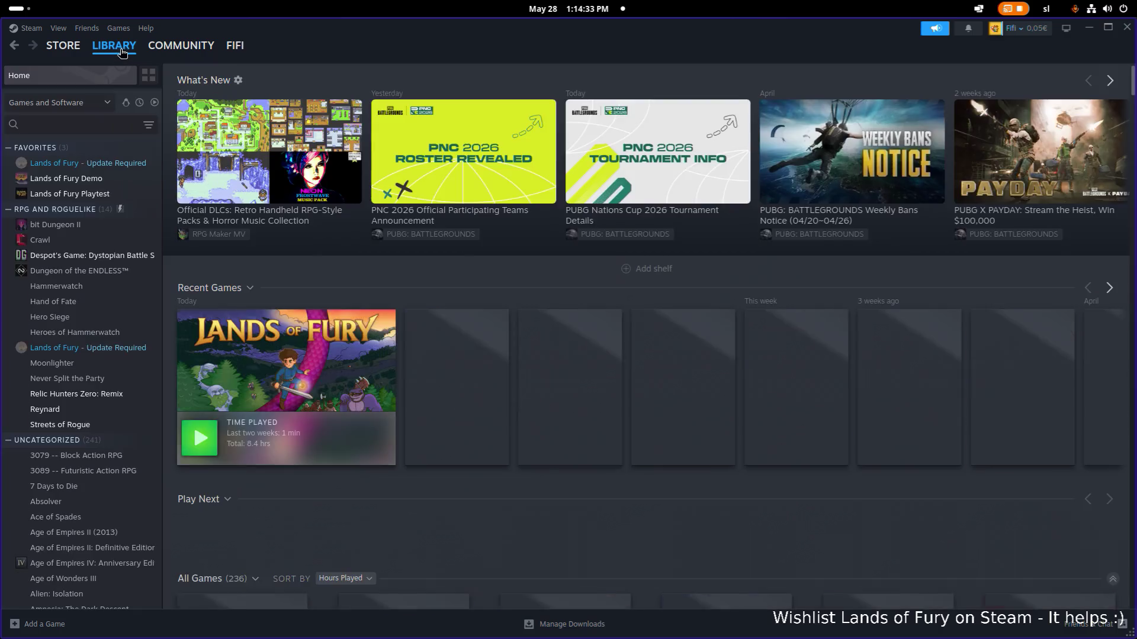
Step: Start the Lands of Fury update, then glance at its Playtest and Demo library entries
left_click(111, 165)
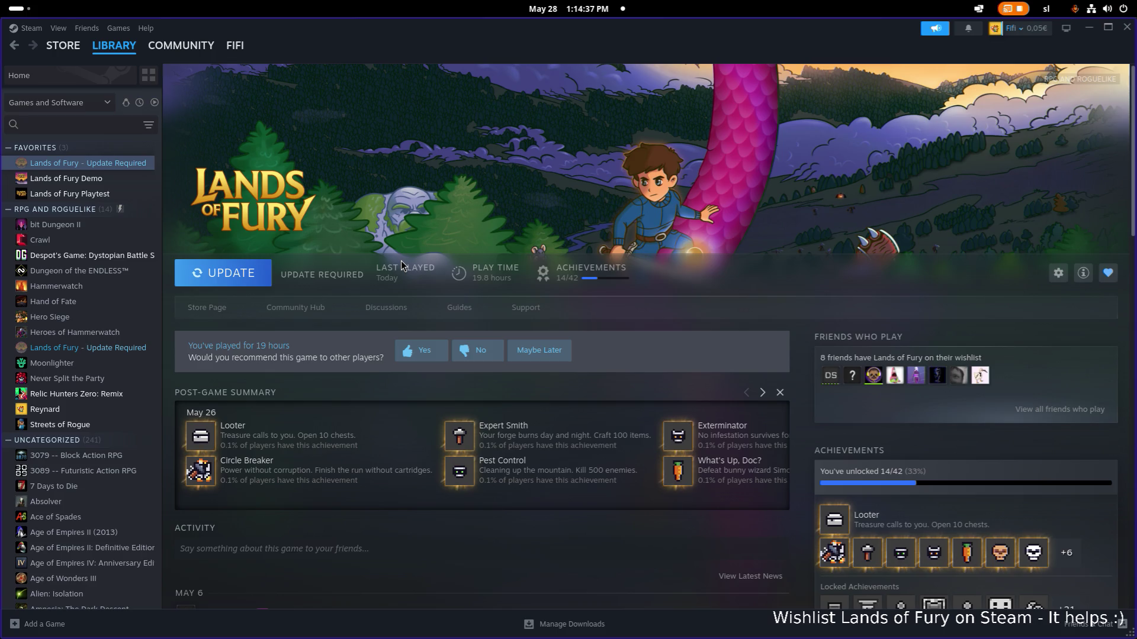
left_click(222, 273)
left_click(99, 194)
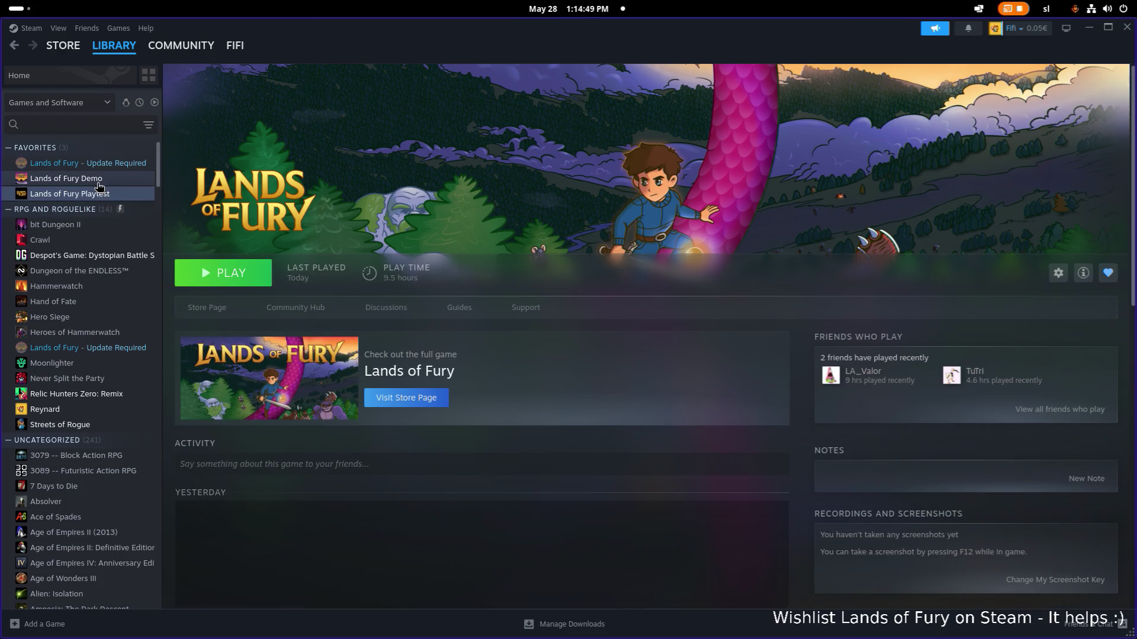
left_click(100, 181)
left_click(98, 165)
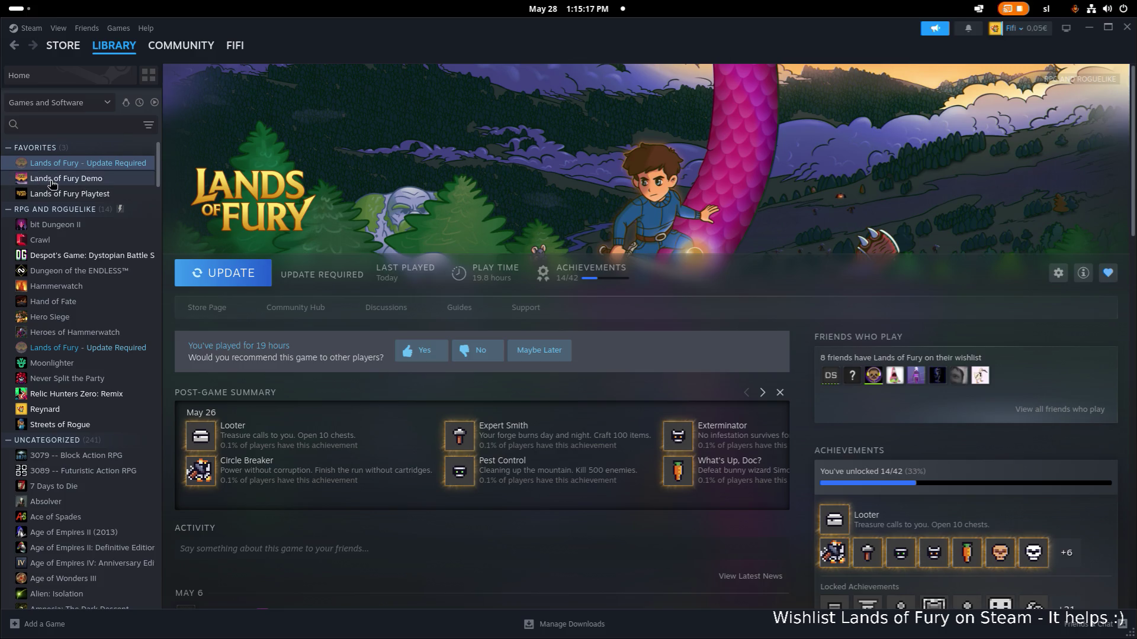
Step: Return to the main Lands of Fury page and retry the update until it begins downloading
left_click(96, 177)
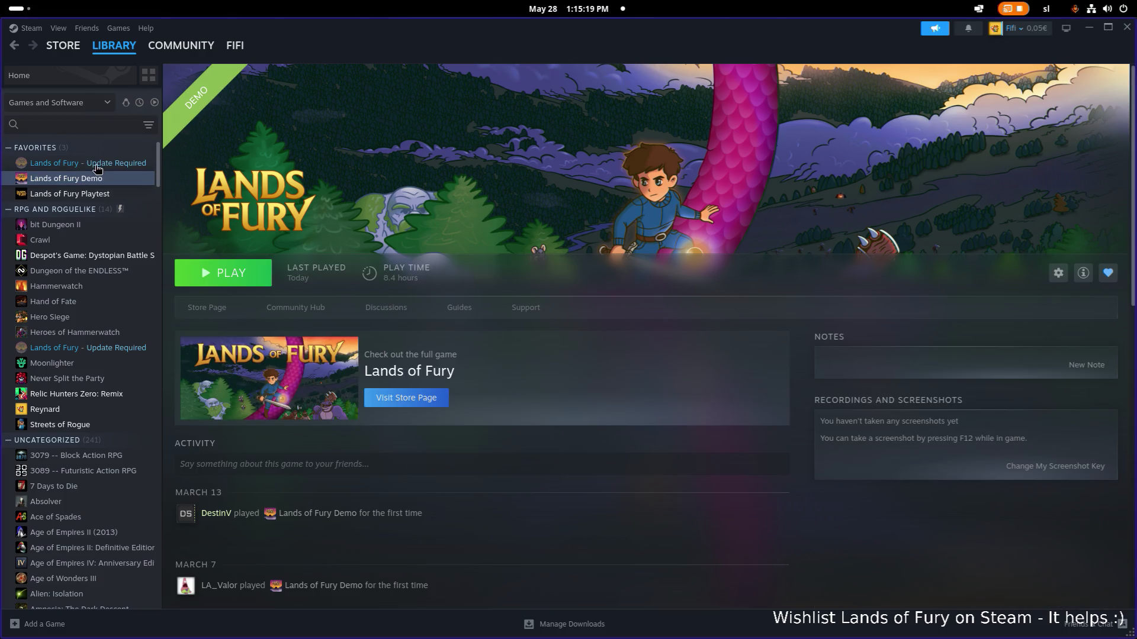
left_click(235, 278)
left_click(233, 277)
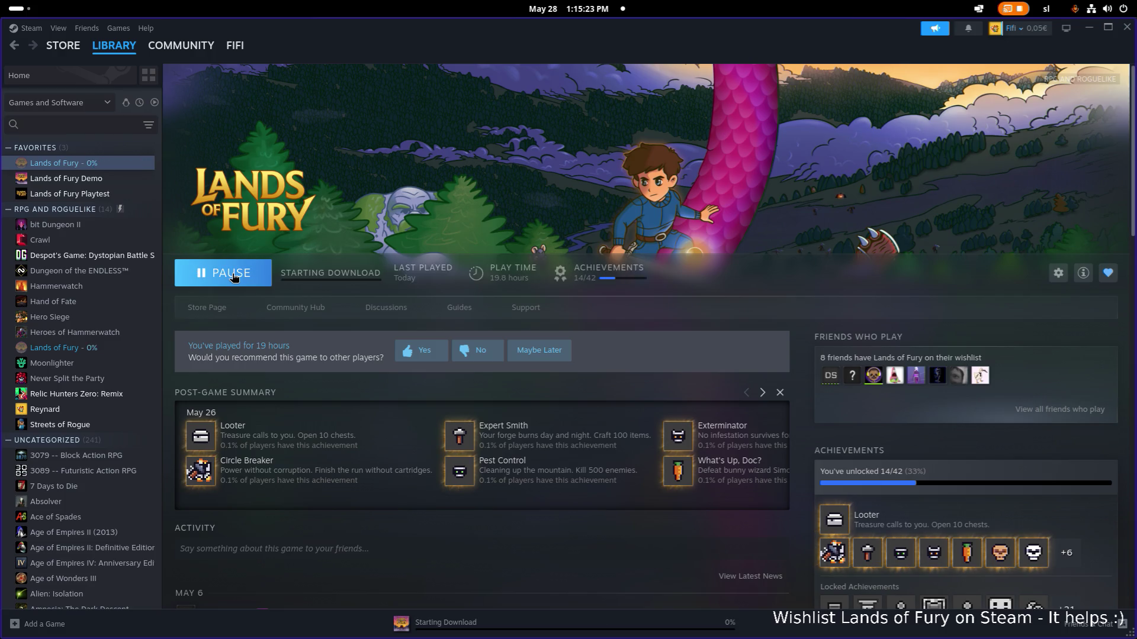
Step: Pause the Lands of Fury download and go back to the Library home
left_click(233, 278)
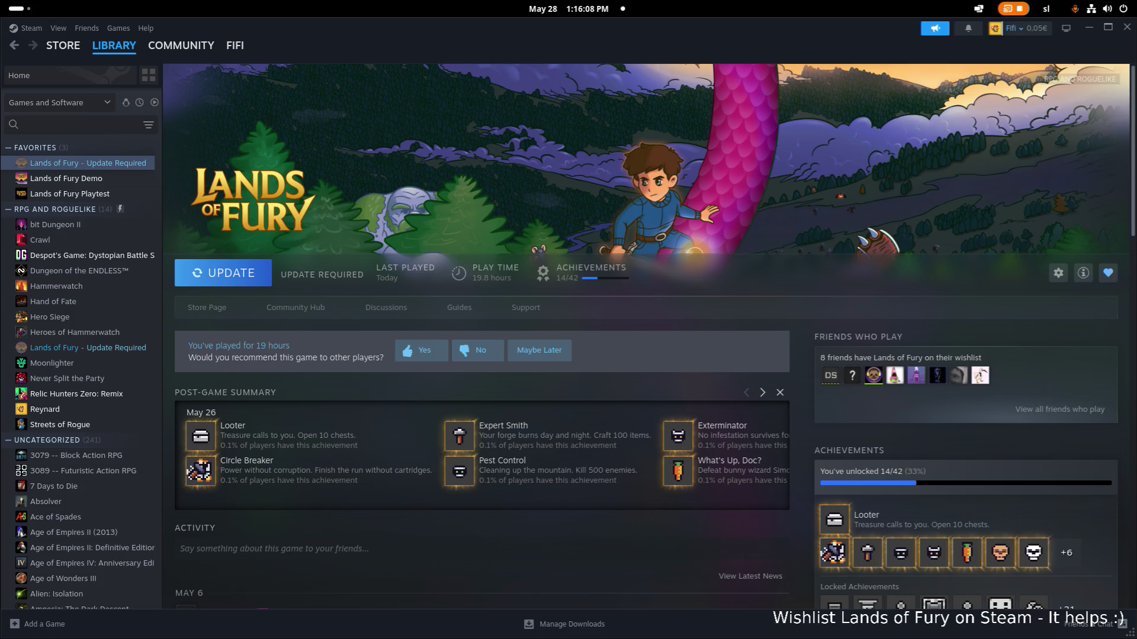
left_click(105, 51)
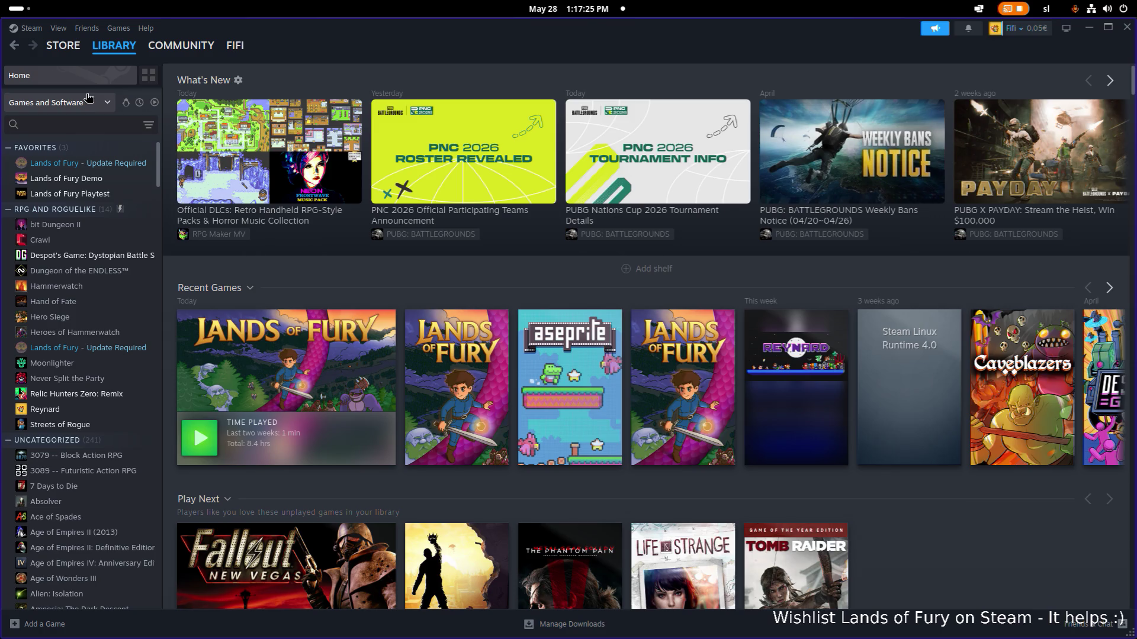
Step: Start another Lands of Fury update attempt, stop it, and select the second library entry
left_click(89, 163)
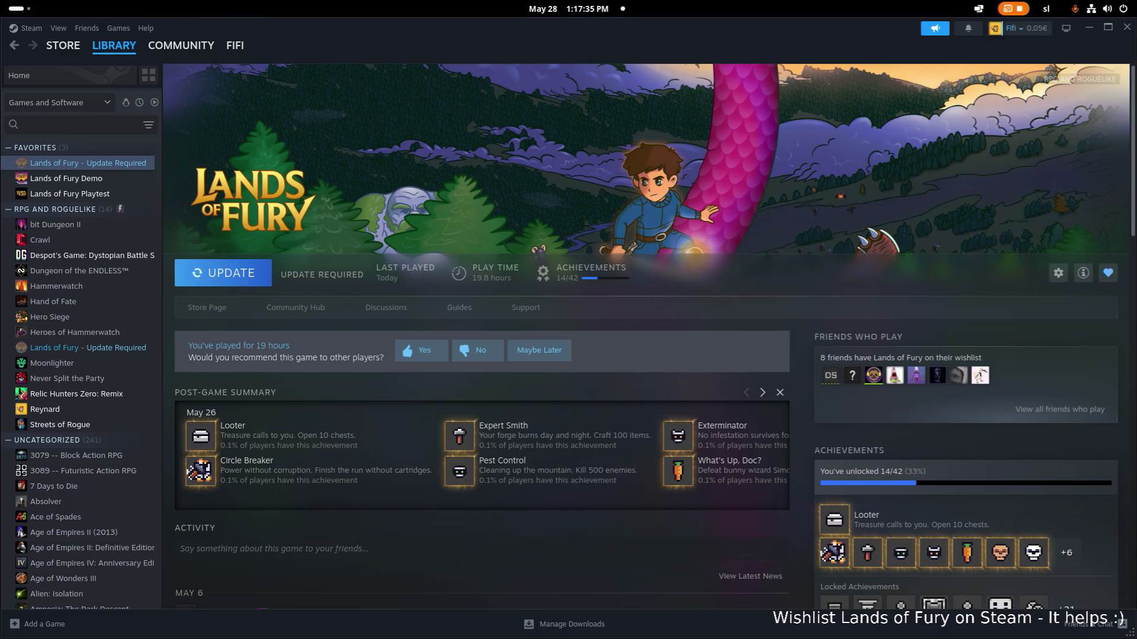
left_click(257, 285)
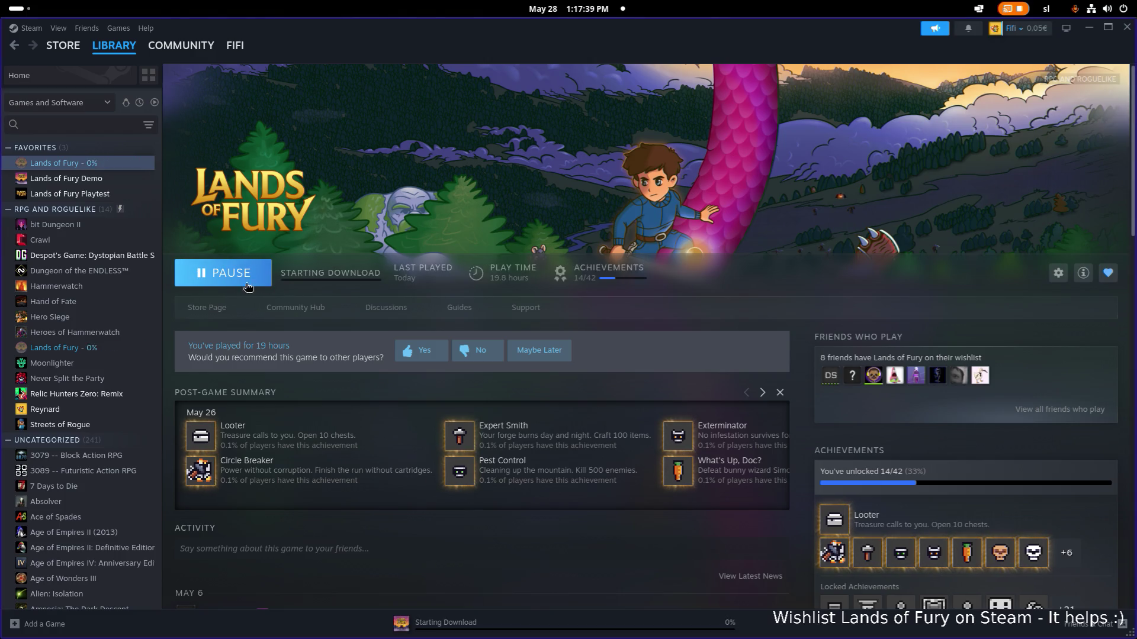
left_click(95, 349)
left_click(224, 282)
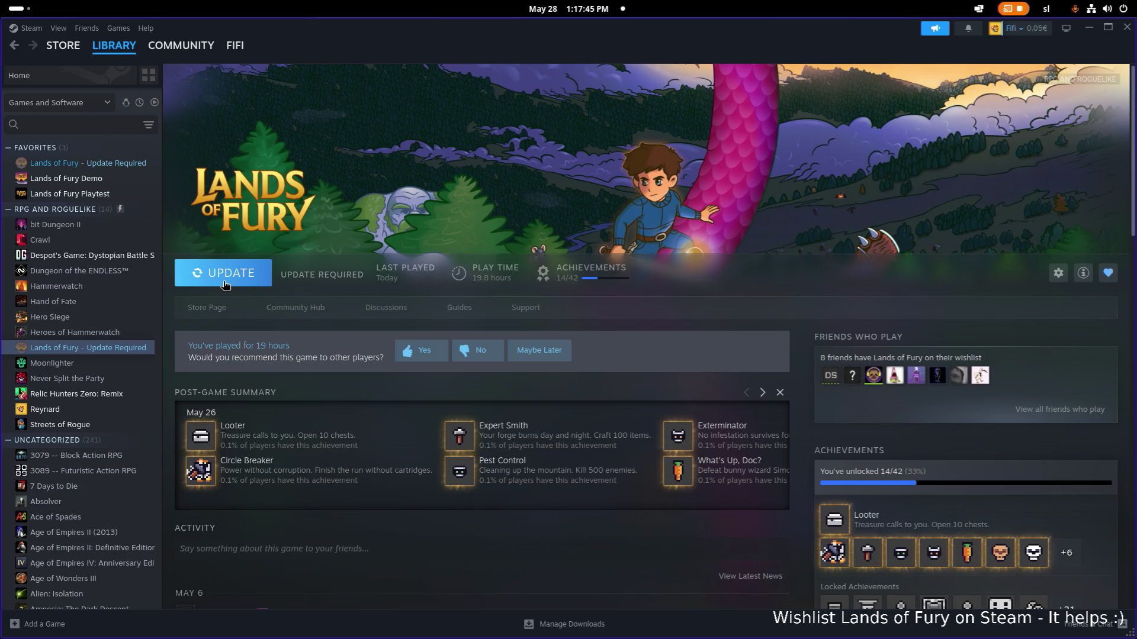
Step: Peek at the Lands of Fury properties from the context menu, dismiss them, and try the update again
right_click(125, 350)
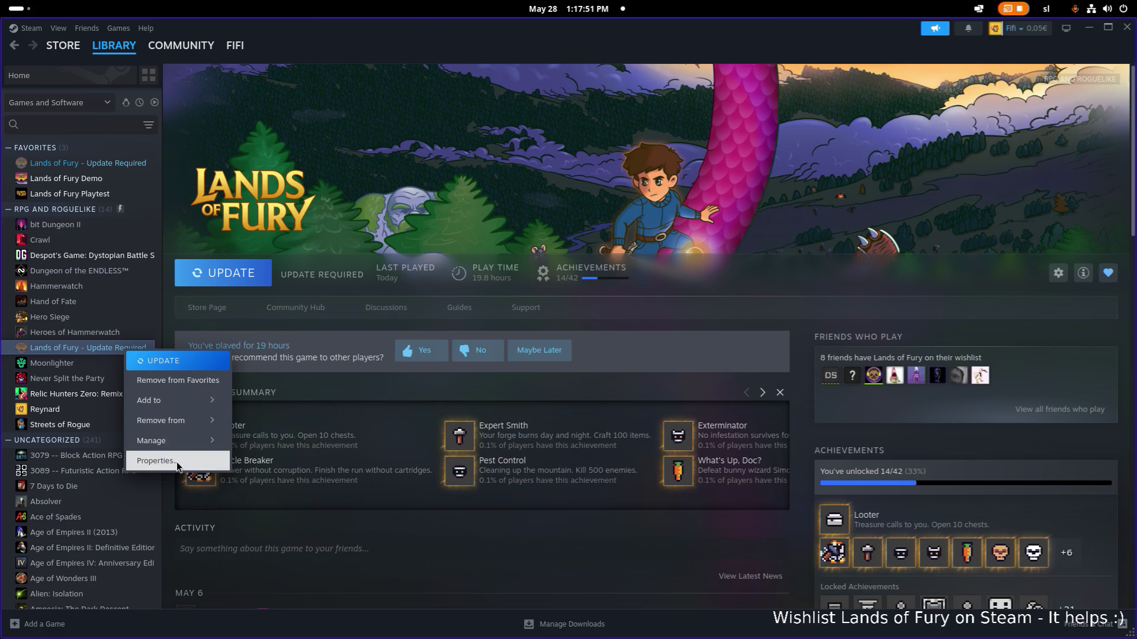
left_click(159, 460)
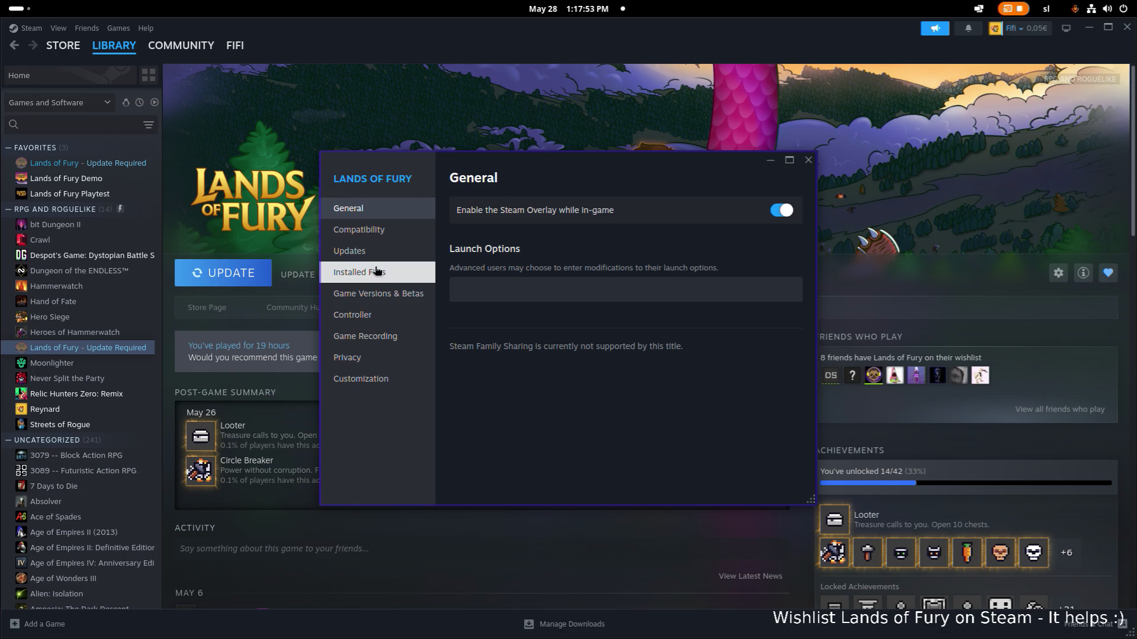
key("Escape")
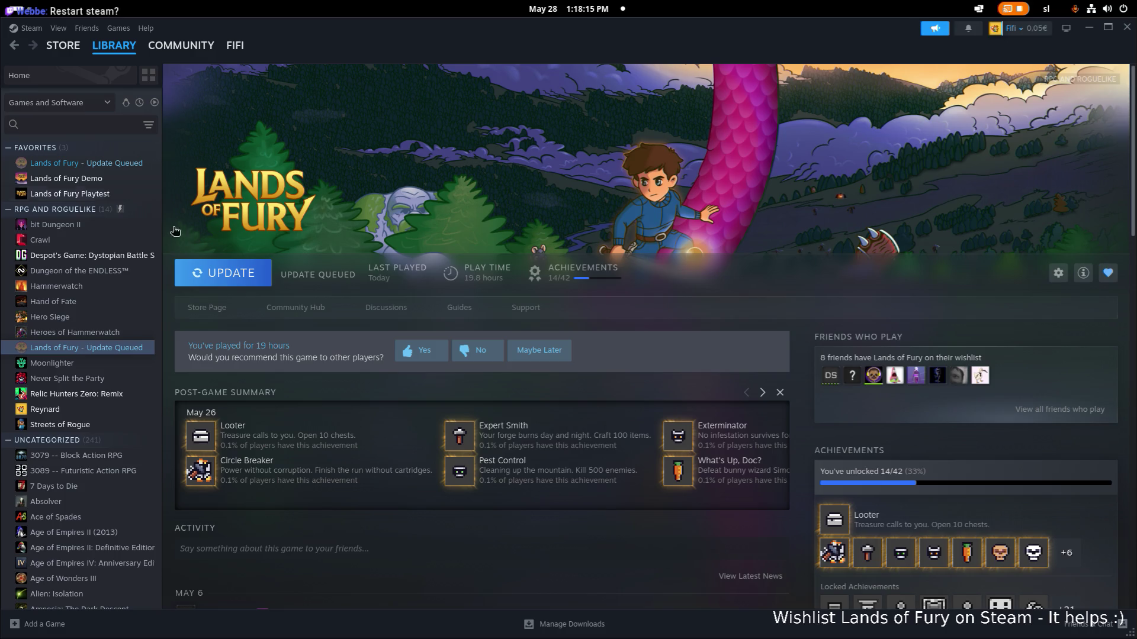
left_click(224, 275)
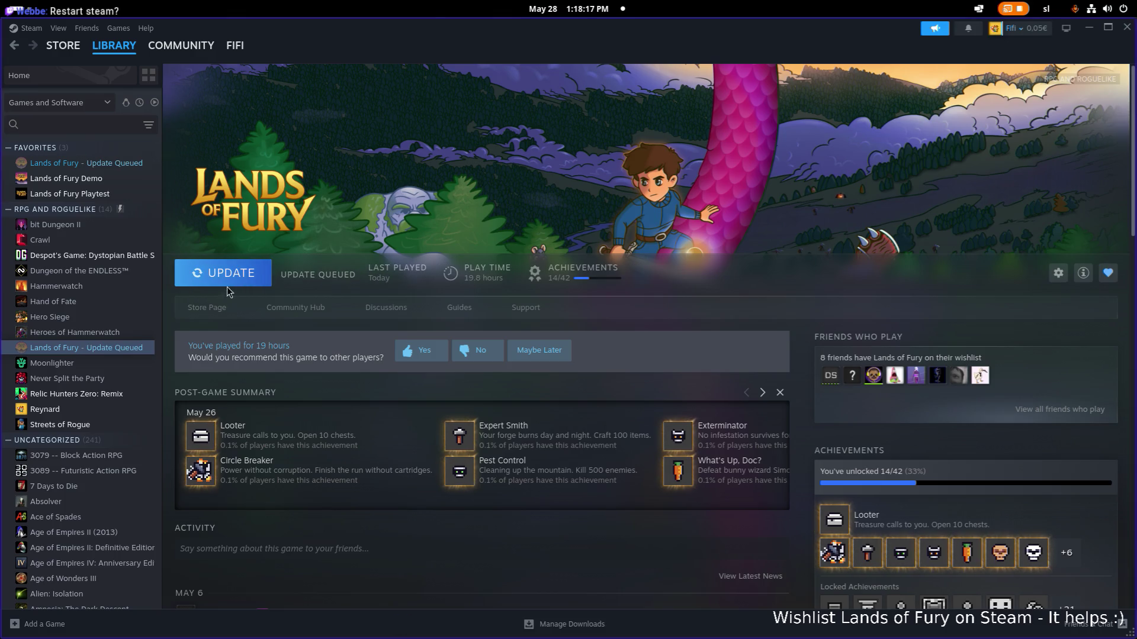
Step: Retry the stalled Lands of Fury update from the Downloads page and move the Settings window aside
left_click(571, 623)
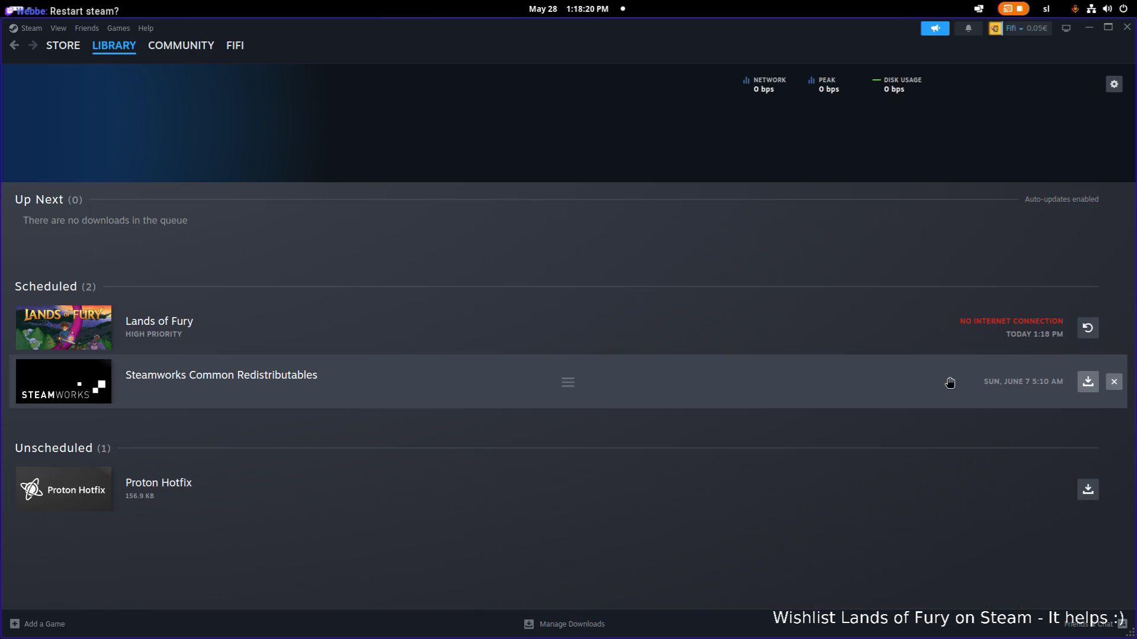
left_click(1088, 328)
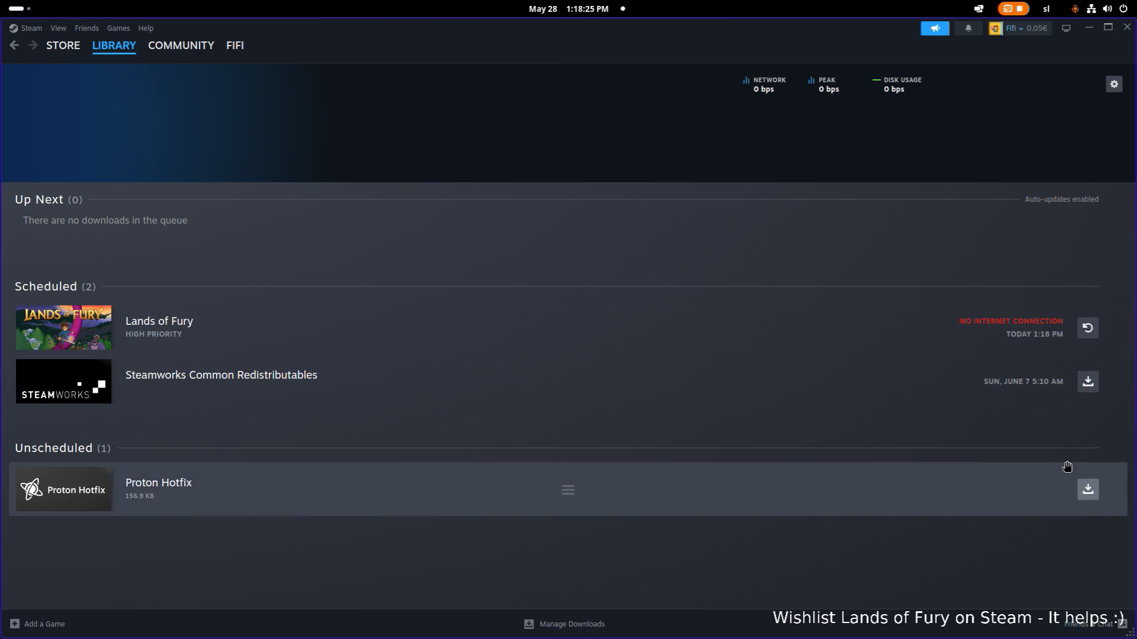
left_click(1113, 84)
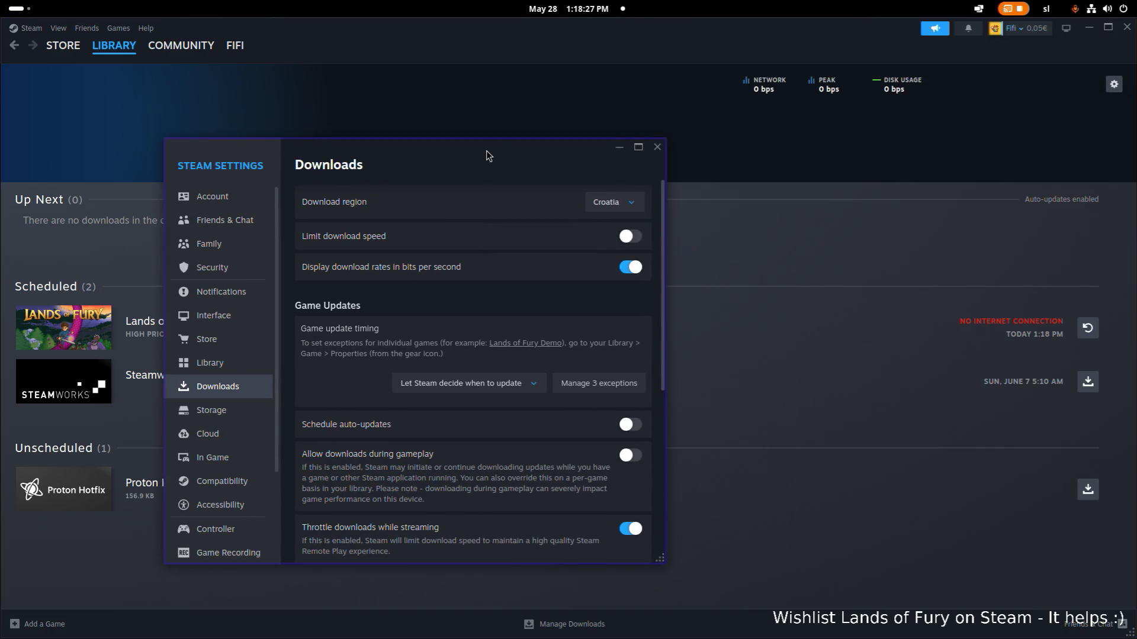
left_click_drag(640, 127, 0, 151)
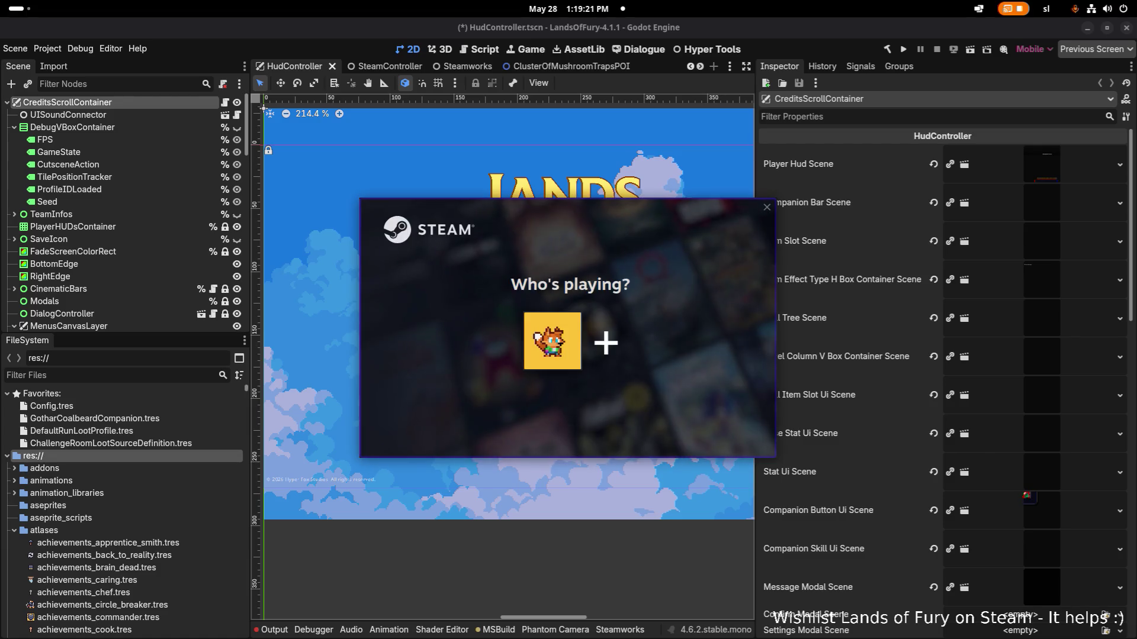
Step: Choose the existing Steam profile in the Who's playing? picker
left_click(553, 345)
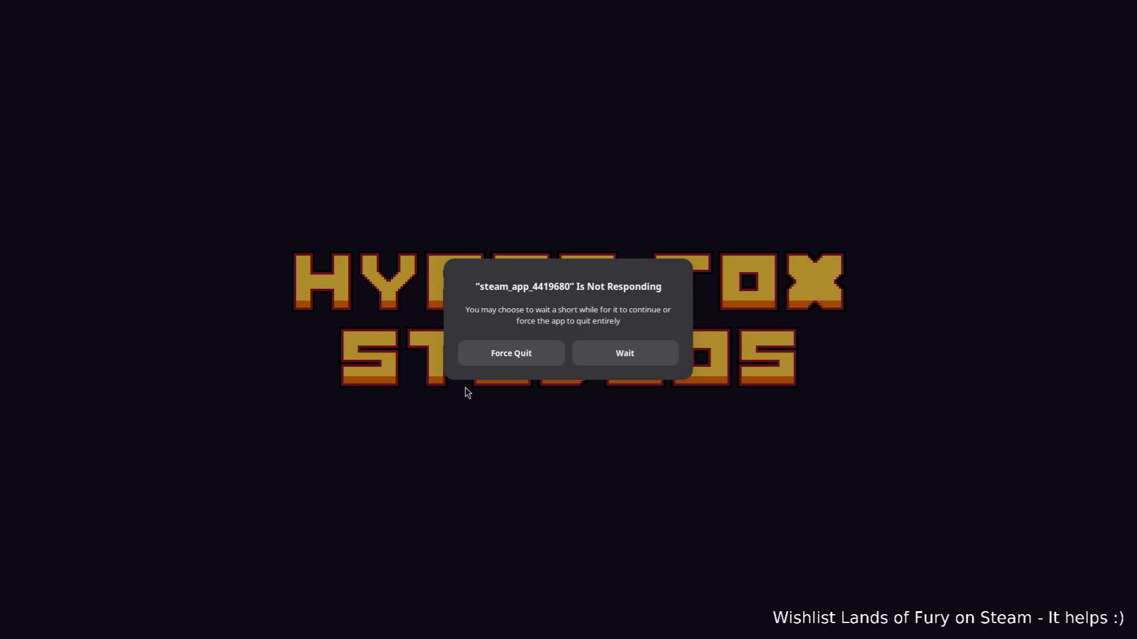
Step: Bring up and dismiss the Alt+Tab switcher while the game hangs on its splash
key("alt+Tab")
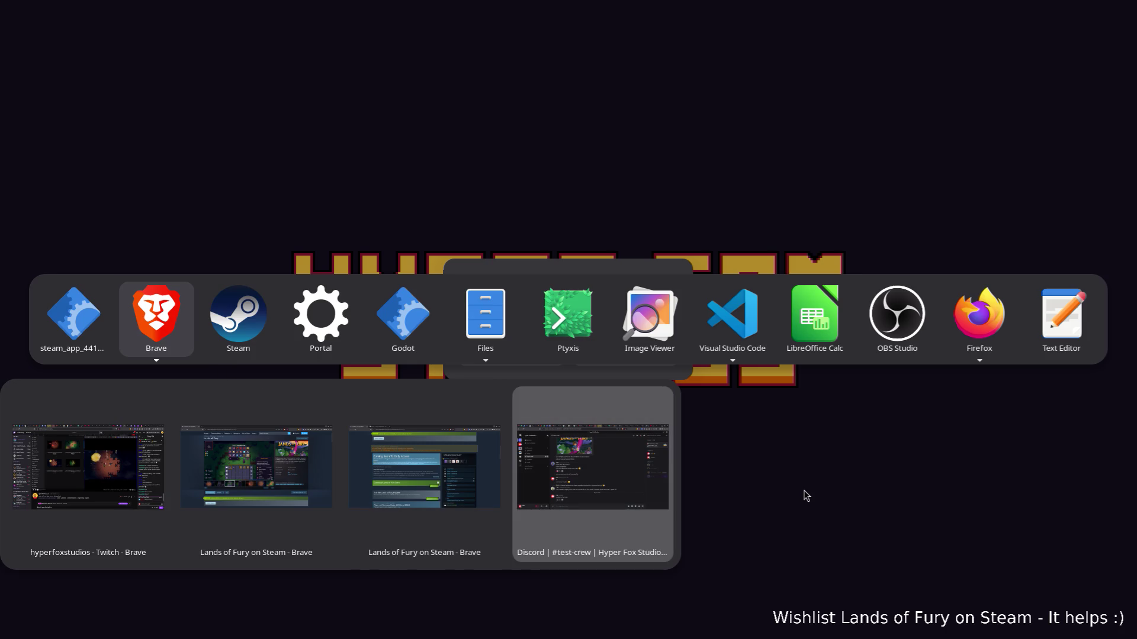
key("Escape")
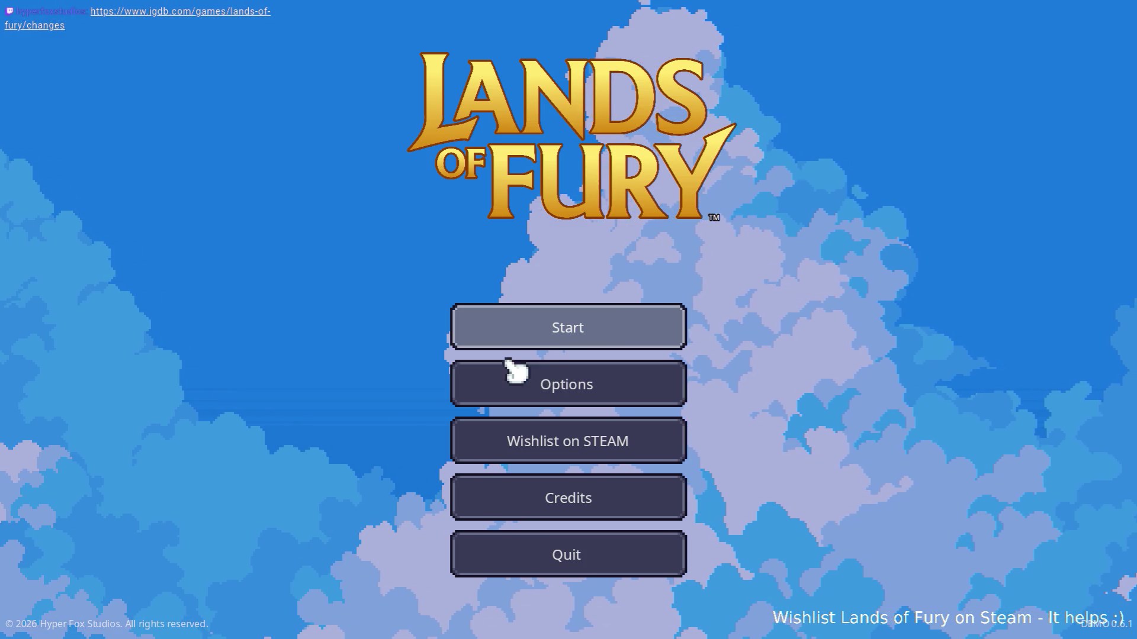
Step: Load the first save profile into The Glade, walk briefly, pause, and quit to the desktop
left_click(531, 338)
left_click(540, 332)
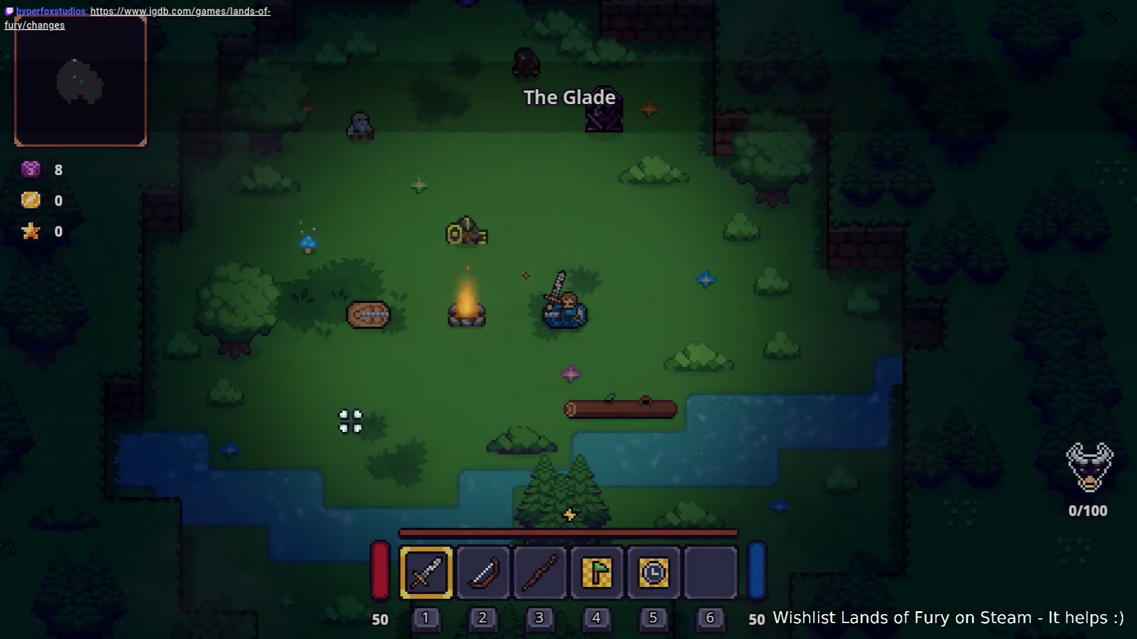
key("a")
key("s")
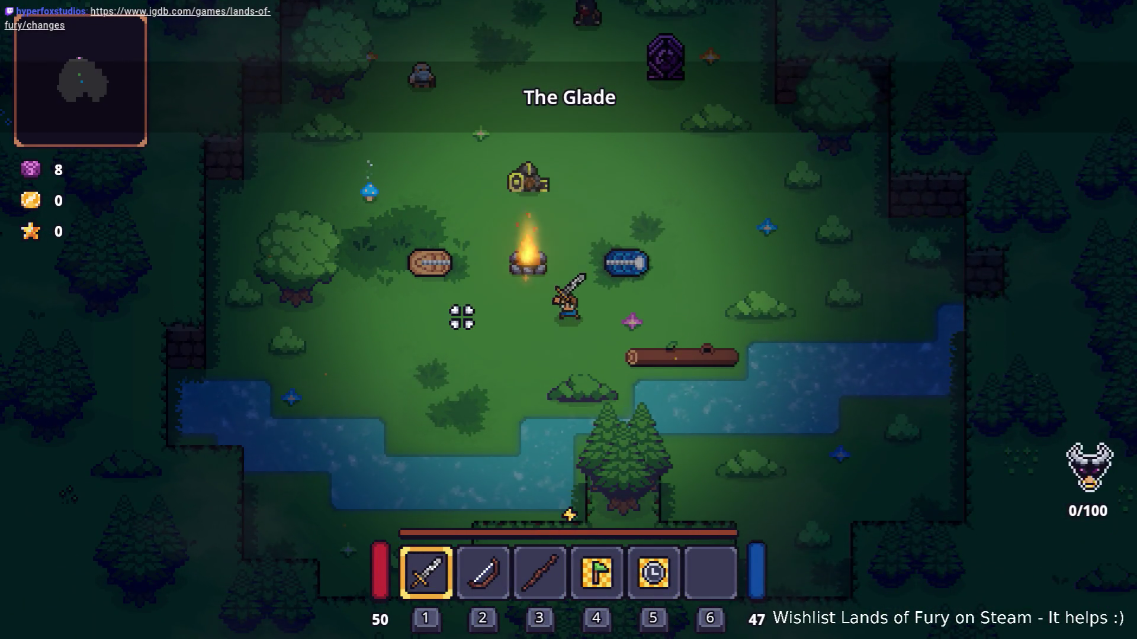
key("Escape")
key("Escape")
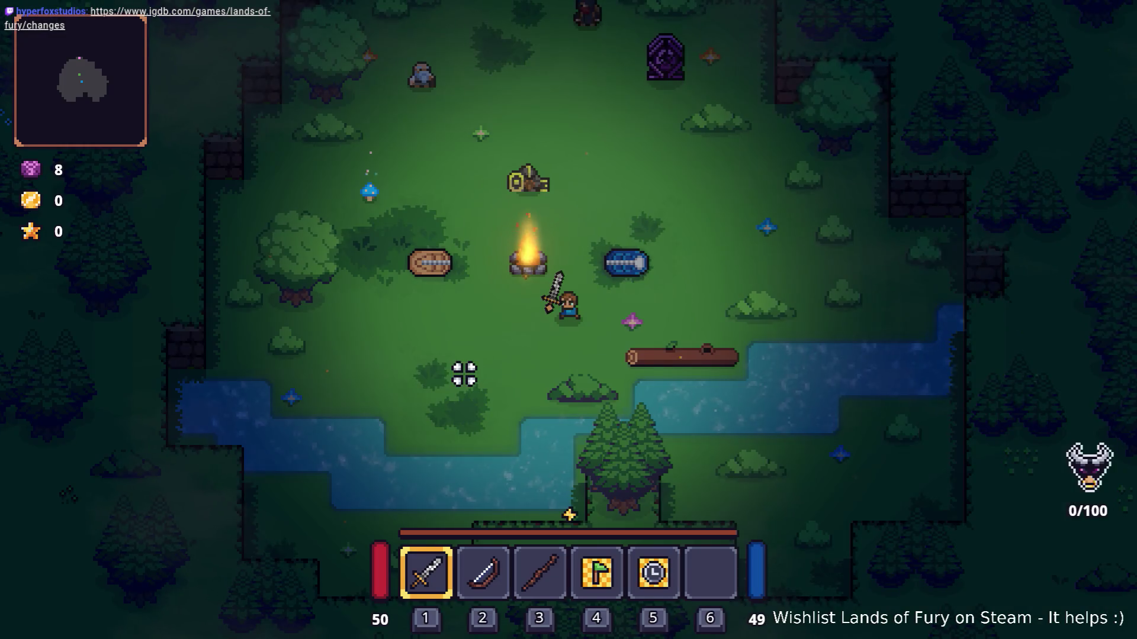
key("Escape")
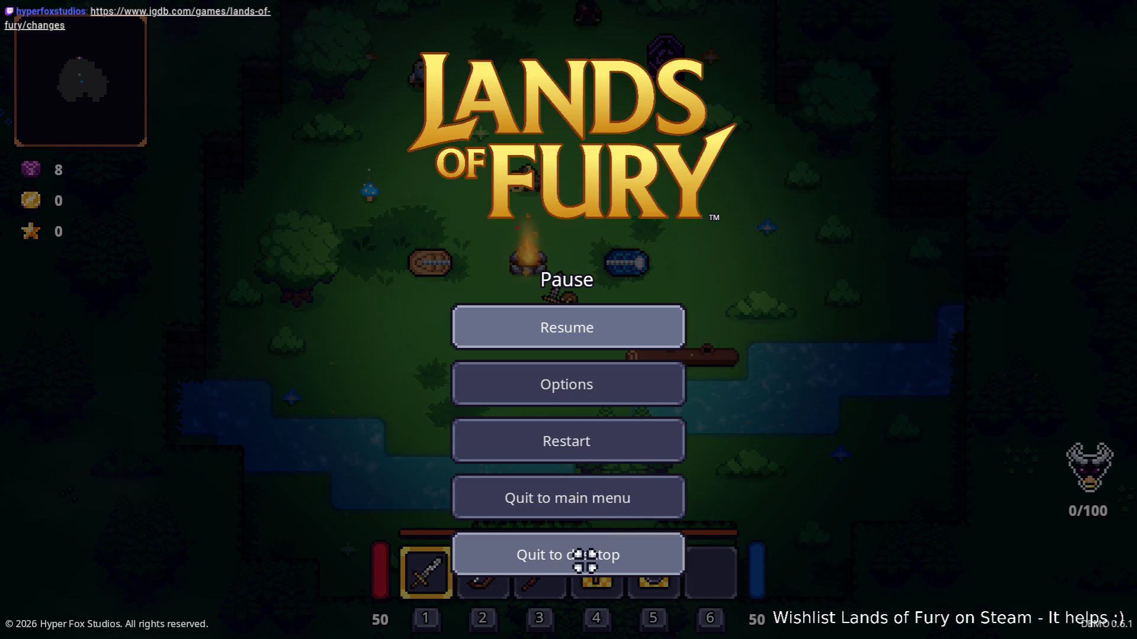
left_click(581, 558)
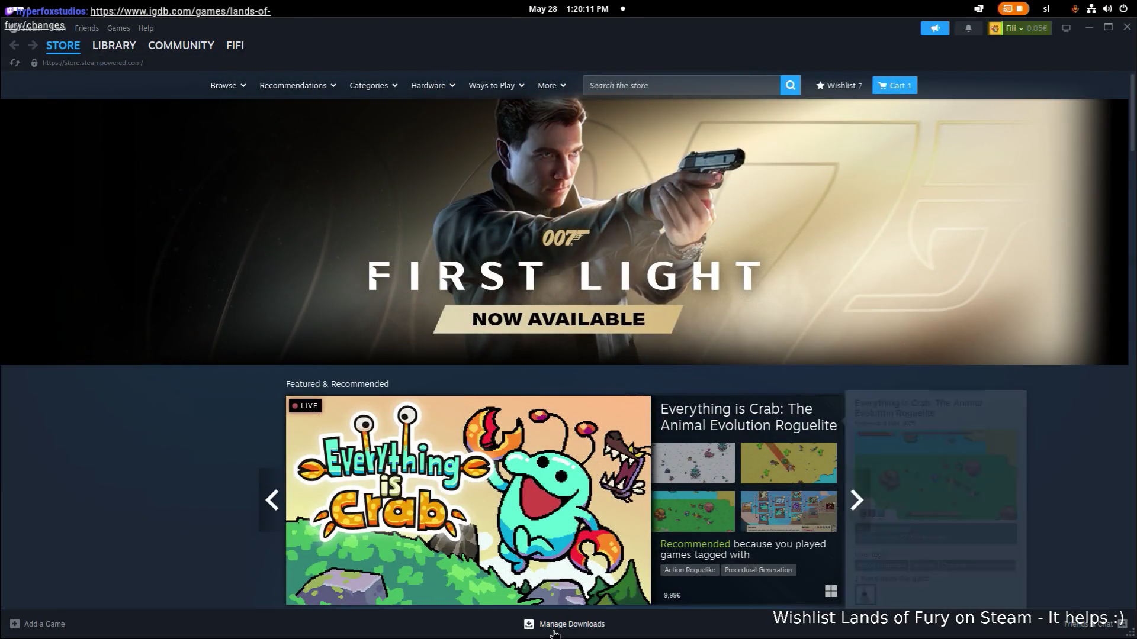
Step: Retry the Lands of Fury update in the Downloads queue and switch to the IGDB validation page
left_click(555, 626)
mouse_move(1035, 371)
left_click(1087, 328)
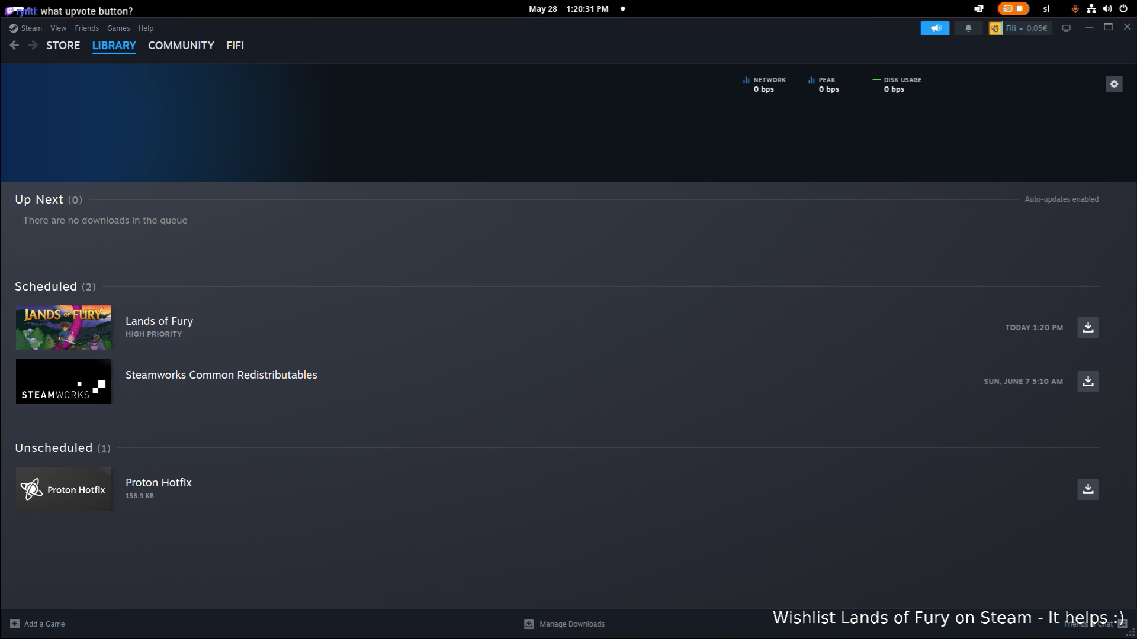
key("alt+Tab")
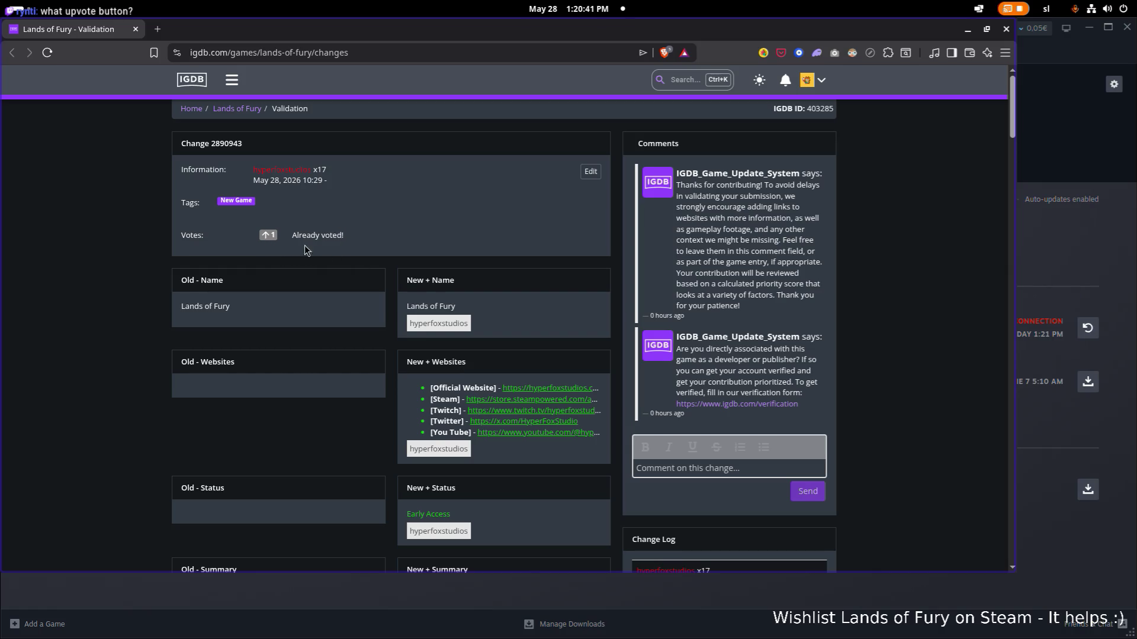
scroll(305, 251, "down", 1)
scroll(381, 261, "down", 1)
scroll(448, 279, "up", 2)
scroll(291, 158, "down", 1)
scroll(270, 124, "up", 1)
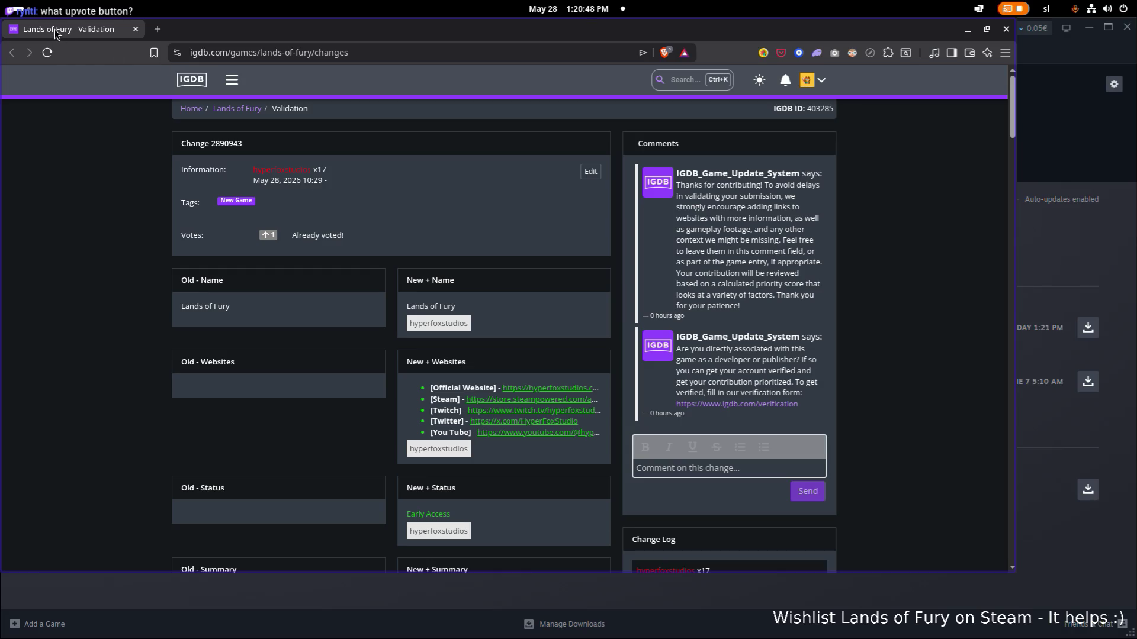
Step: Drag the browser window out of the way to reveal Steam's Downloads page
left_click_drag(55, 33, 9, 89)
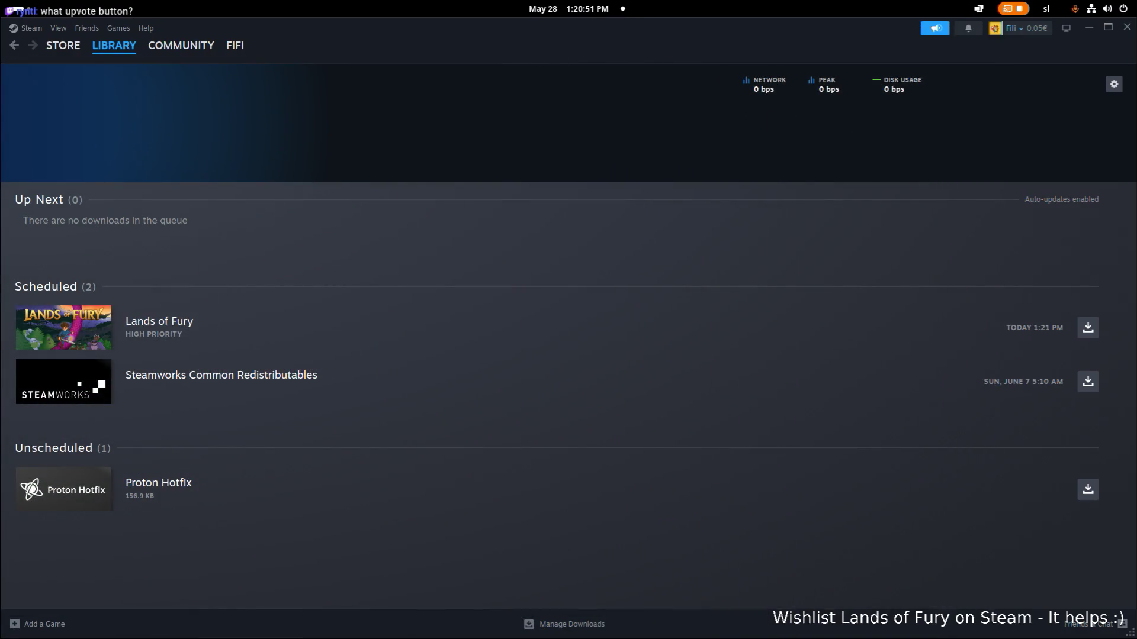
mouse_move(569, 328)
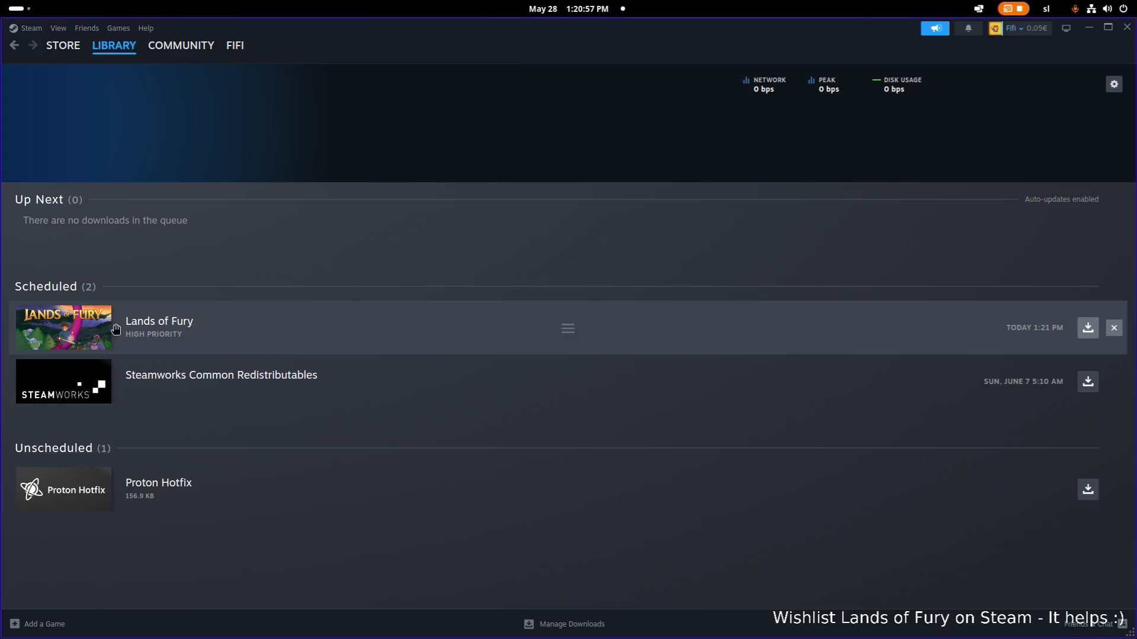
Step: Open the Lands of Fury library page in Steam, then switch over to the Godot editor
left_click(114, 329)
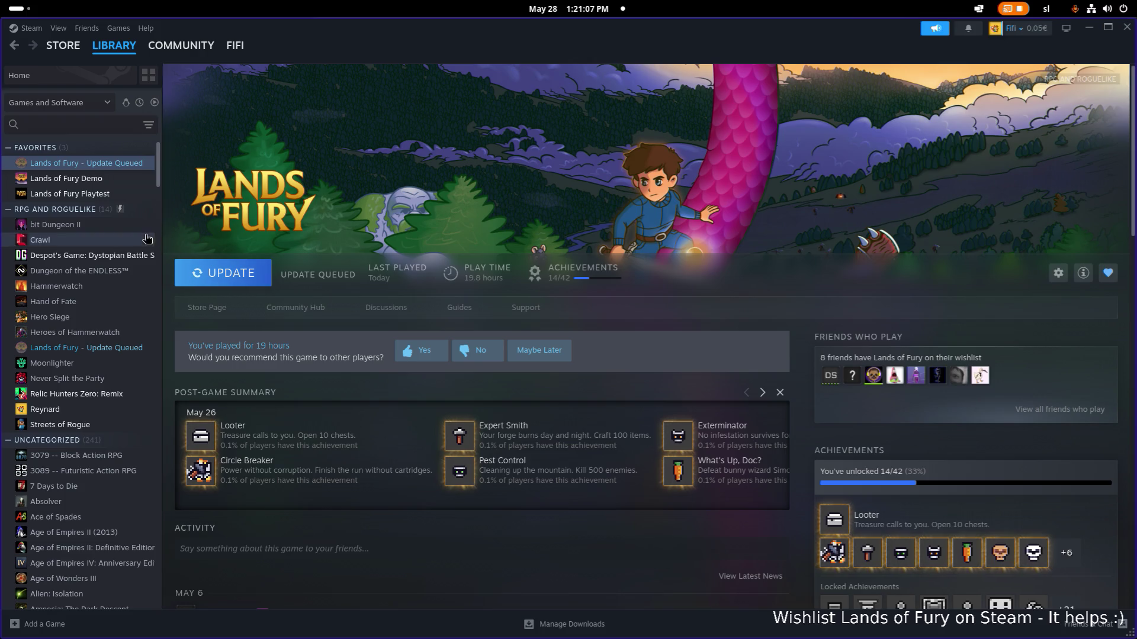
key("super")
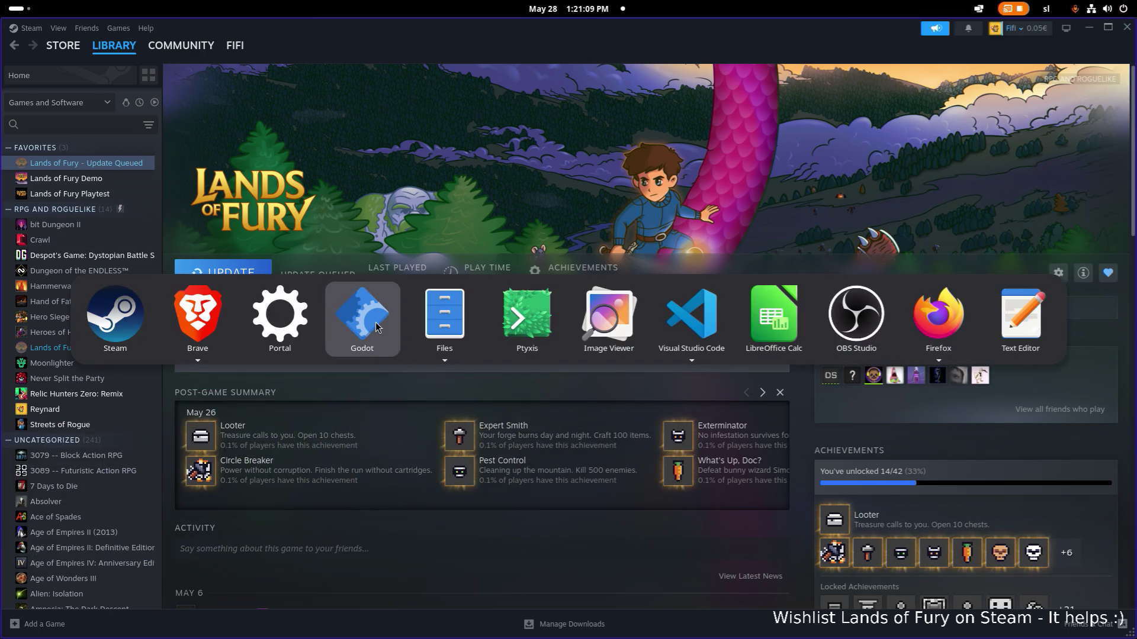
left_click(375, 326)
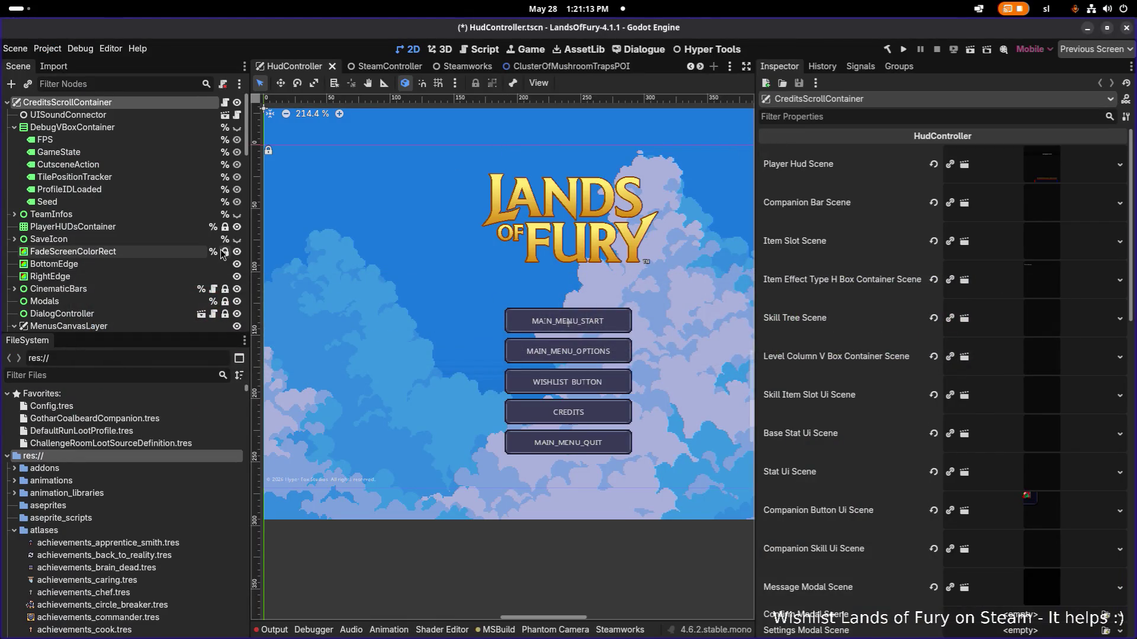
Step: Close the Godot editor choosing Don't Save for modified resources, then Alt+Tab toward the browser
left_click(175, 254)
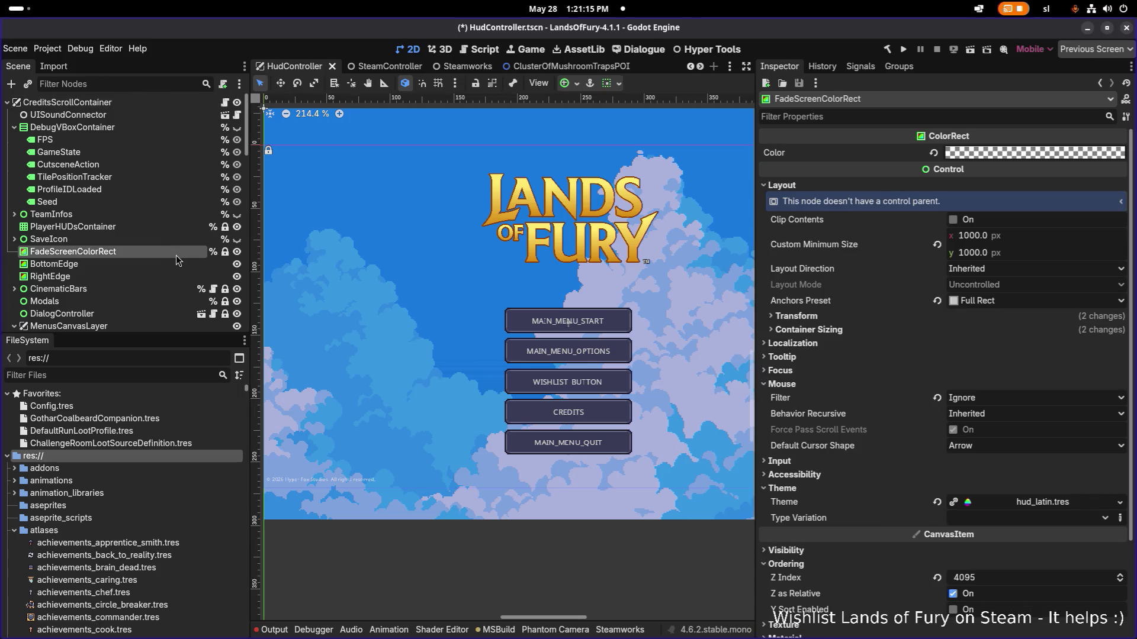
scroll(176, 255, "down", 5)
scroll(177, 257, "down", 3)
scroll(177, 255, "down", 3)
scroll(180, 257, "down", 3)
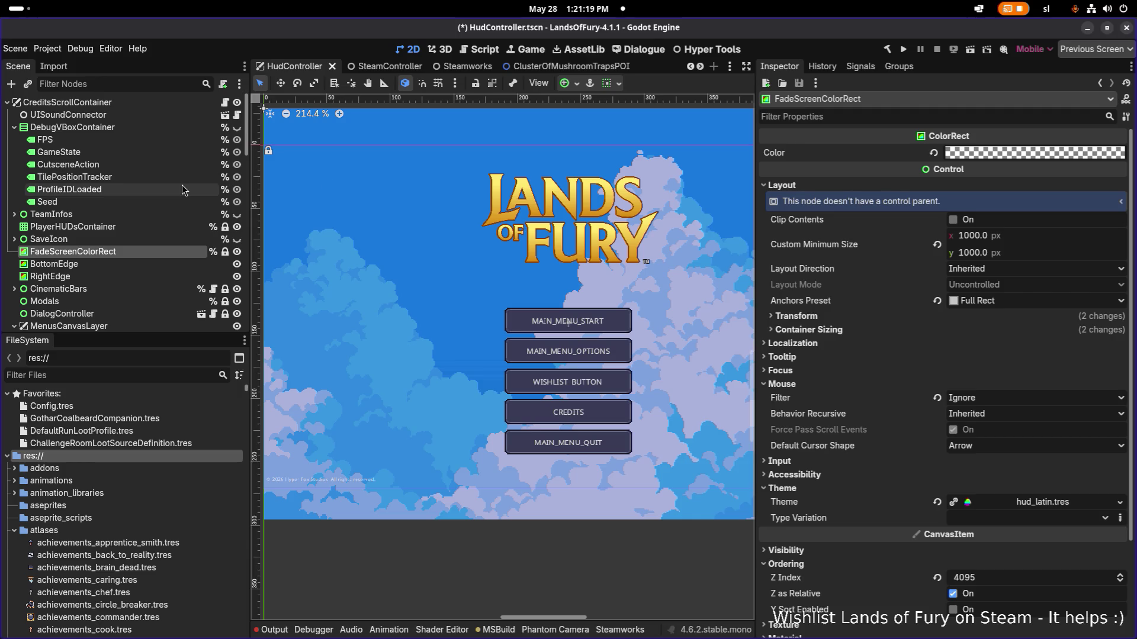
left_click(1127, 29)
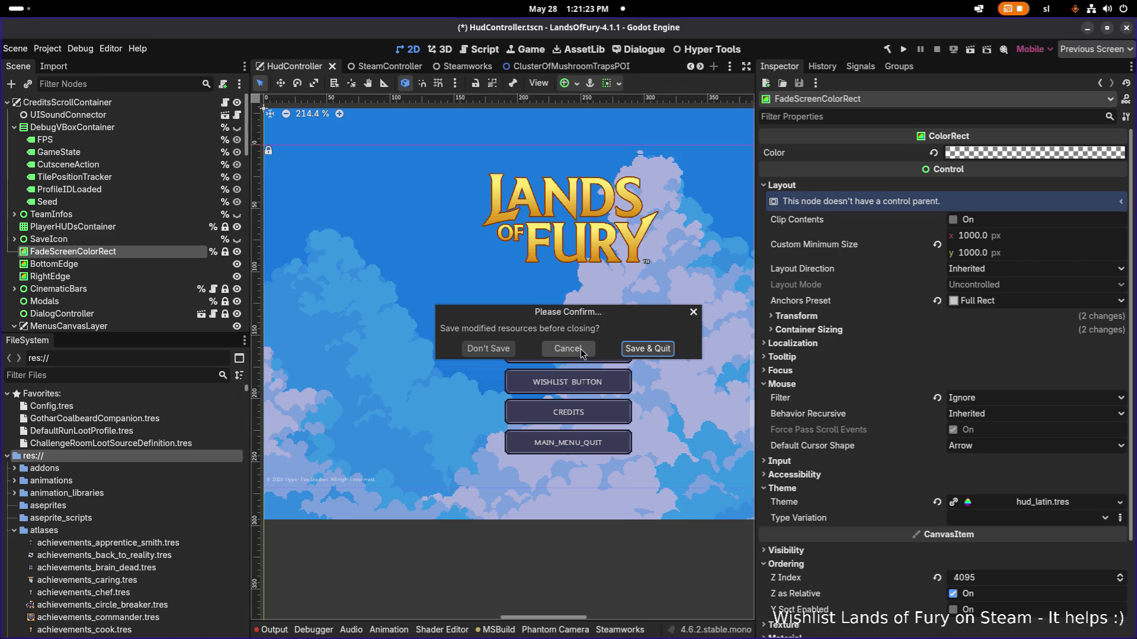
left_click(489, 349)
key("alt+Tab")
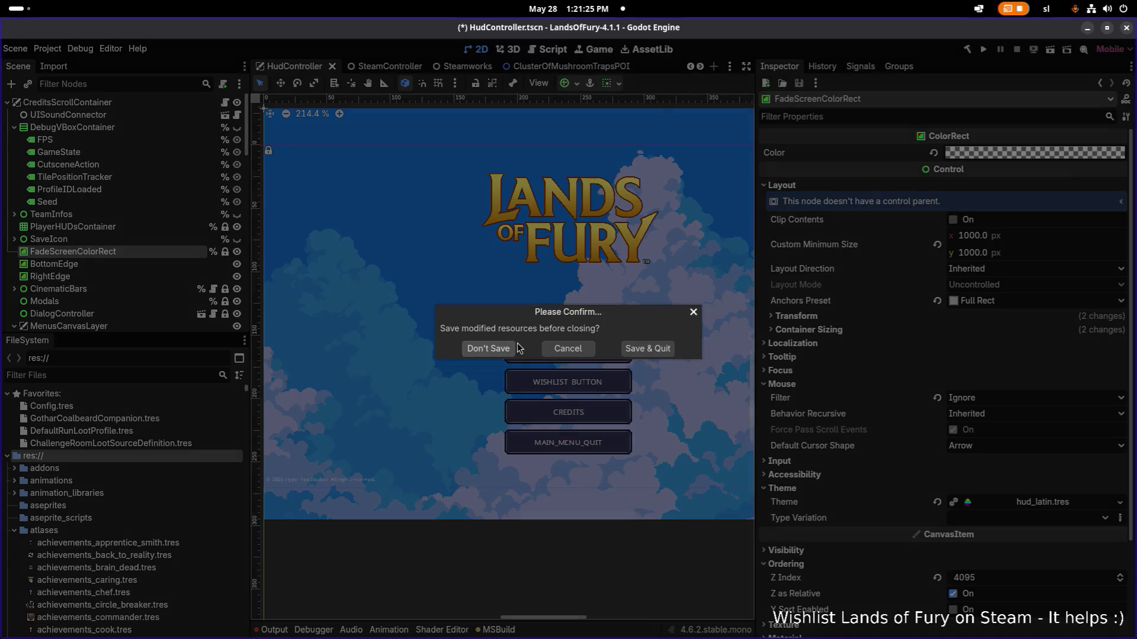
key("alt+Tab")
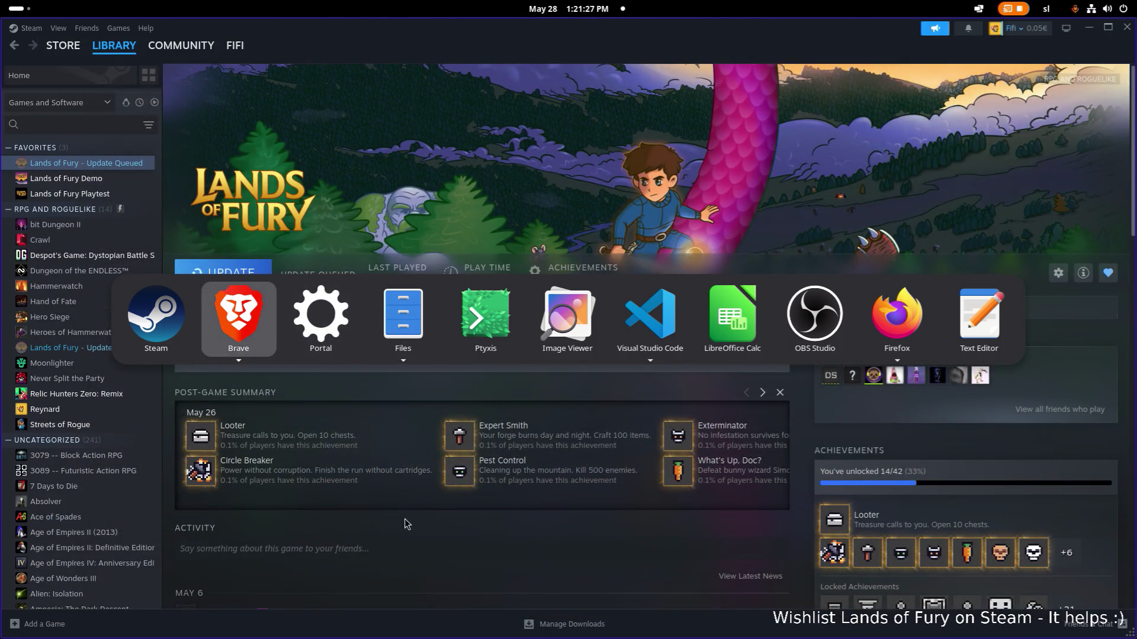
Step: Paste the studio's official website address into the Official Website field
key("Escape")
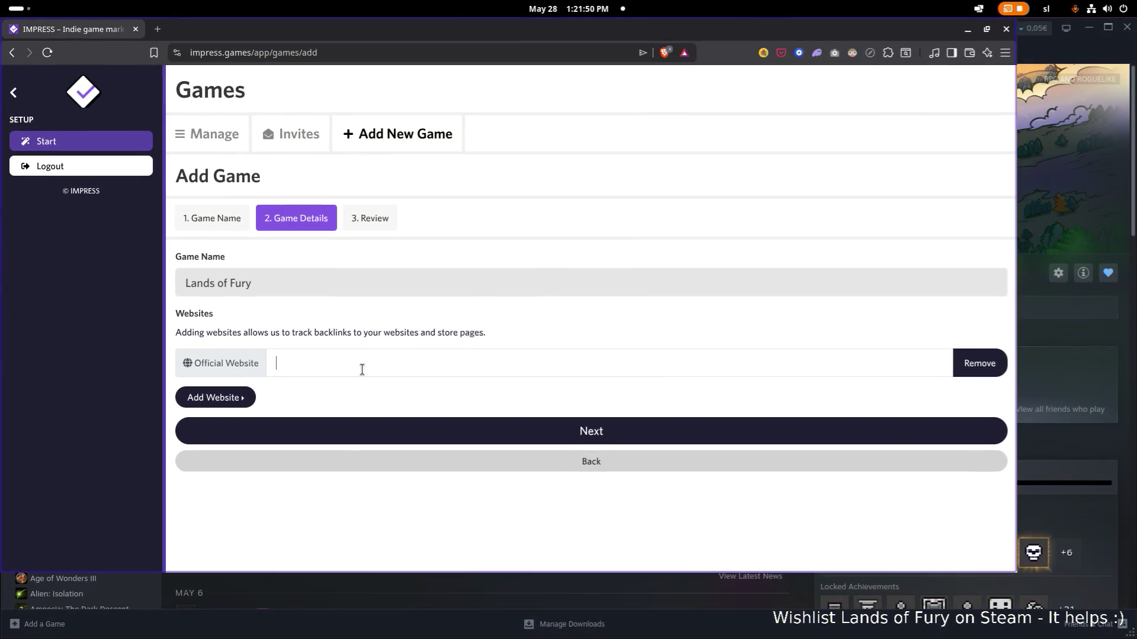
left_click(365, 367)
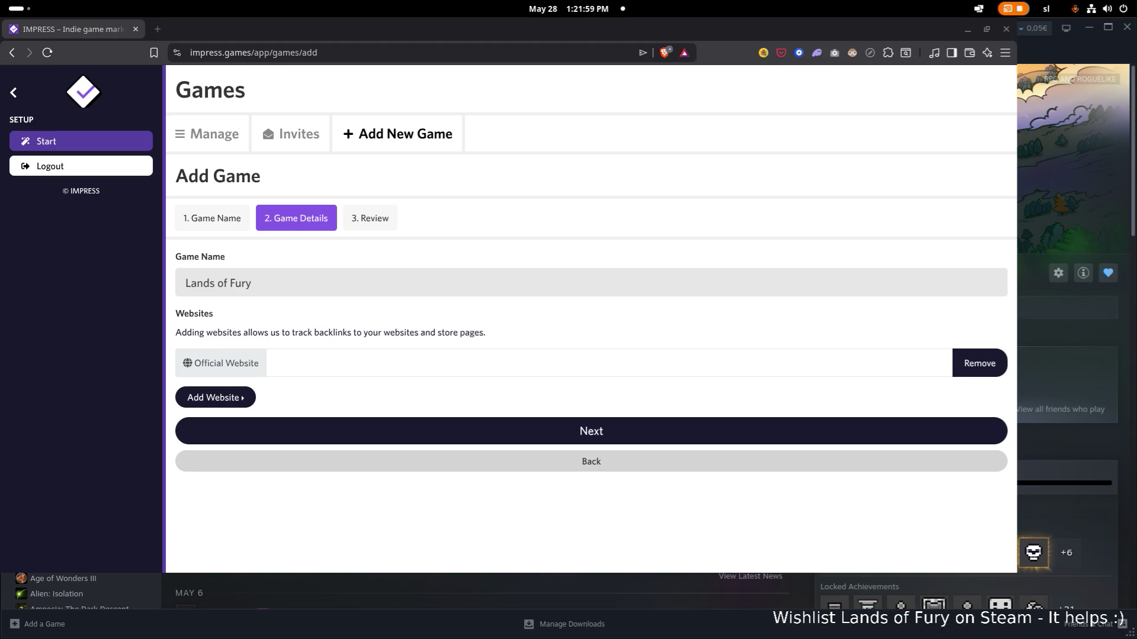
left_click(296, 351)
type("https://hyperfoxstudios.com/")
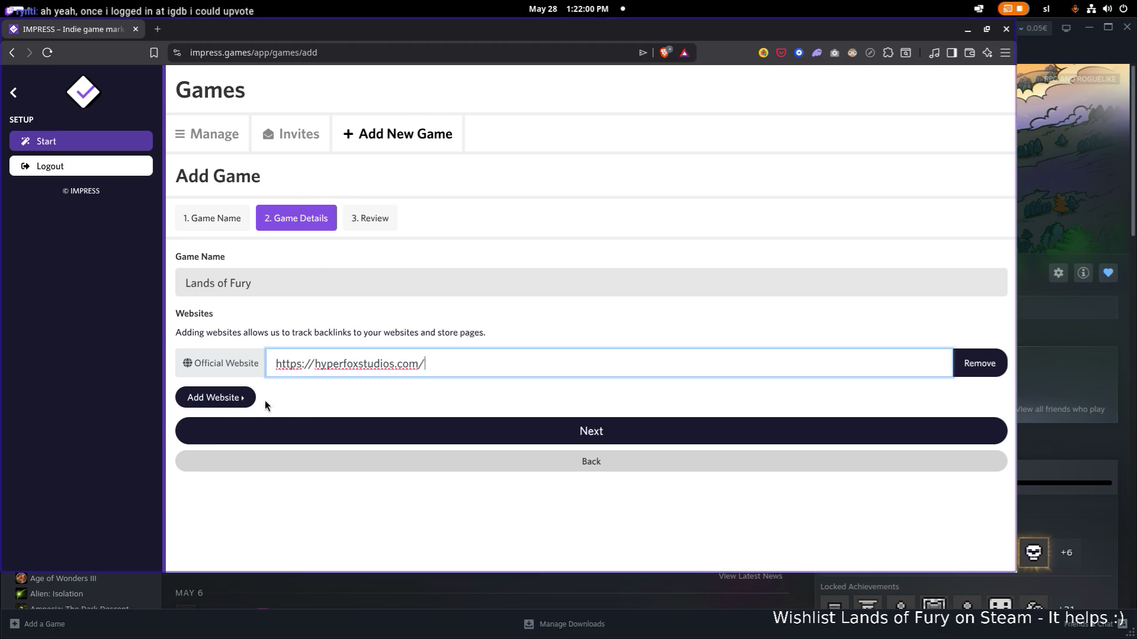
Step: Add a Steam link row via Add Website and focus its empty field
left_click(226, 403)
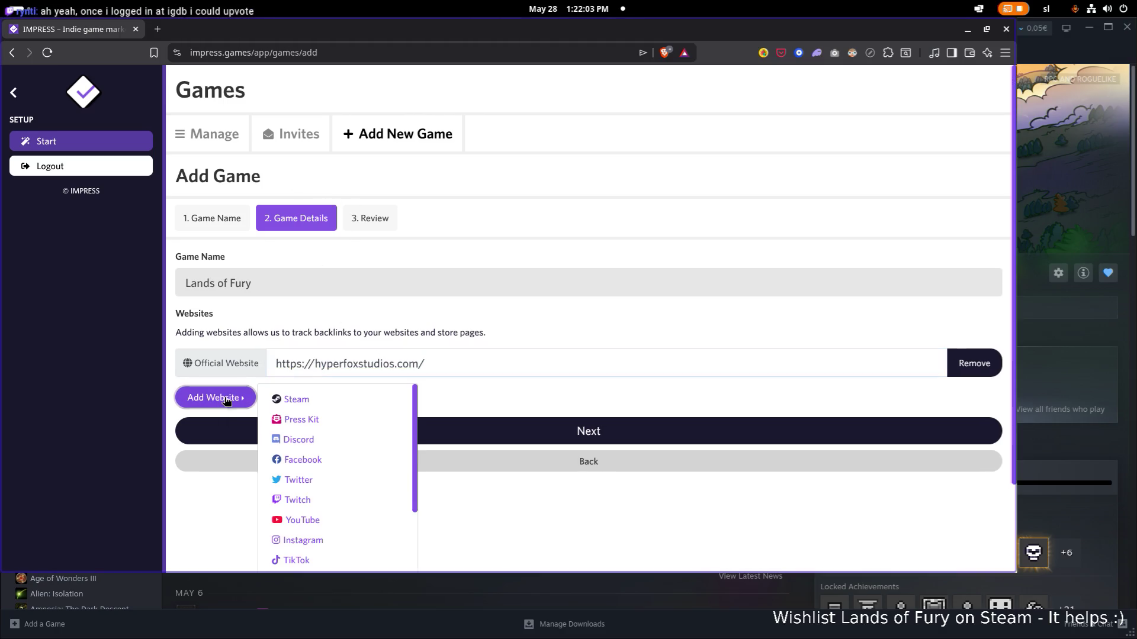
left_click(316, 402)
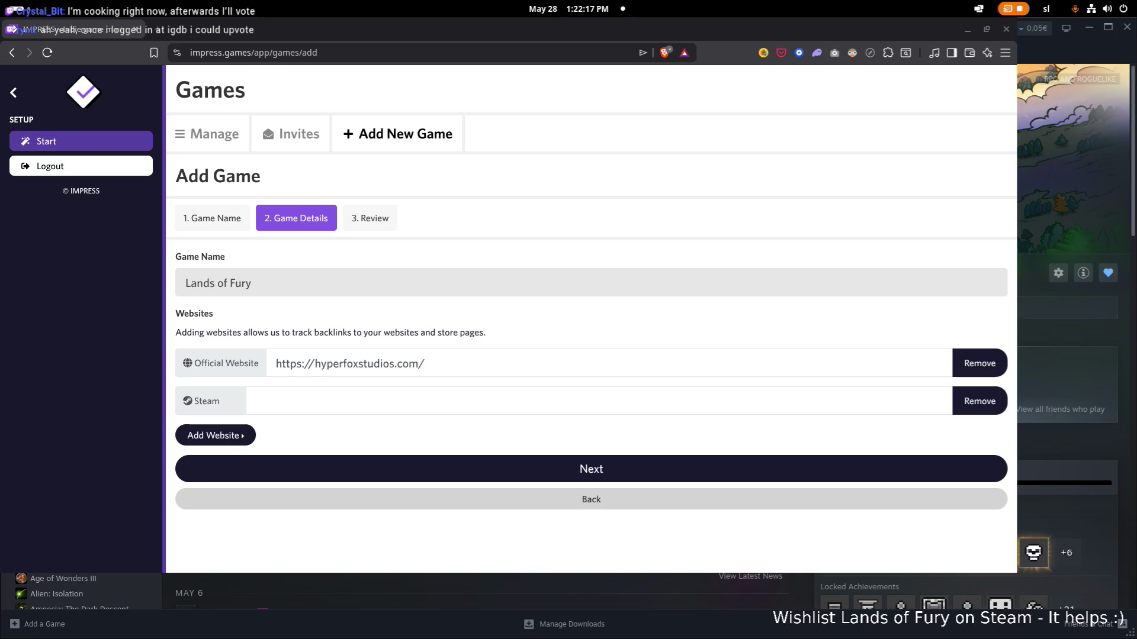
left_click(368, 400)
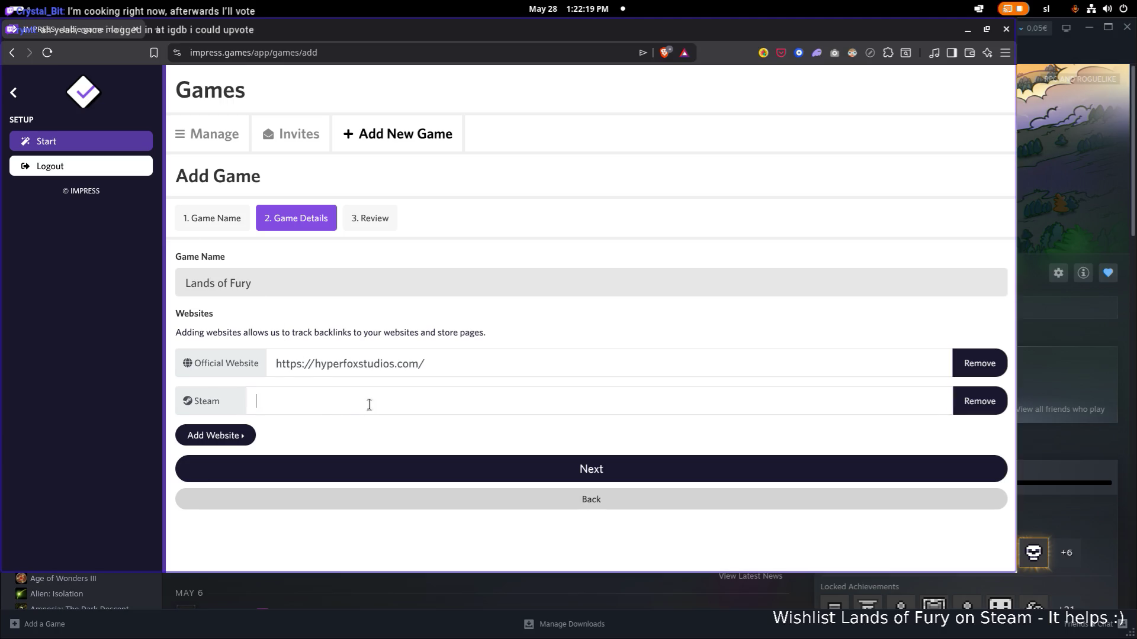
Step: Paste the Lands of Fury Steam store URL and add a Twitter row with the studio's x.com link
type("https://store.steampowered.com/app/2672700/Lands_of_Fury/")
left_click(222, 437)
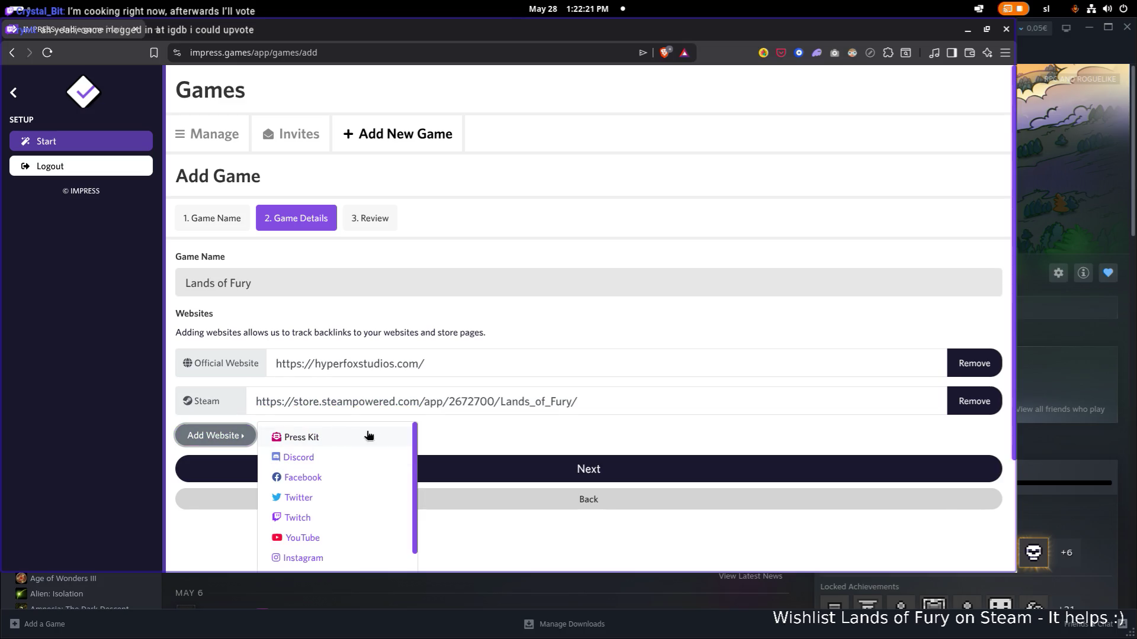
scroll(326, 480, "down", 3)
scroll(326, 480, "up", 3)
scroll(318, 441, "down", 1)
scroll(319, 440, "down", 3)
scroll(338, 483, "down", 2)
scroll(338, 488, "down", 2)
scroll(336, 497, "down", 1)
scroll(336, 497, "down", 1)
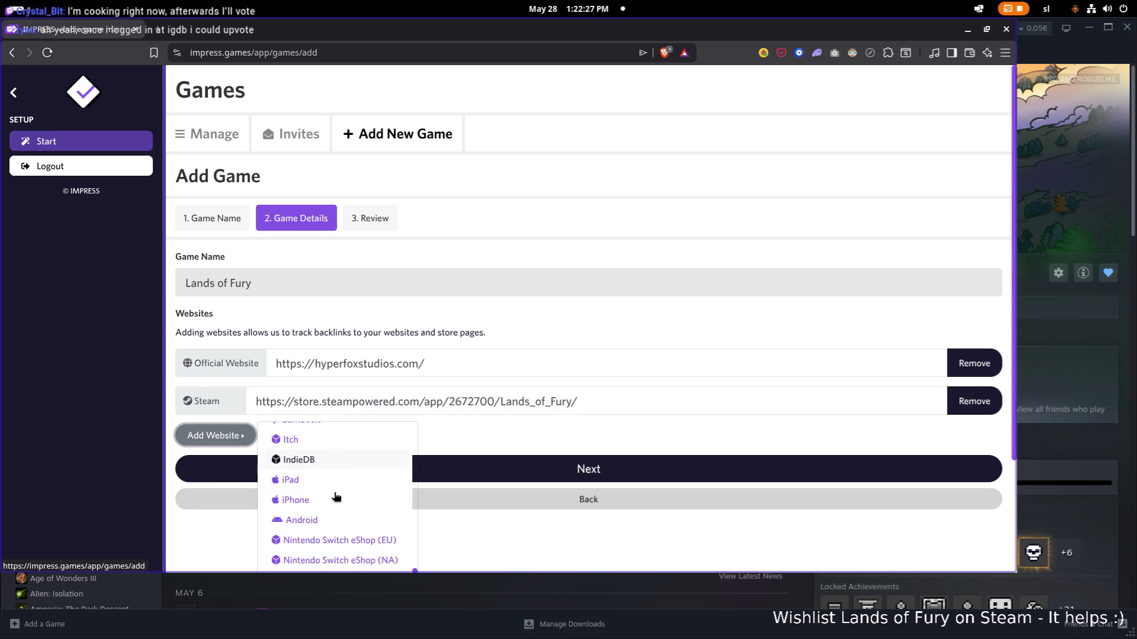
scroll(334, 485, "down", 1)
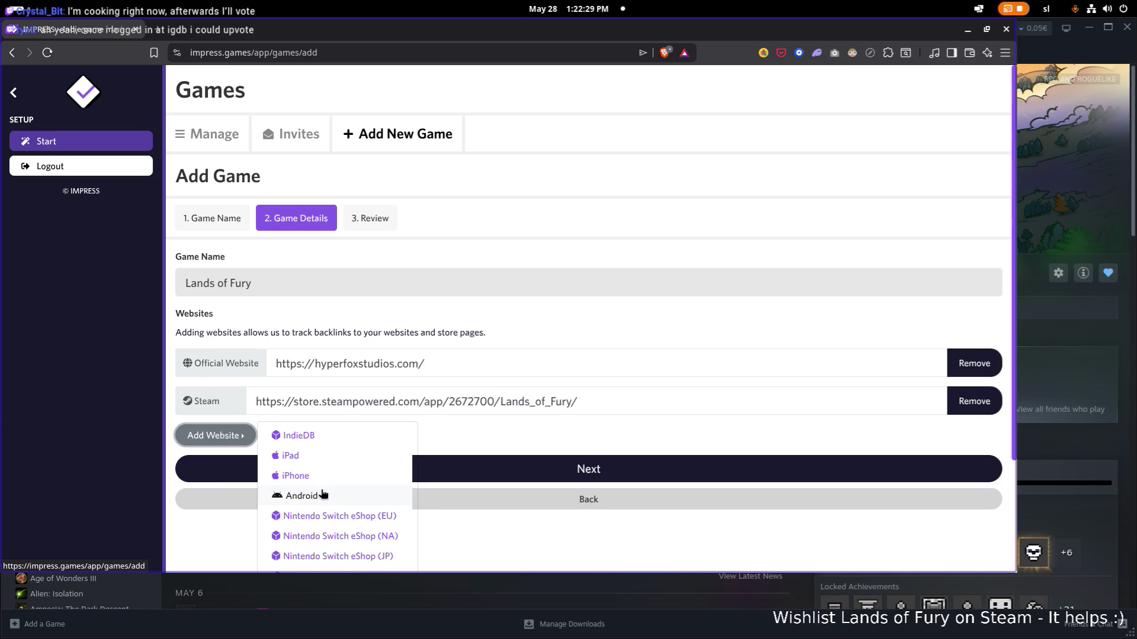
scroll(325, 493, "up", 1)
scroll(323, 506, "up", 2)
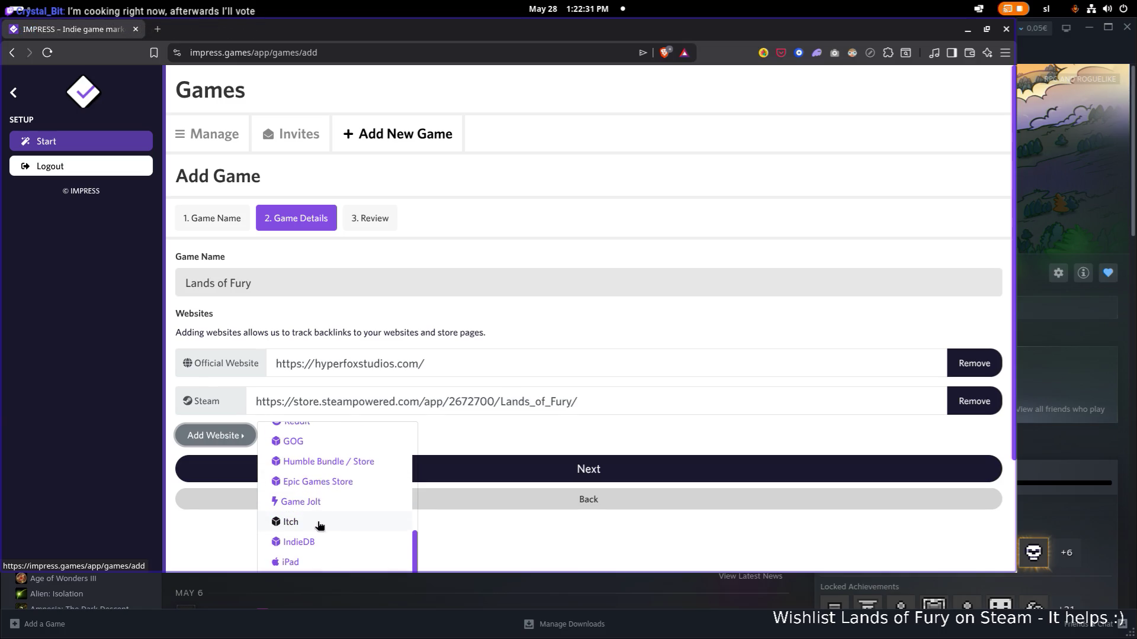
scroll(317, 509, "up", 4)
scroll(318, 512, "down", 1)
scroll(317, 512, "up", 1)
scroll(318, 510, "up", 2)
scroll(317, 509, "up", 1)
scroll(318, 502, "up", 2)
scroll(318, 500, "down", 1)
scroll(319, 501, "up", 1)
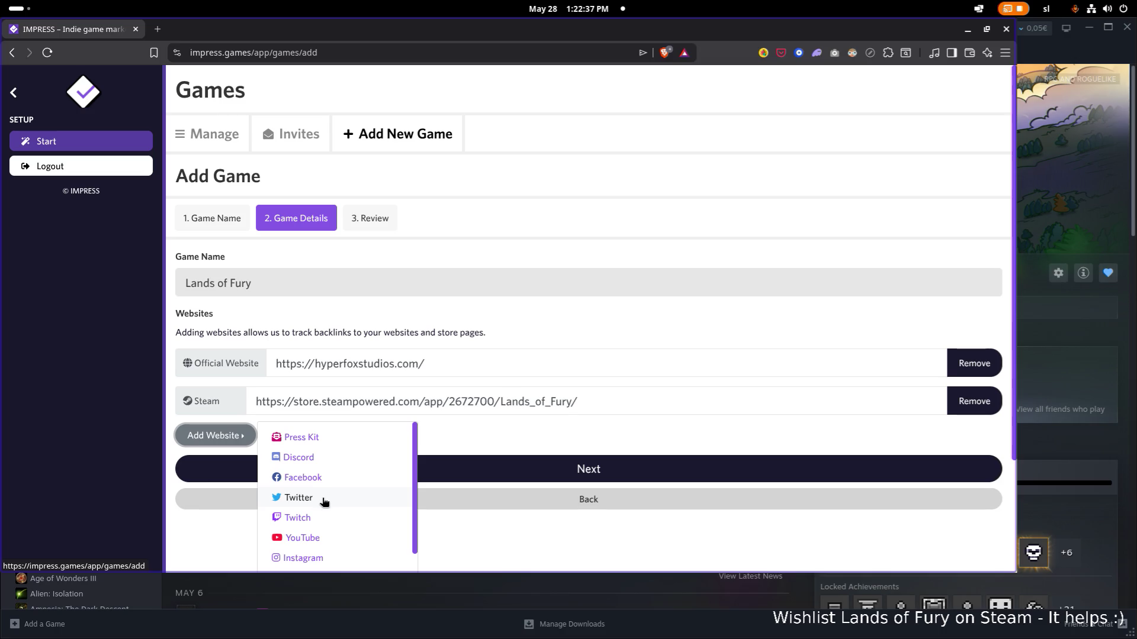
left_click(325, 499)
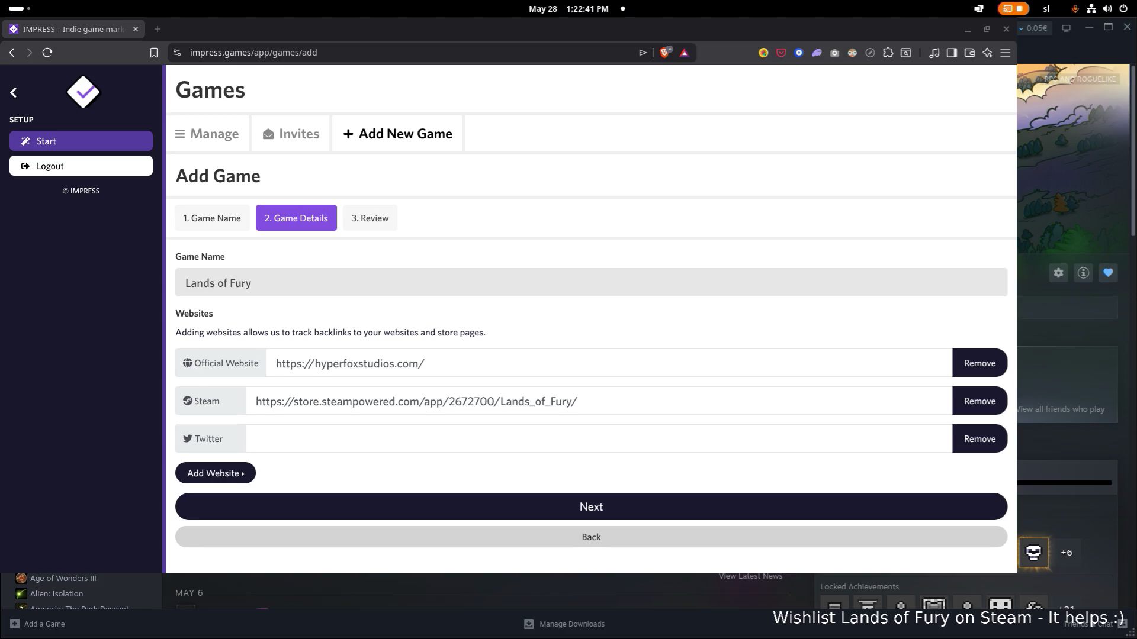
left_click(297, 437)
type("https://x.com/HyperFoxStudio")
Step: Add an empty YouTube link row via Add Website
left_click(213, 473)
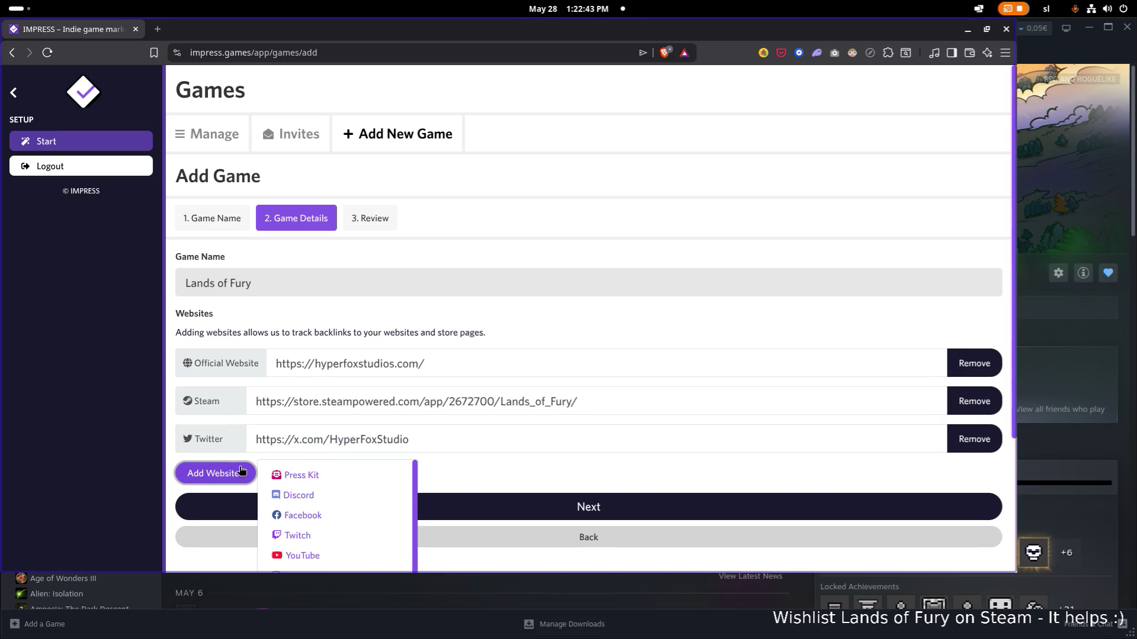
scroll(326, 535, "down", 1)
left_click(326, 492)
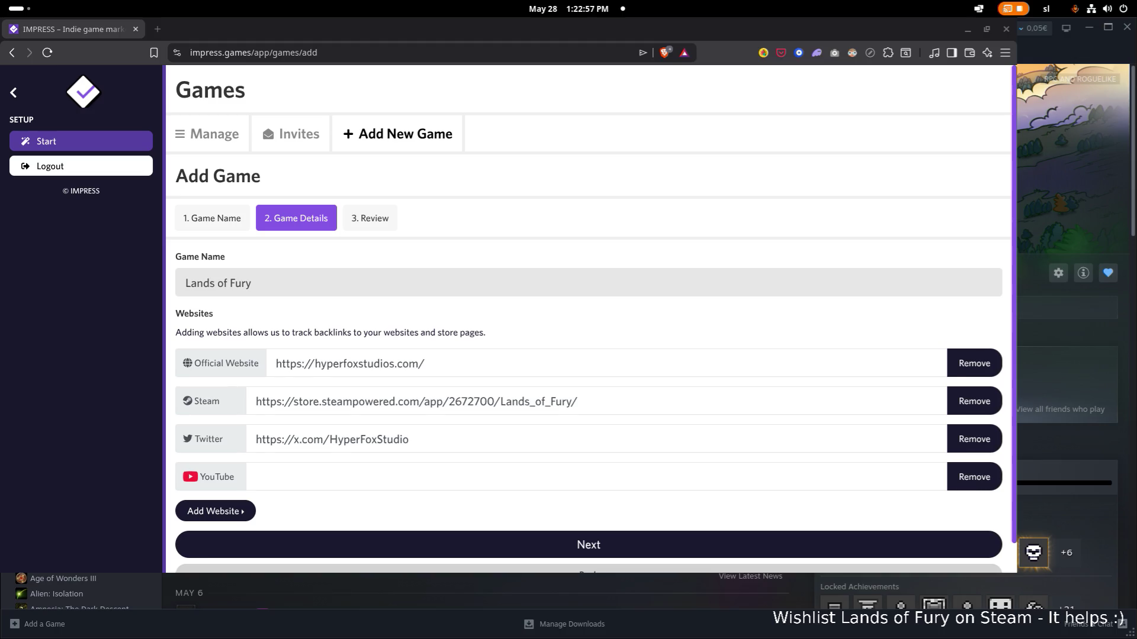
Step: Paste the studio's YouTube channel URL and add a Twitch link row
left_click(320, 479)
type("https://www.youtube.com/@hyperfoxstudios9086")
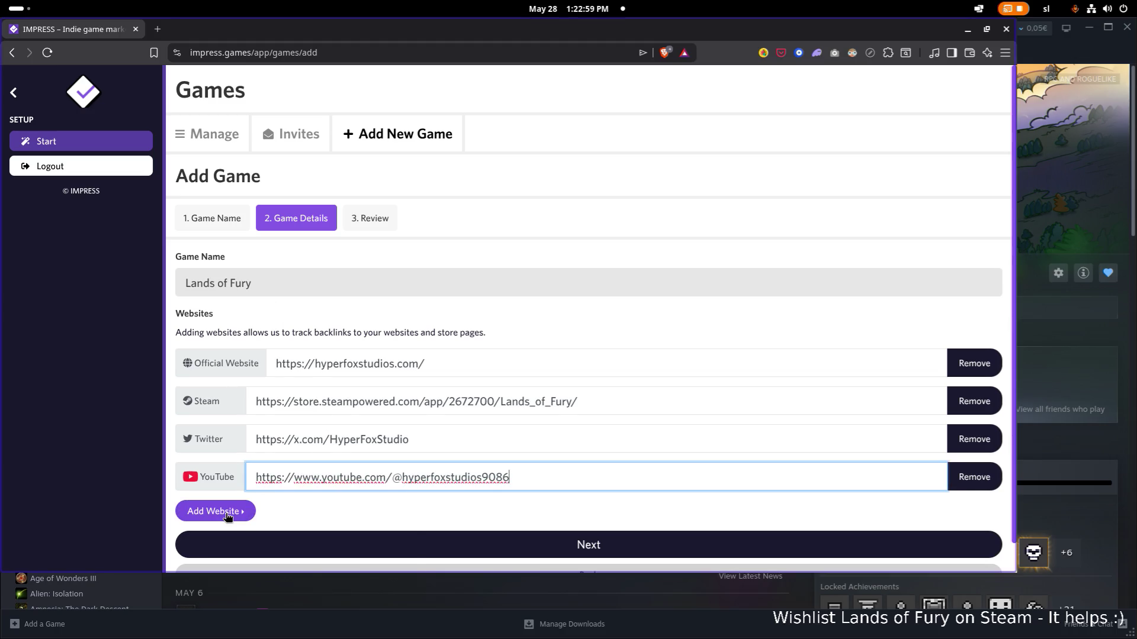
left_click(252, 509)
scroll(287, 483, "down", 2)
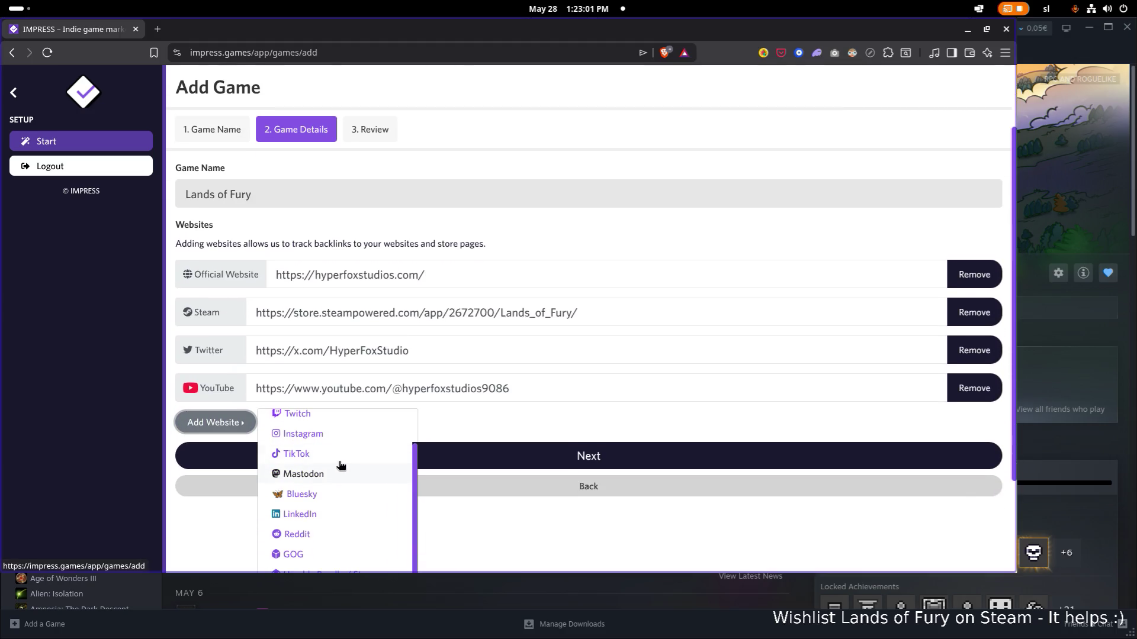
scroll(340, 465, "up", 1)
scroll(340, 466, "down", 1)
scroll(340, 464, "up", 2)
scroll(339, 463, "down", 1)
scroll(339, 463, "up", 1)
scroll(338, 462, "down", 2)
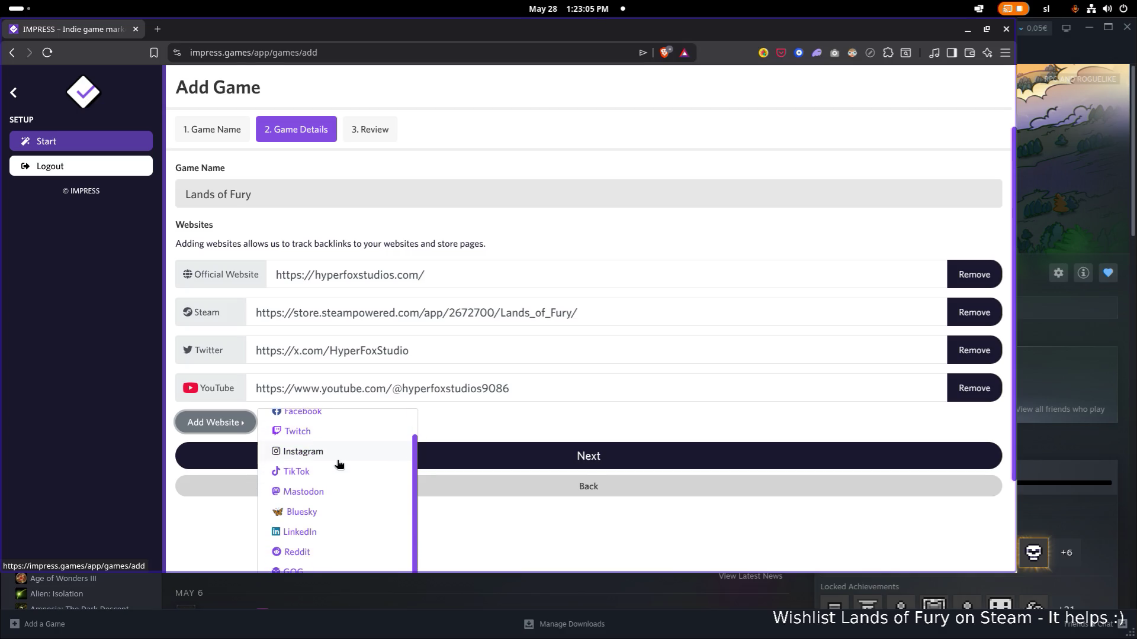
scroll(330, 443, "up", 1)
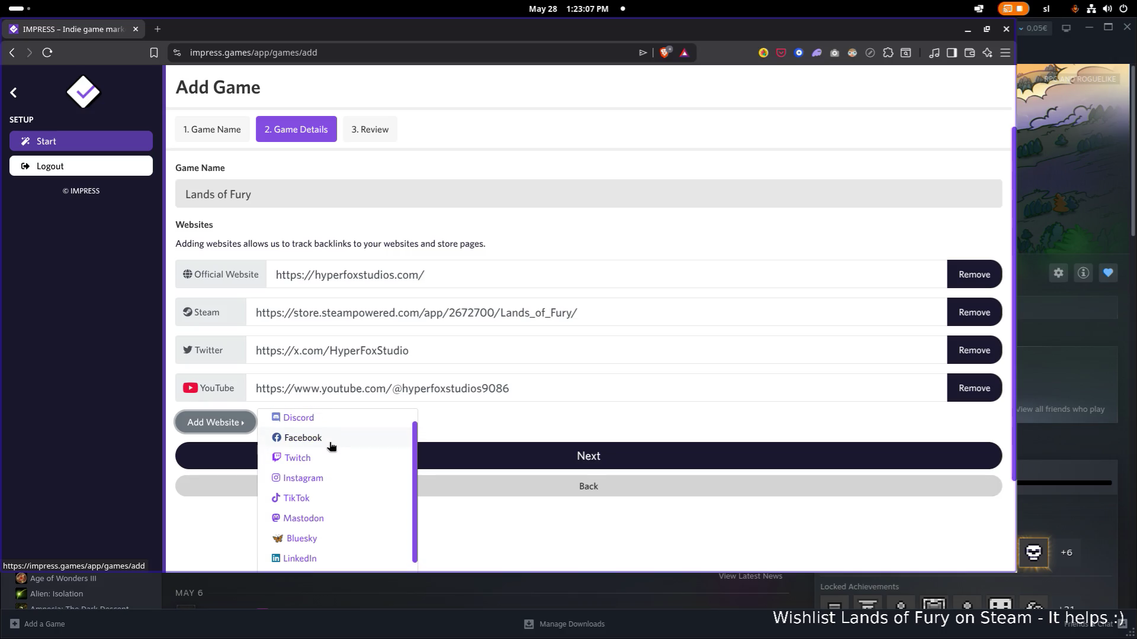
left_click(327, 458)
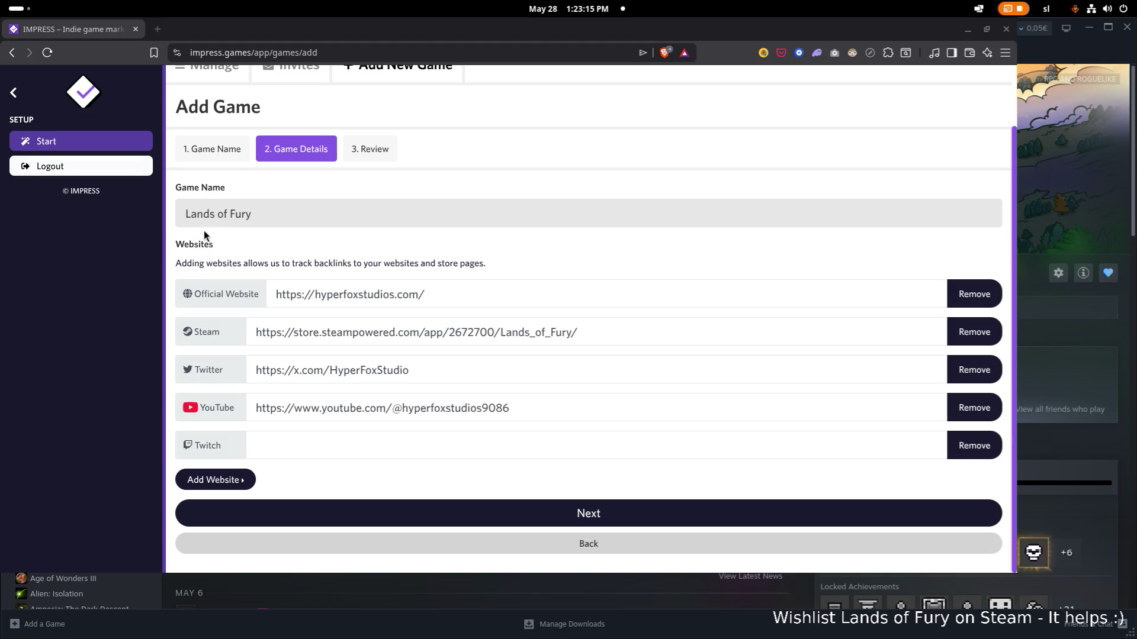
Step: Paste the studio's Twitch link and add an Instagram link row
left_click(316, 442)
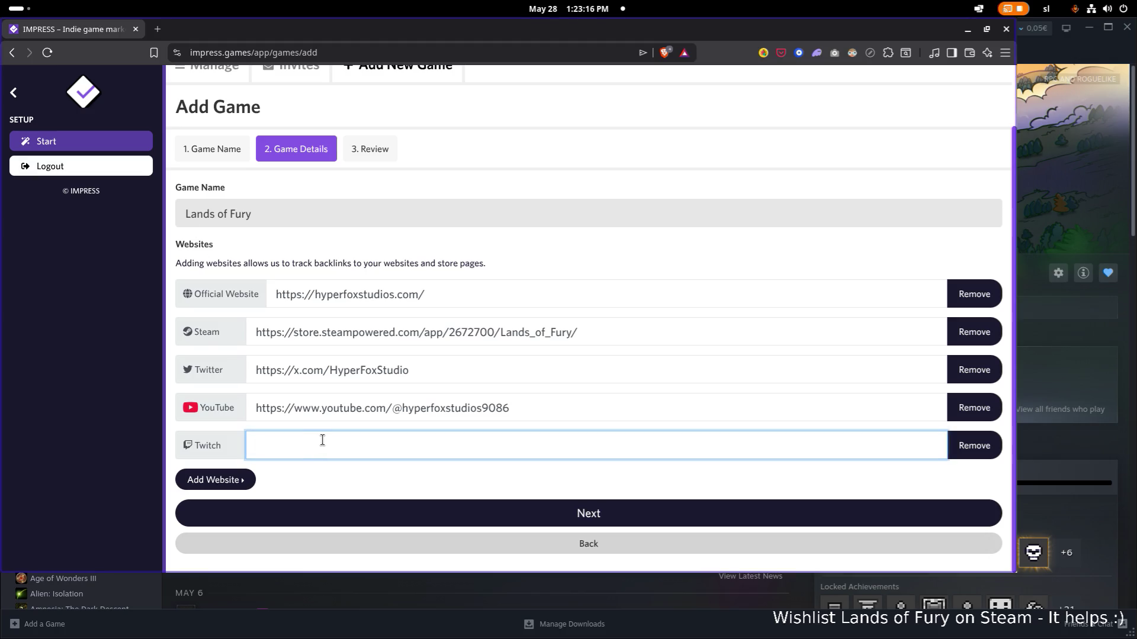
type("https://dashboard.twitch.tv/u/hyperfoxstudios/stream-manager")
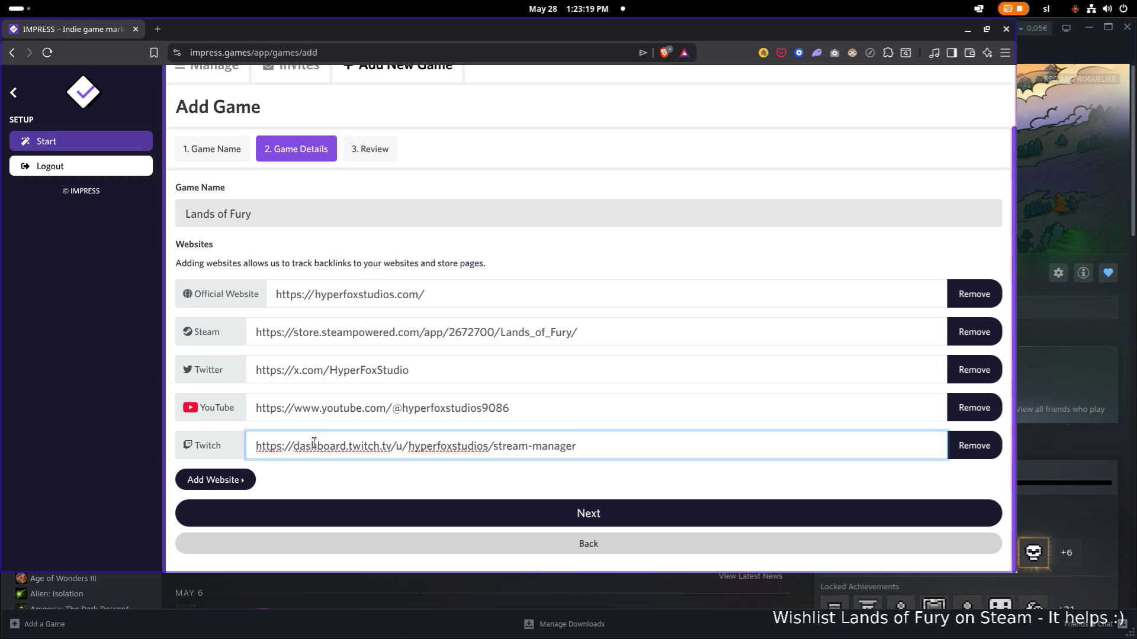
left_click(218, 480)
scroll(364, 495, "down", 1)
scroll(355, 508, "down", 2)
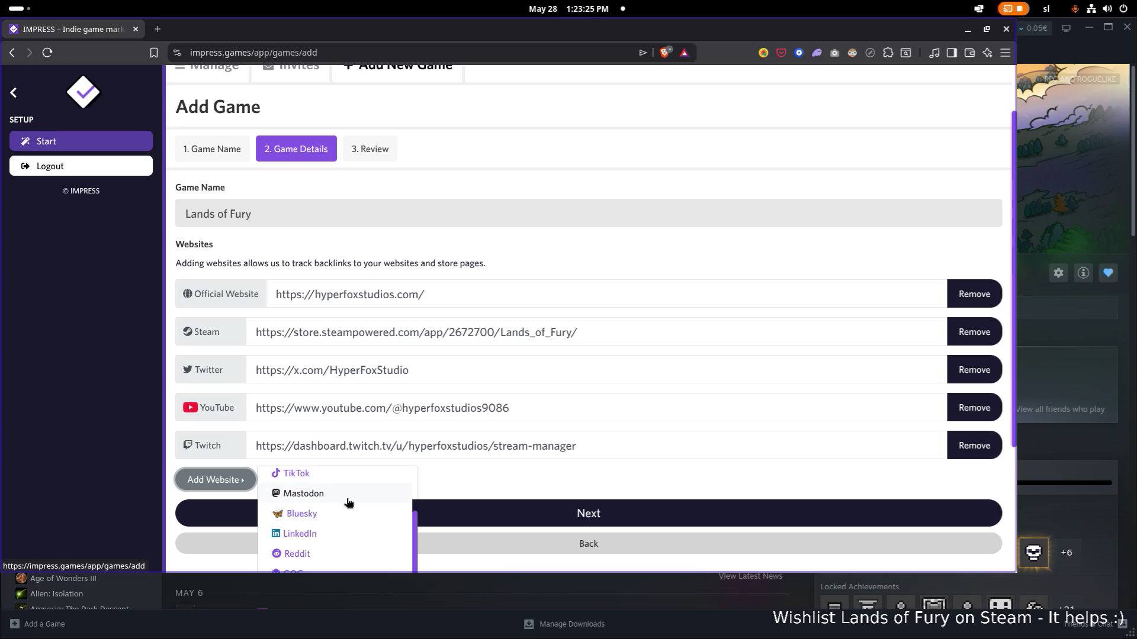
scroll(351, 500, "down", 1)
scroll(331, 501, "up", 2)
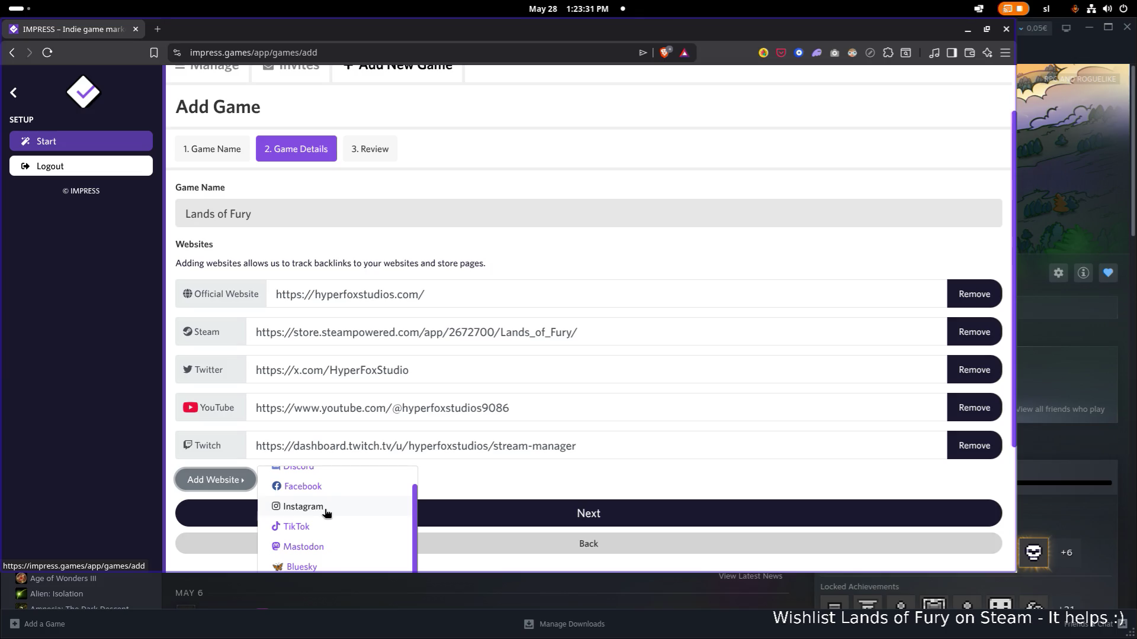
left_click(302, 507)
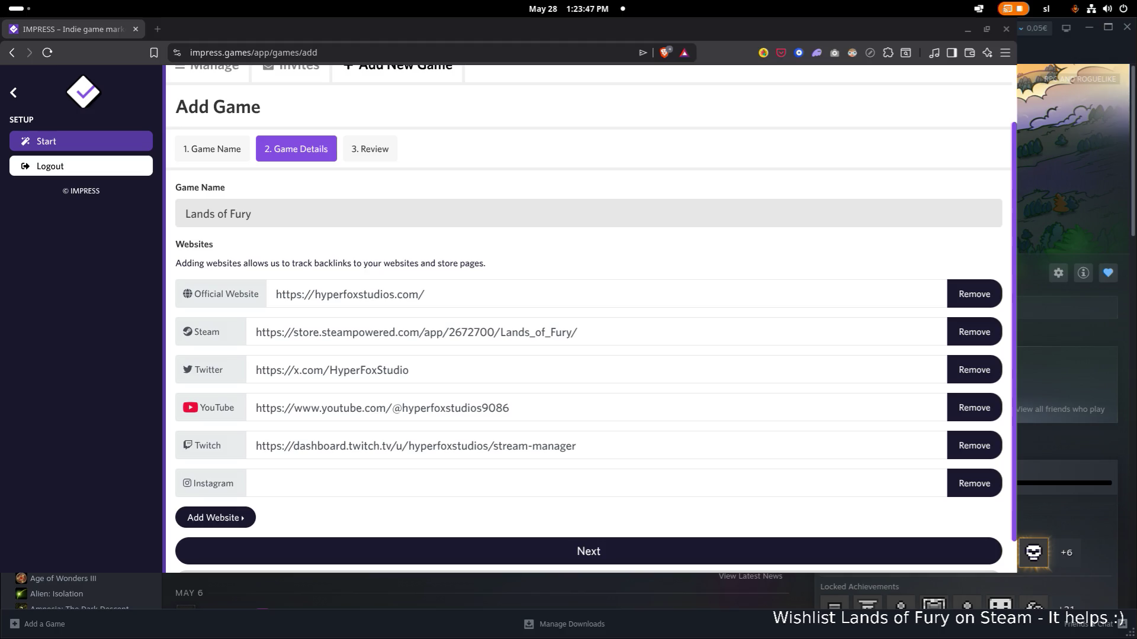
Step: Paste the studio's Instagram link, add a TikTok row and paste the TikTok link
left_click(358, 477)
type("https://www.instagram.com/hyperfox_studios/")
left_click(229, 523)
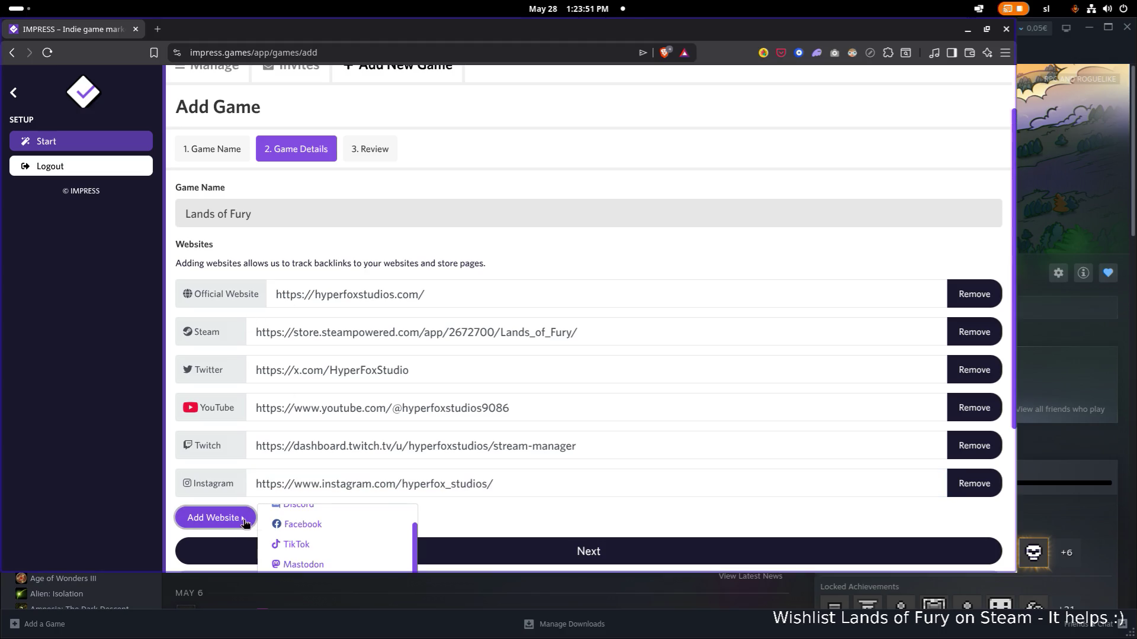
left_click(327, 539)
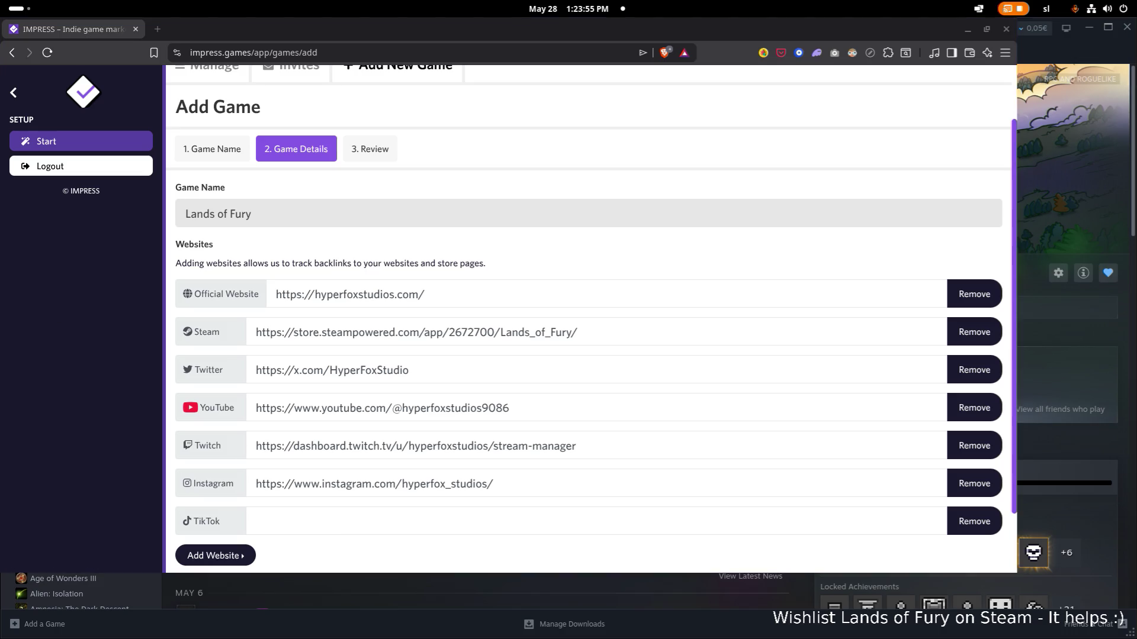
left_click(325, 521)
type("https://www.tiktok.com/@hyper.fox.studios")
Step: Continue to the review step and Finish with the create-press-kit option kept ticked
left_click(215, 556)
scroll(323, 453, "down", 1)
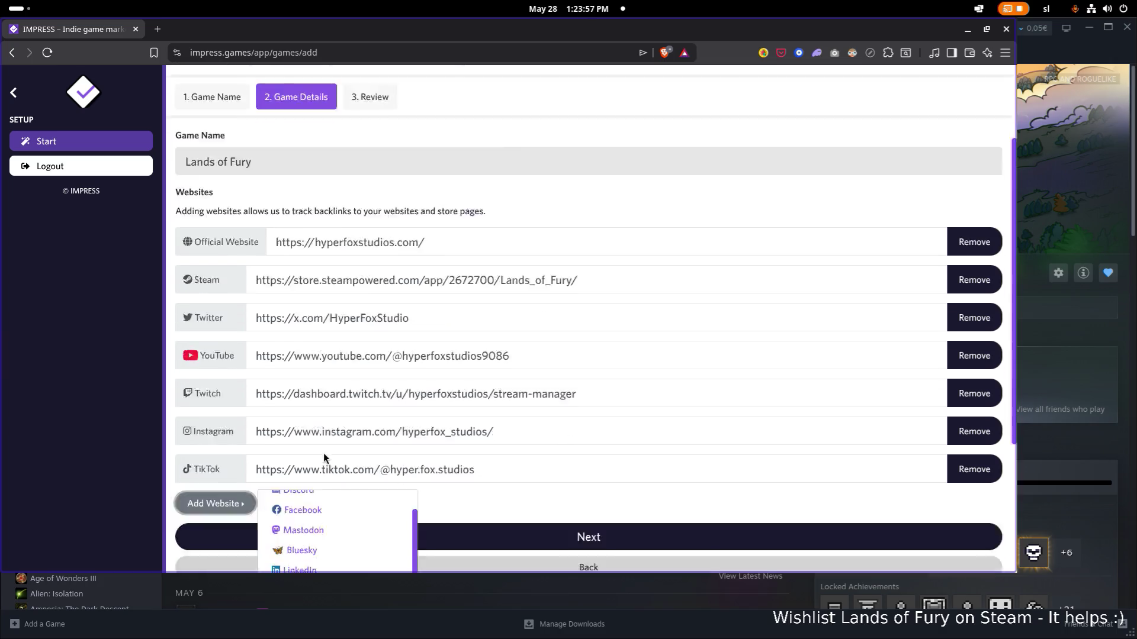
scroll(323, 453, "down", 2)
scroll(358, 431, "down", 1)
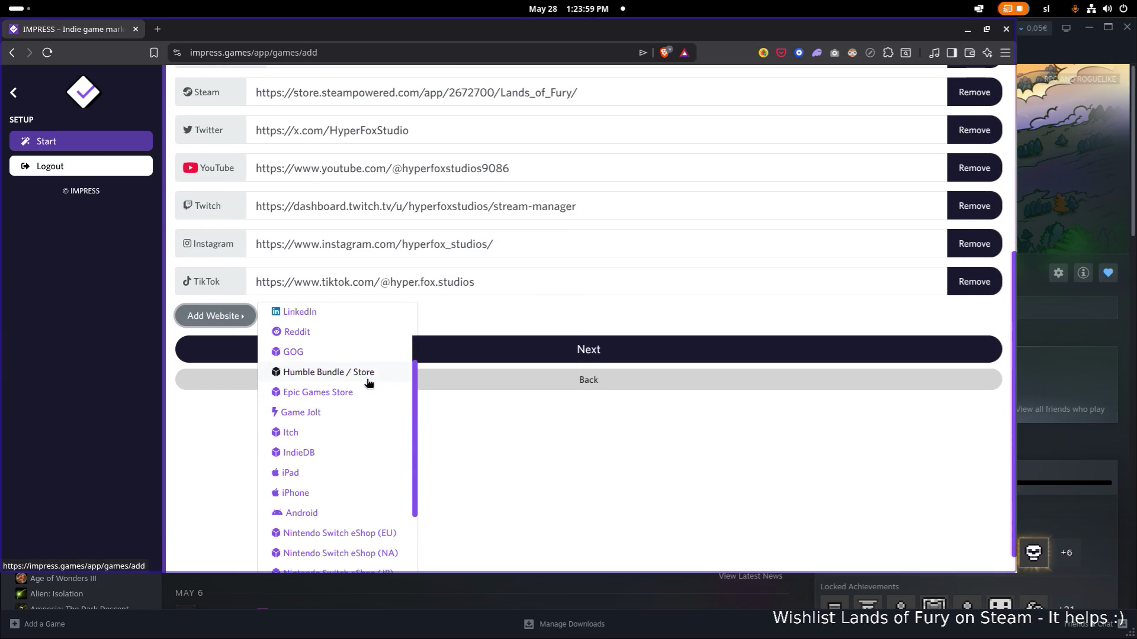
scroll(357, 407, "down", 2)
scroll(358, 406, "down", 1)
scroll(360, 407, "down", 1)
scroll(361, 407, "down", 1)
left_click(508, 445)
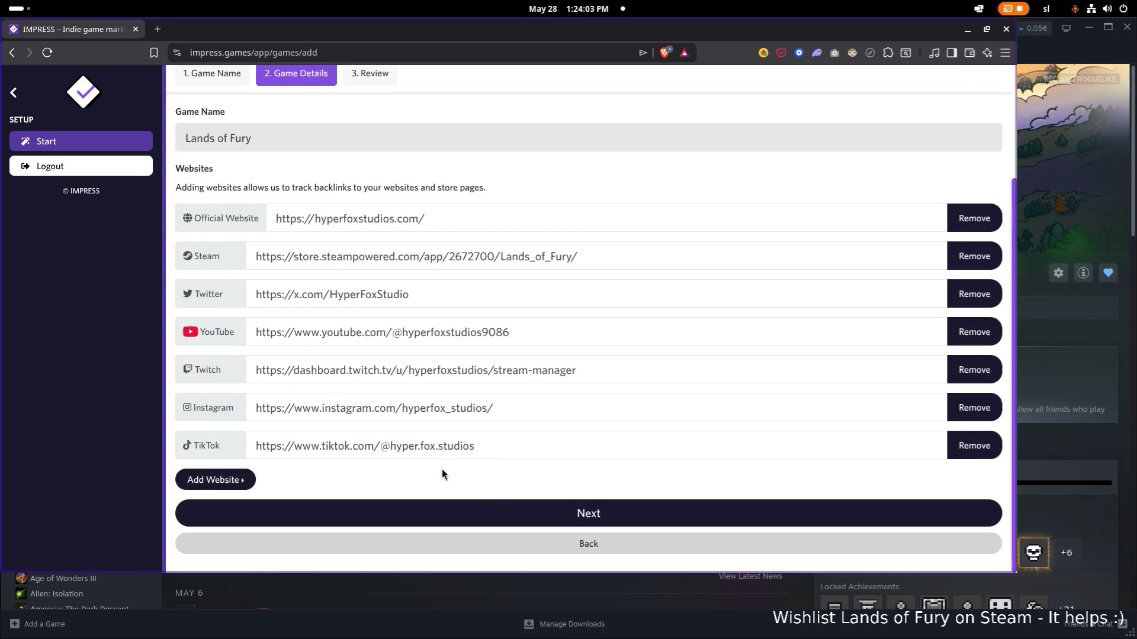
left_click(558, 520)
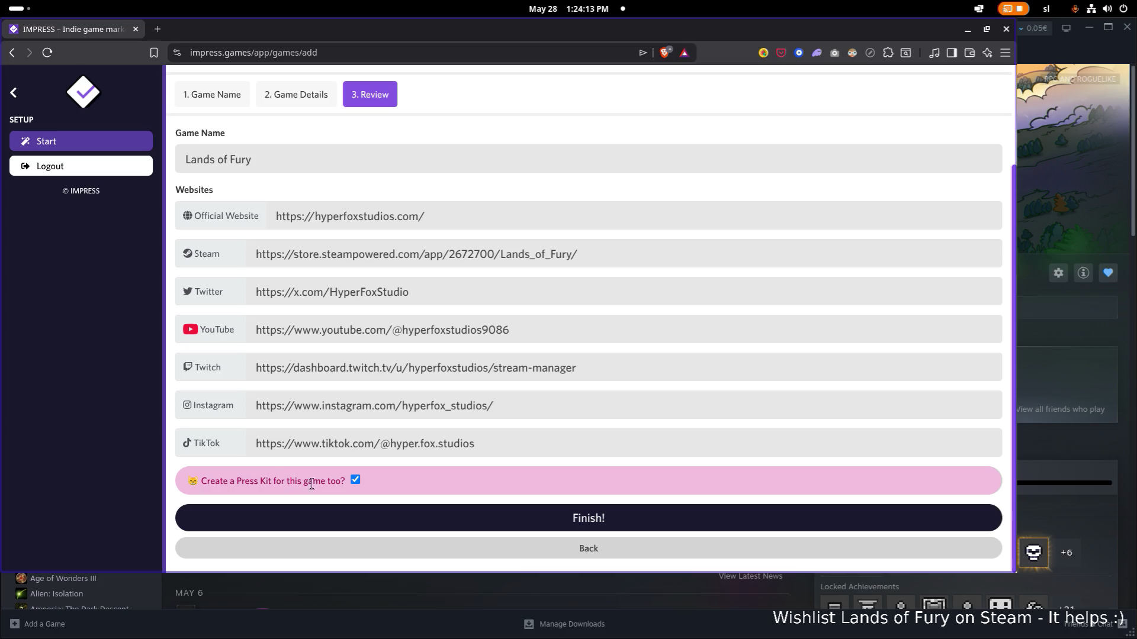
left_click(482, 514)
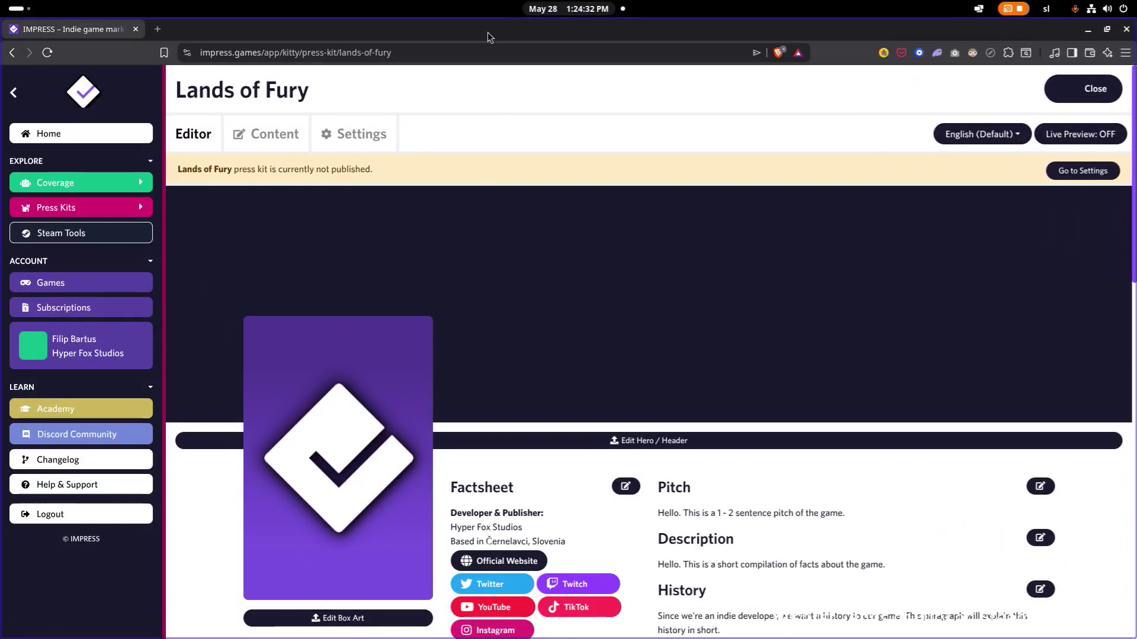
scroll(467, 291, "down", 3)
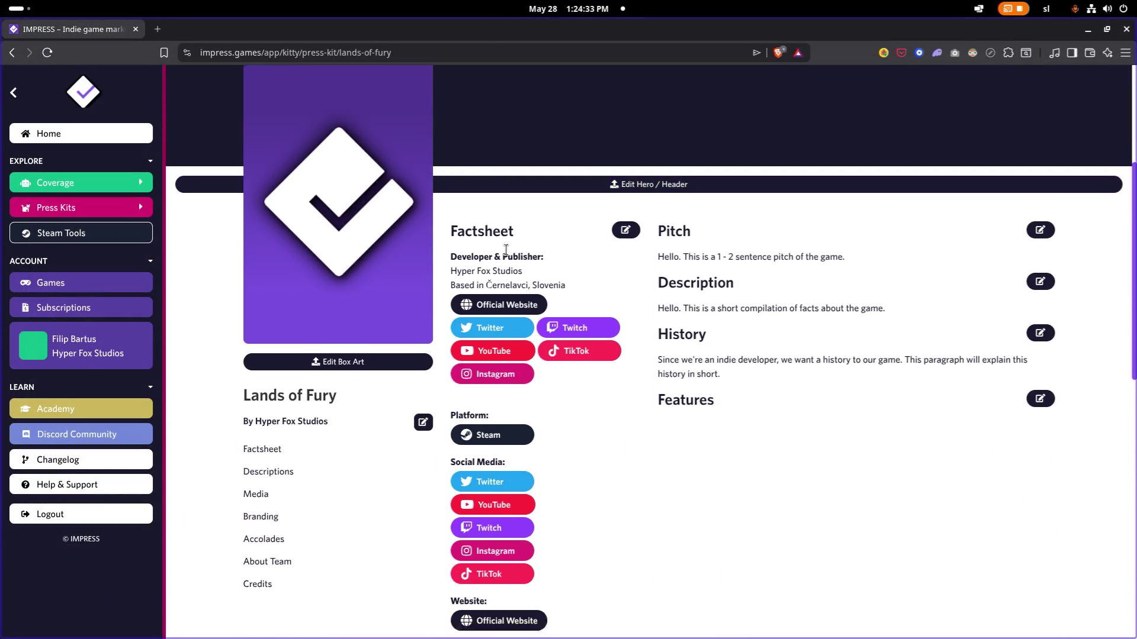
scroll(507, 255, "down", 3)
scroll(507, 255, "down", 2)
scroll(507, 256, "up", 5)
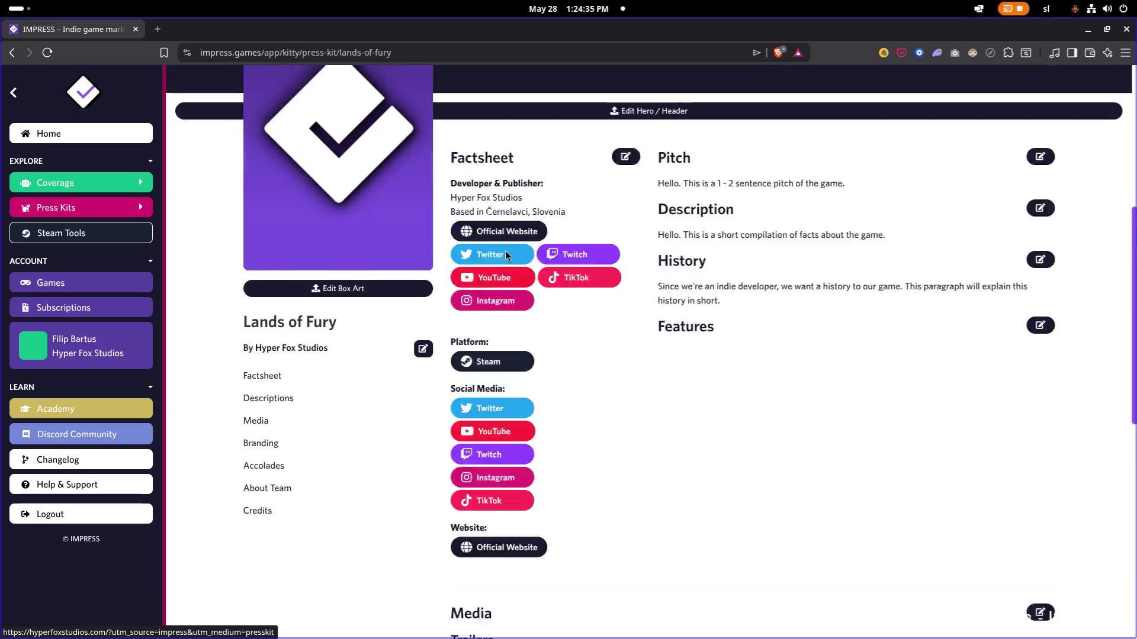
scroll(447, 264, "up", 3)
scroll(447, 261, "down", 3)
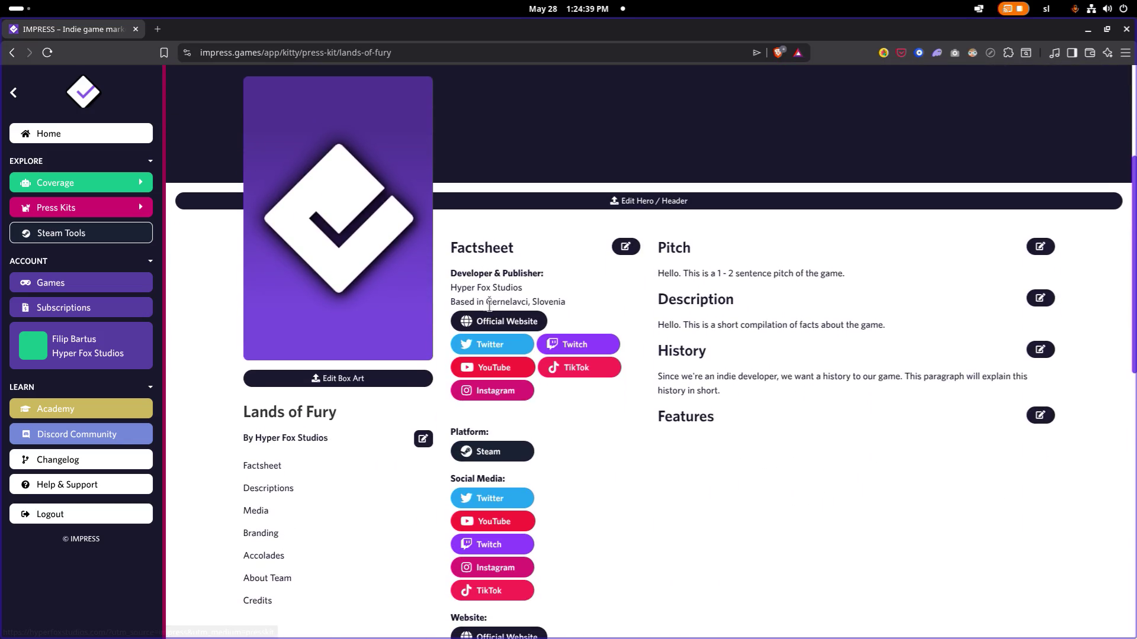
scroll(524, 175, "up", 2)
scroll(525, 195, "up", 2)
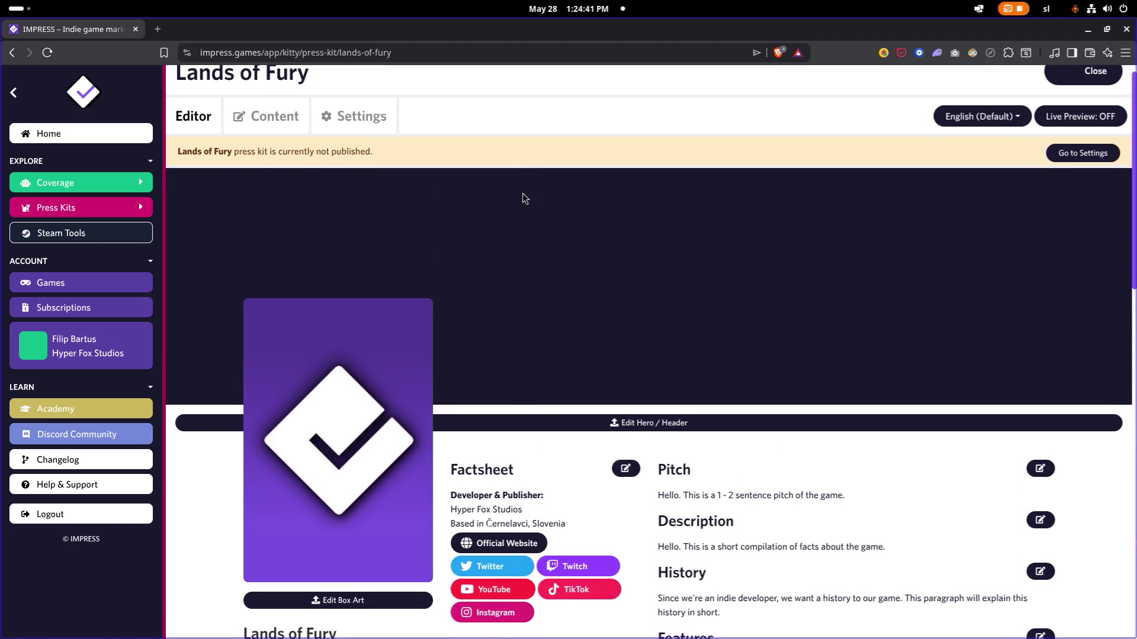
scroll(524, 192, "down", 3)
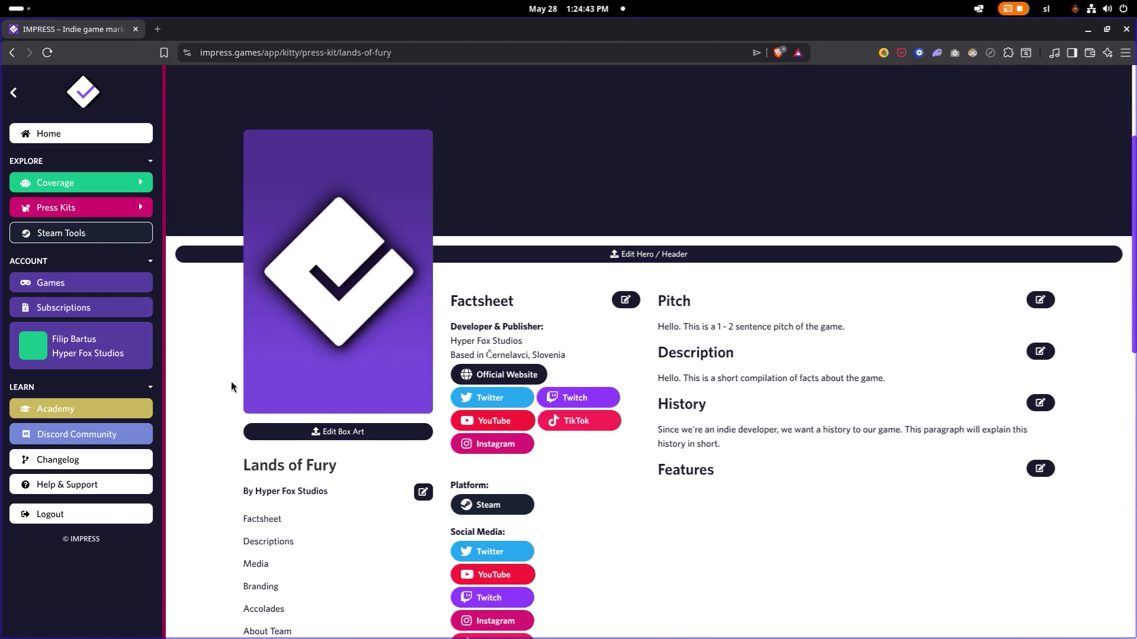
scroll(368, 459, "down", 1)
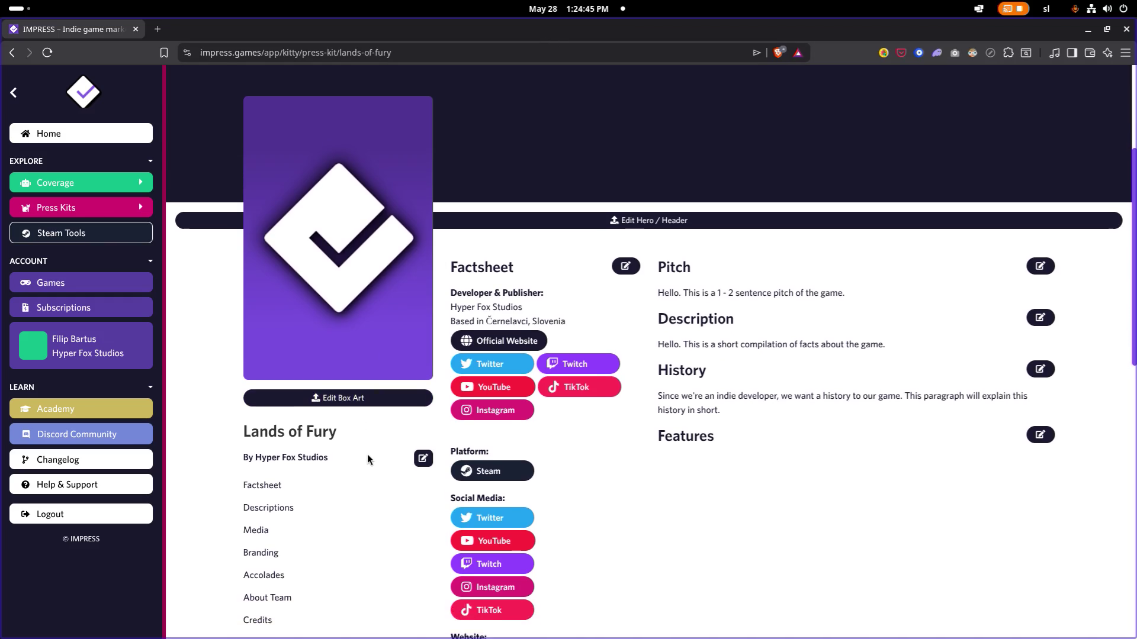
scroll(367, 459, "down", 2)
Step: Drag the browser window aside by its tab bar to reveal Steam behind it
left_click_drag(523, 32, 0, 35)
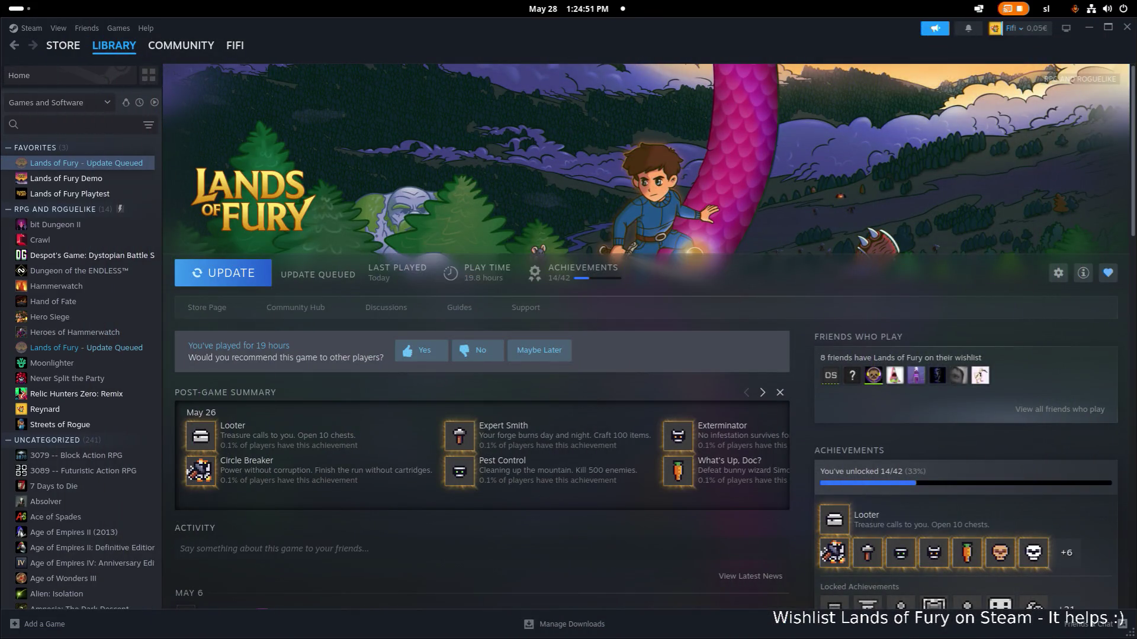
Step: Cycle the app switcher and move back a workspace to the Impress press kit media page
key("alt+Tab")
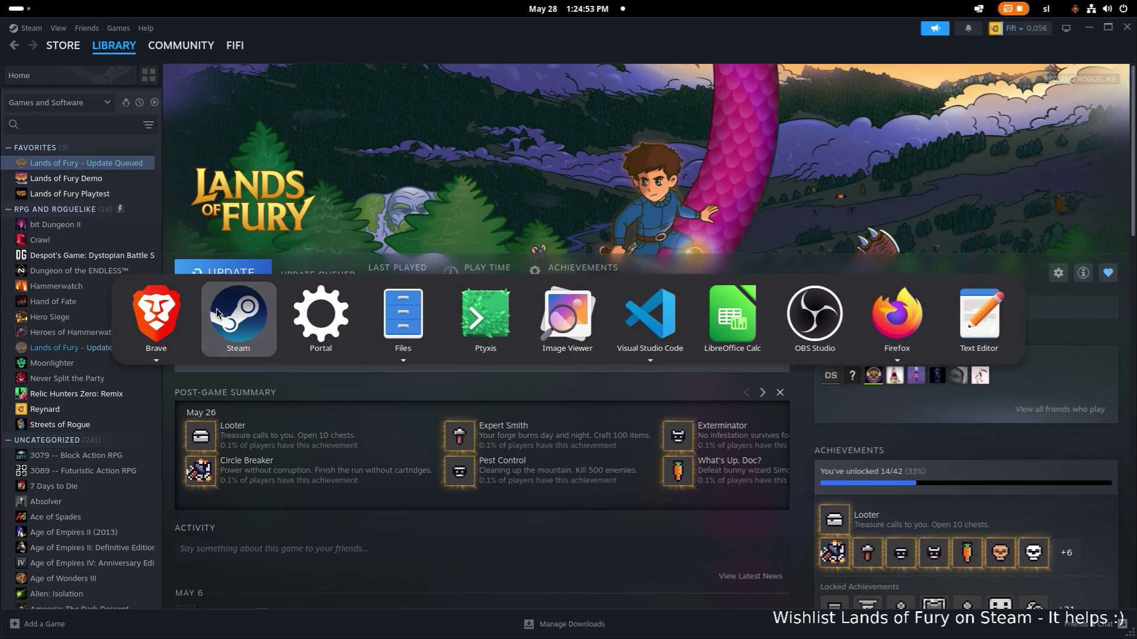
key("alt+Tab")
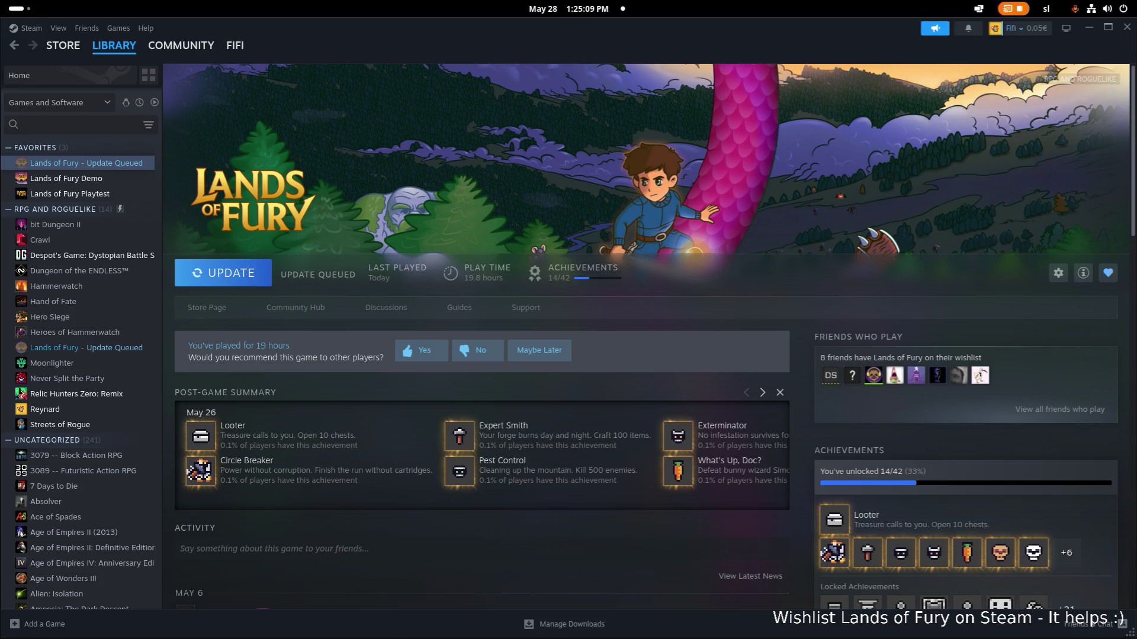
key("super+Page_Up")
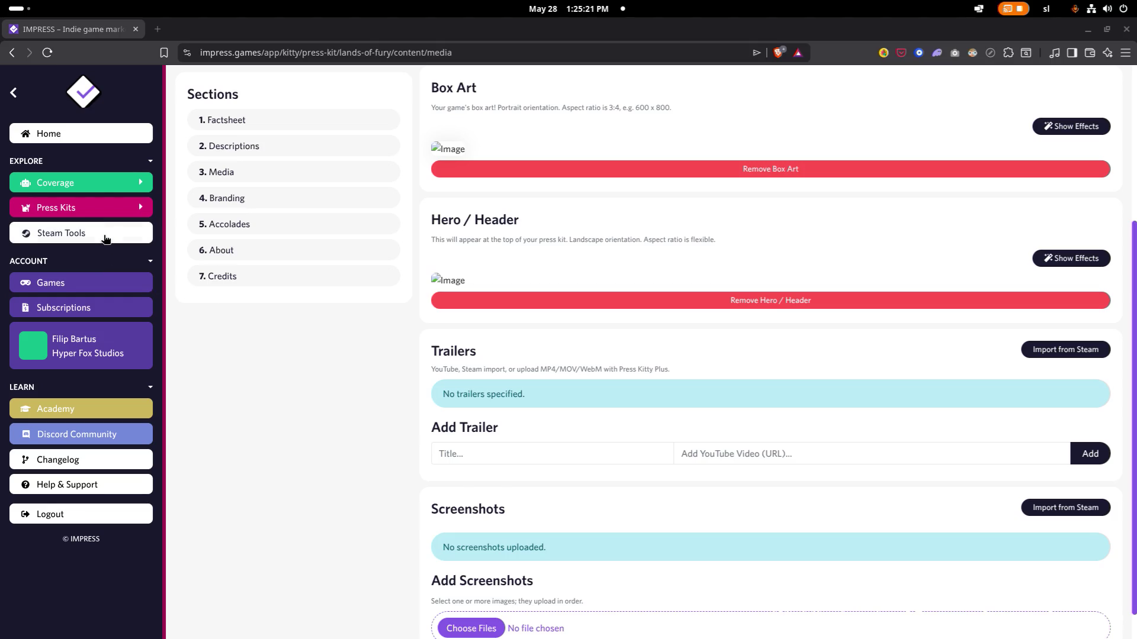
scroll(351, 262, "down", 1)
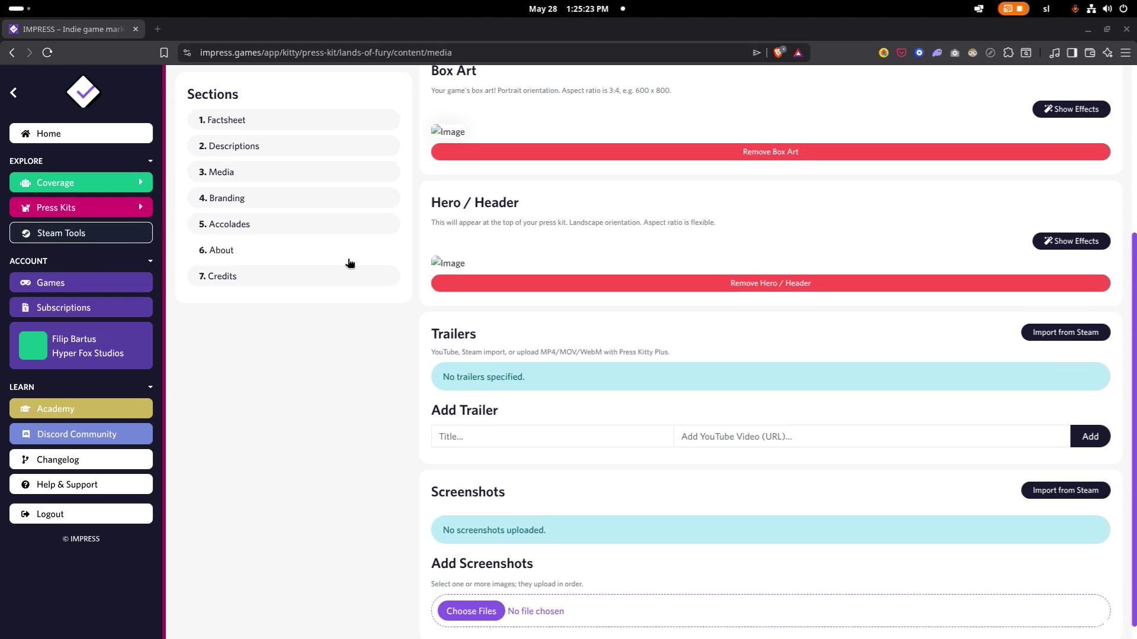
scroll(1061, 381, "up", 2)
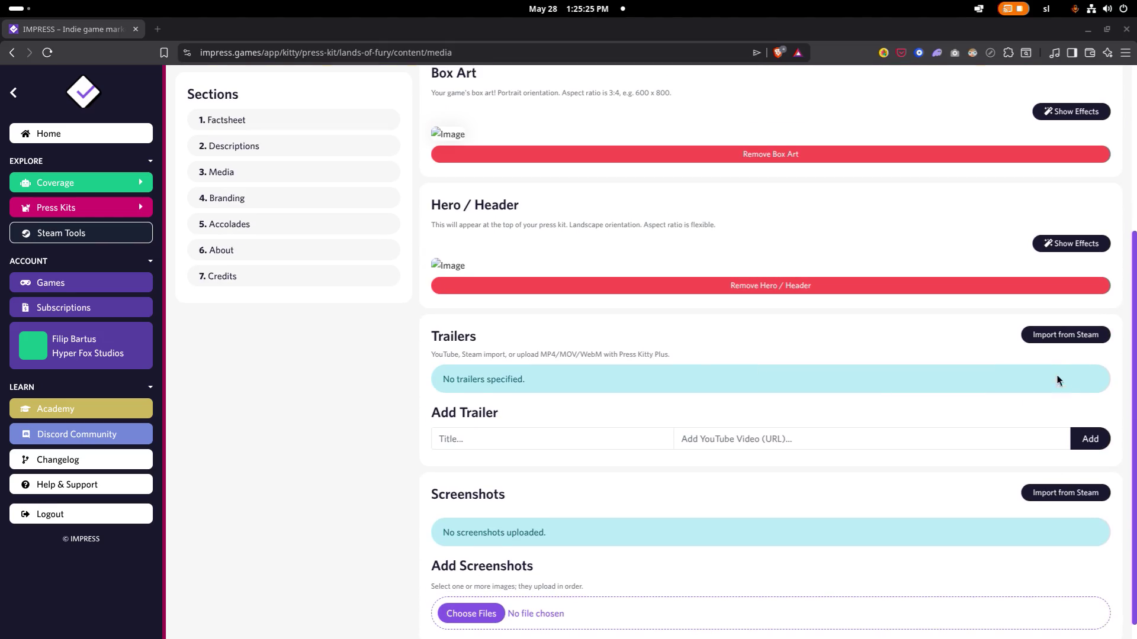
scroll(1066, 377, "down", 1)
Step: Import the Lands of Fury trailer from Steam twice, then delete the duplicate second trailer
left_click(1080, 366)
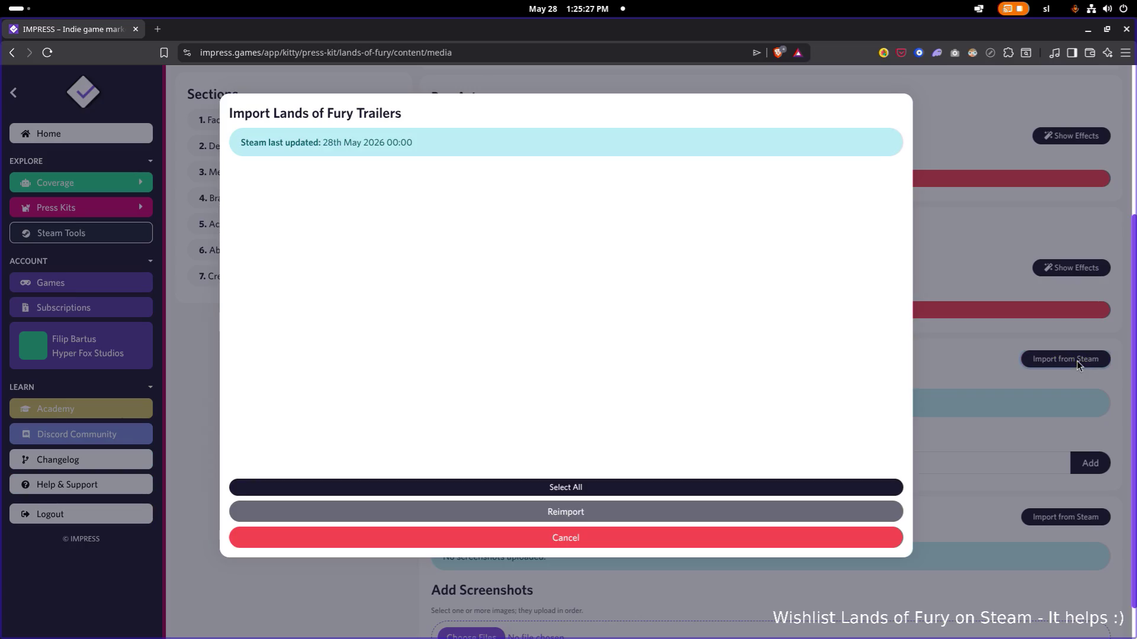
left_click(595, 490)
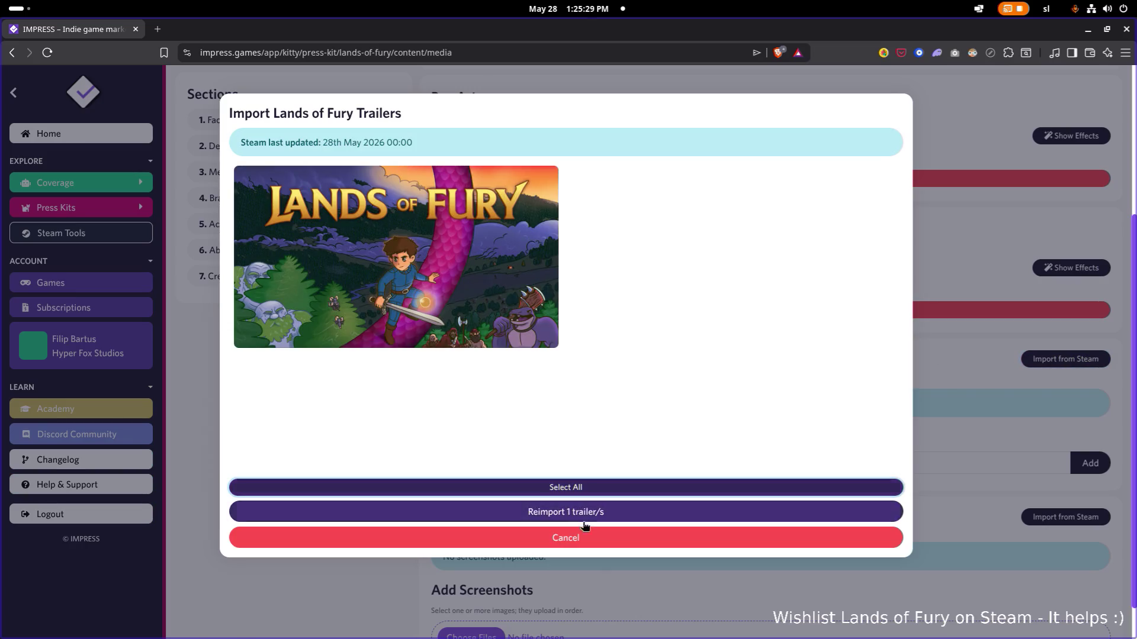
left_click(626, 515)
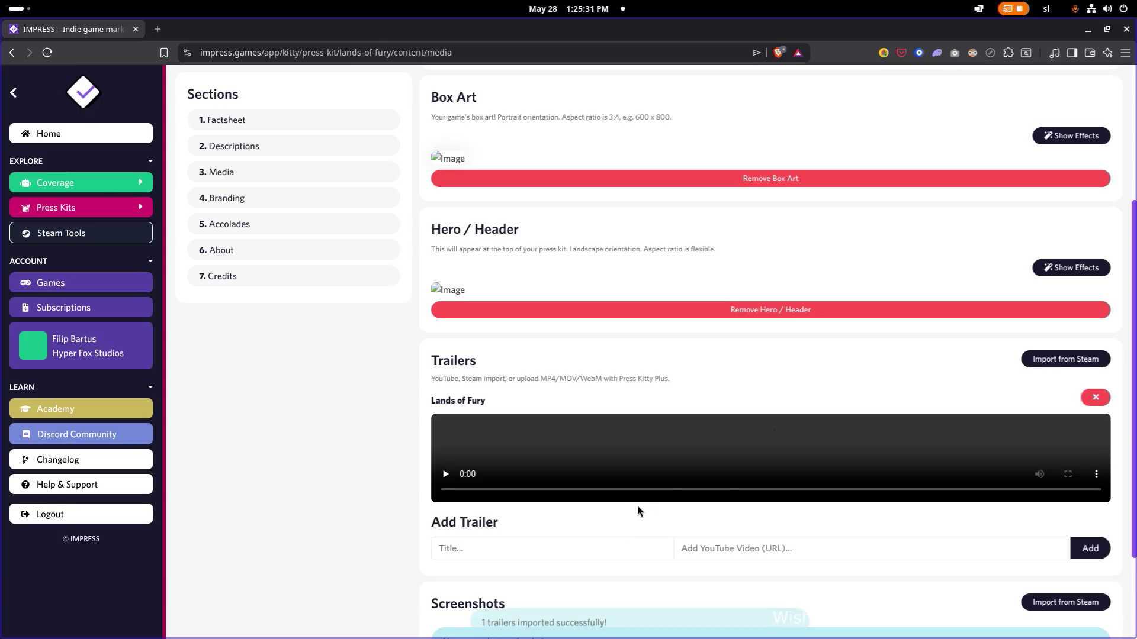
scroll(1063, 467, "down", 3)
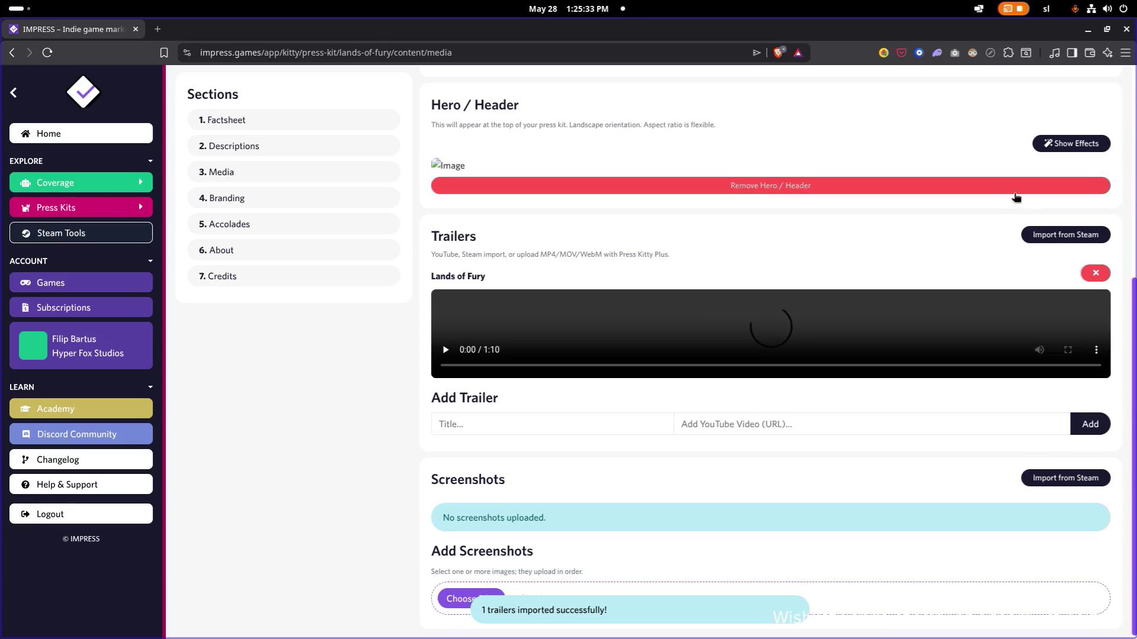
left_click(1024, 236)
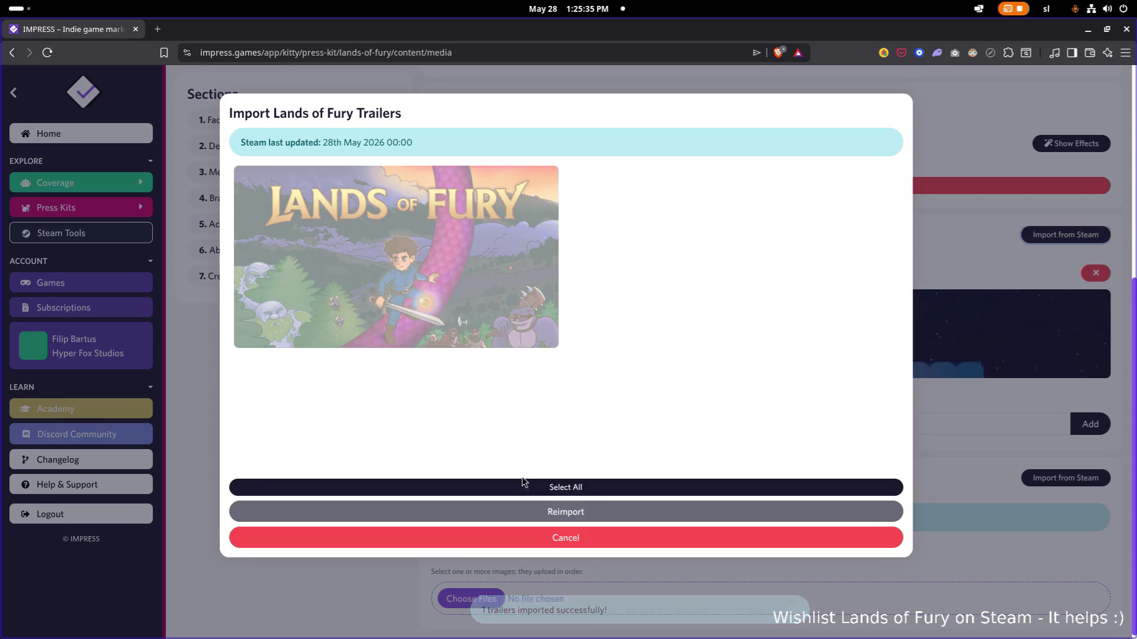
left_click(533, 486)
left_click(533, 512)
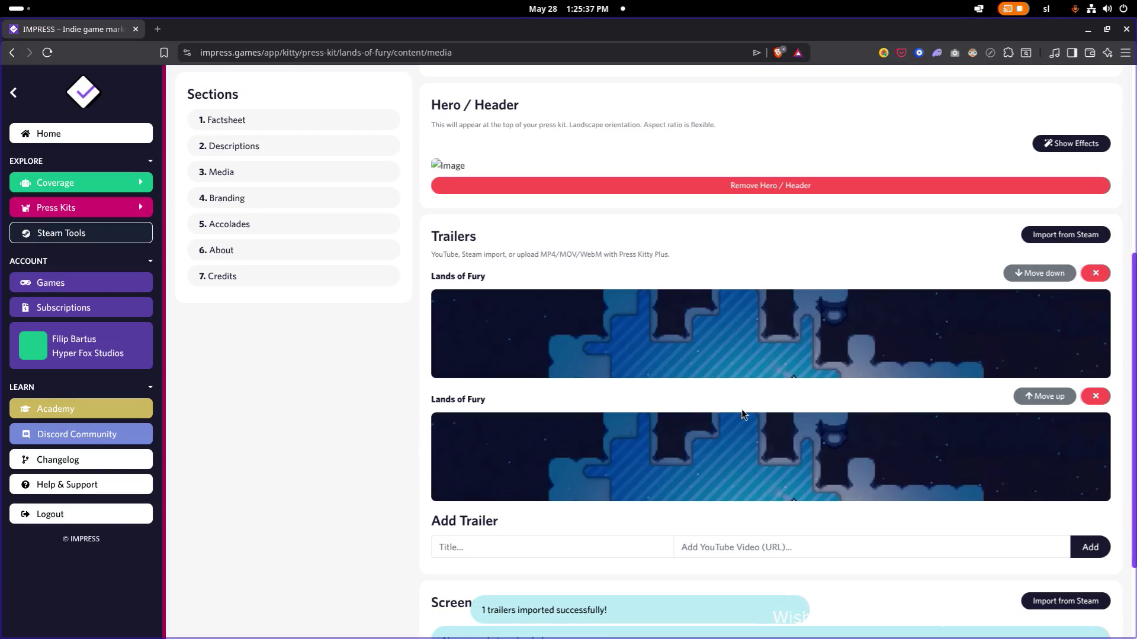
scroll(683, 404, "down", 1)
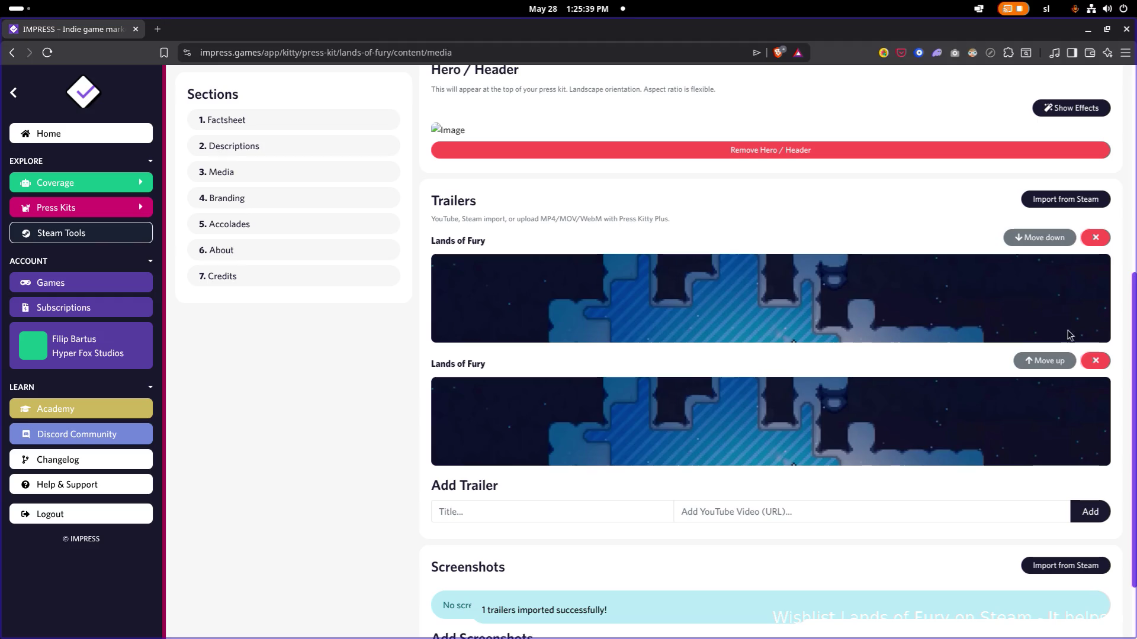
left_click(1095, 361)
scroll(1054, 273, "up", 2)
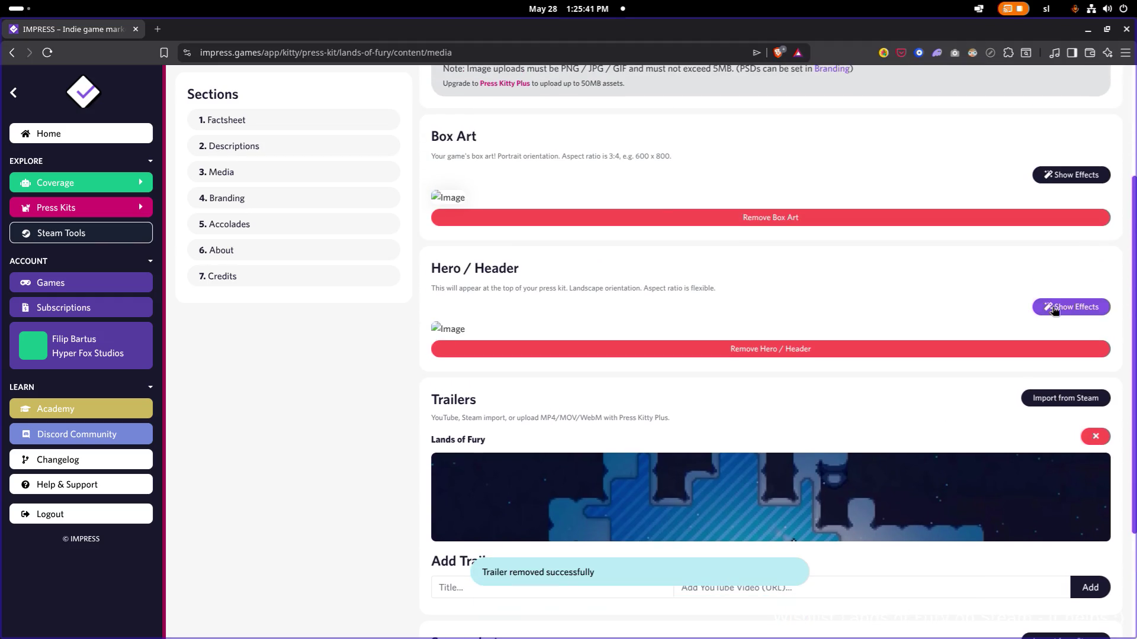
scroll(1051, 311, "up", 2)
scroll(1074, 279, "up", 1)
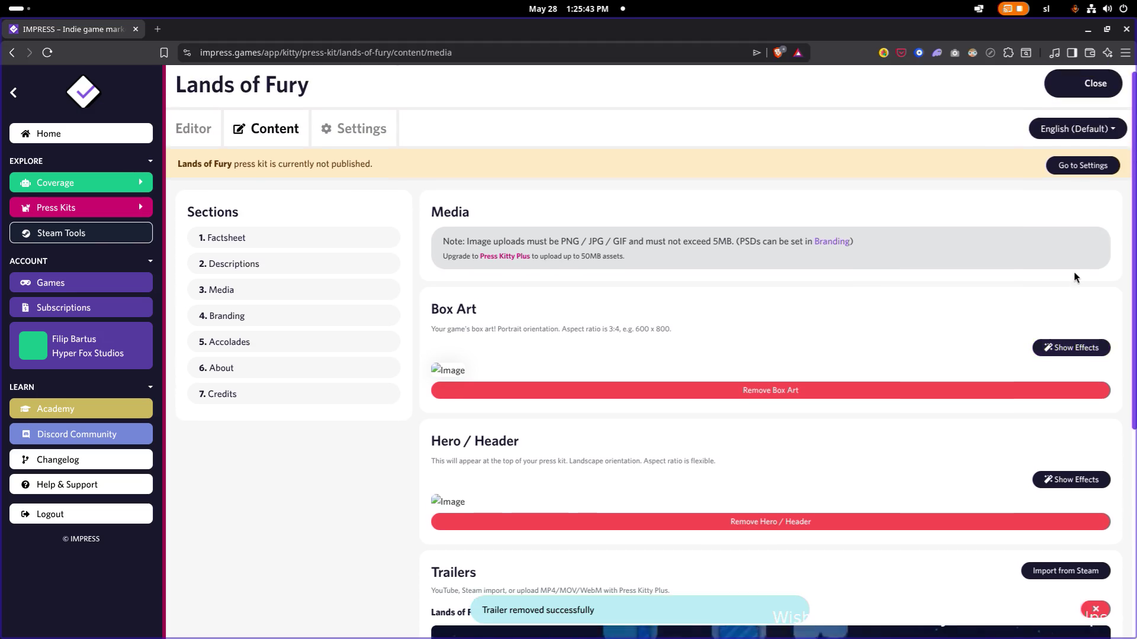
scroll(1074, 285, "down", 5)
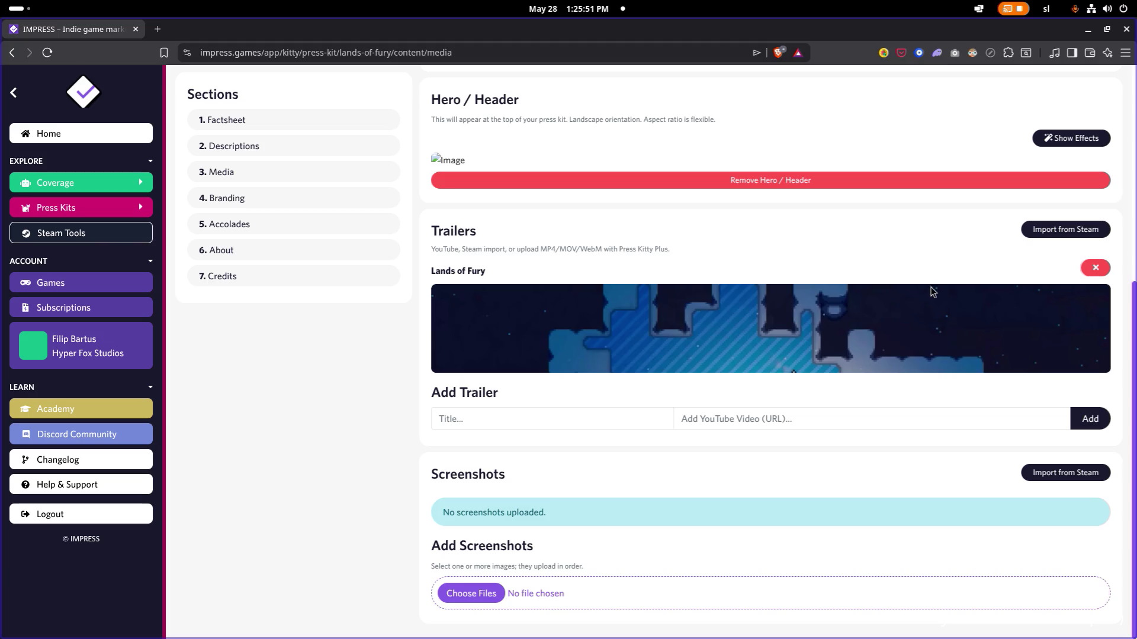
Step: Cancel the trailer import, then import all twelve Lands of Fury screenshots from Steam
left_click(1031, 229)
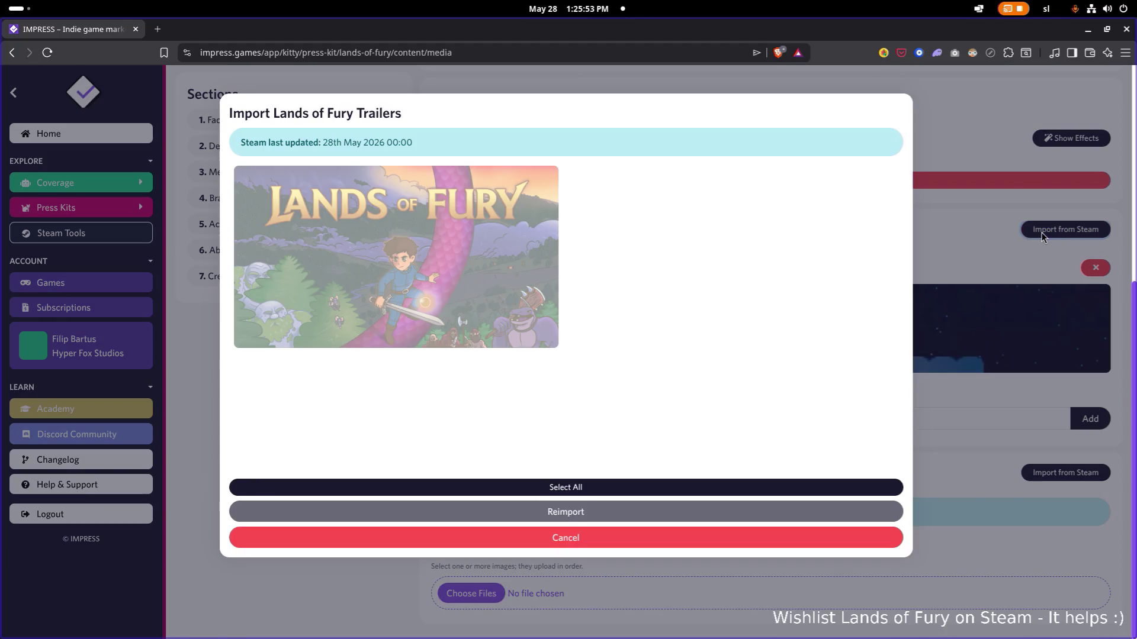
left_click(996, 380)
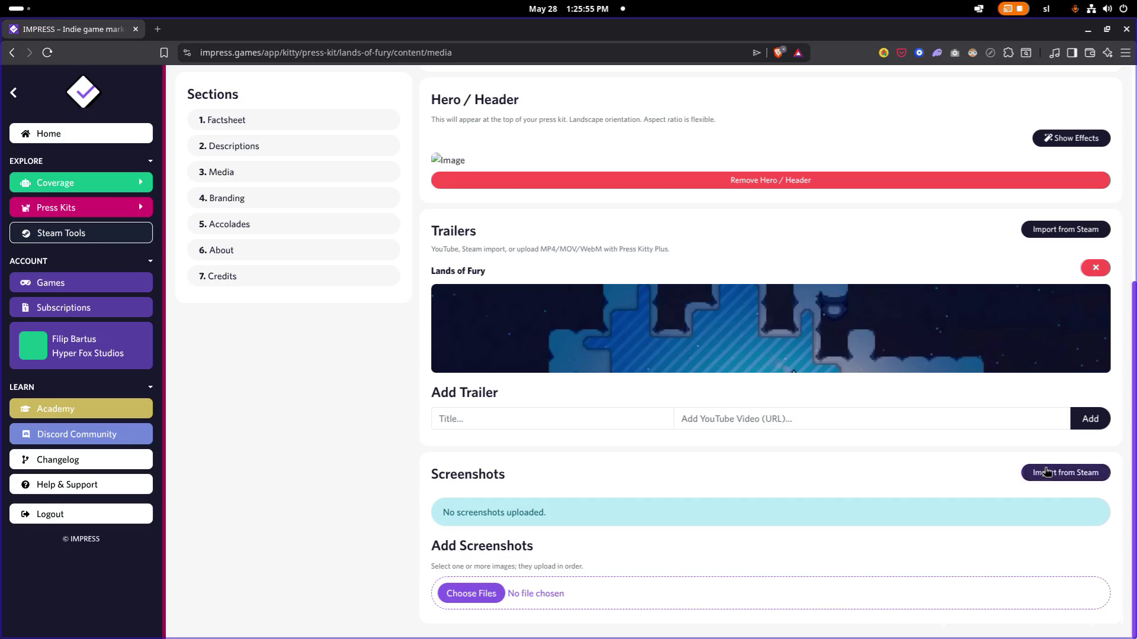
left_click(1029, 473)
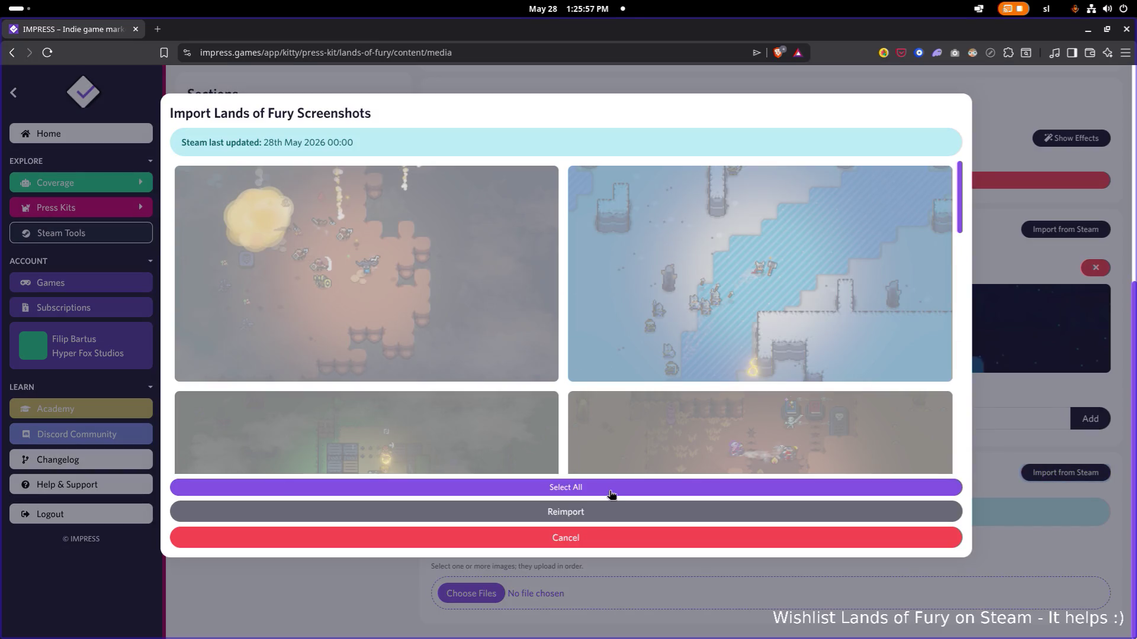
left_click(609, 489)
left_click(609, 512)
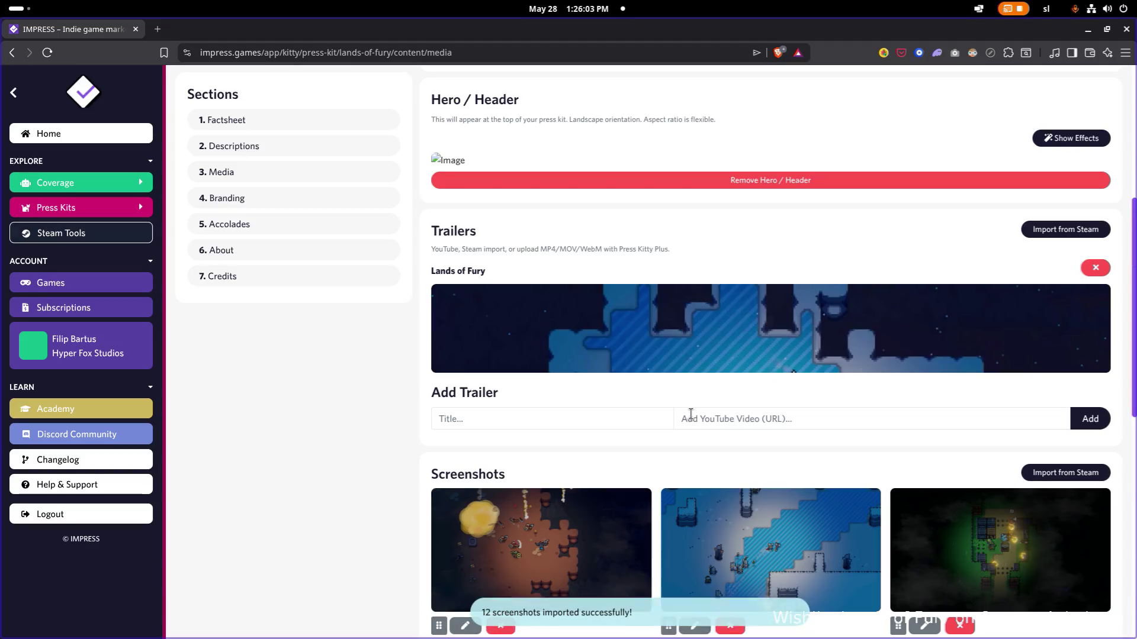
scroll(711, 382, "down", 2)
scroll(725, 355, "down", 3)
scroll(725, 355, "down", 2)
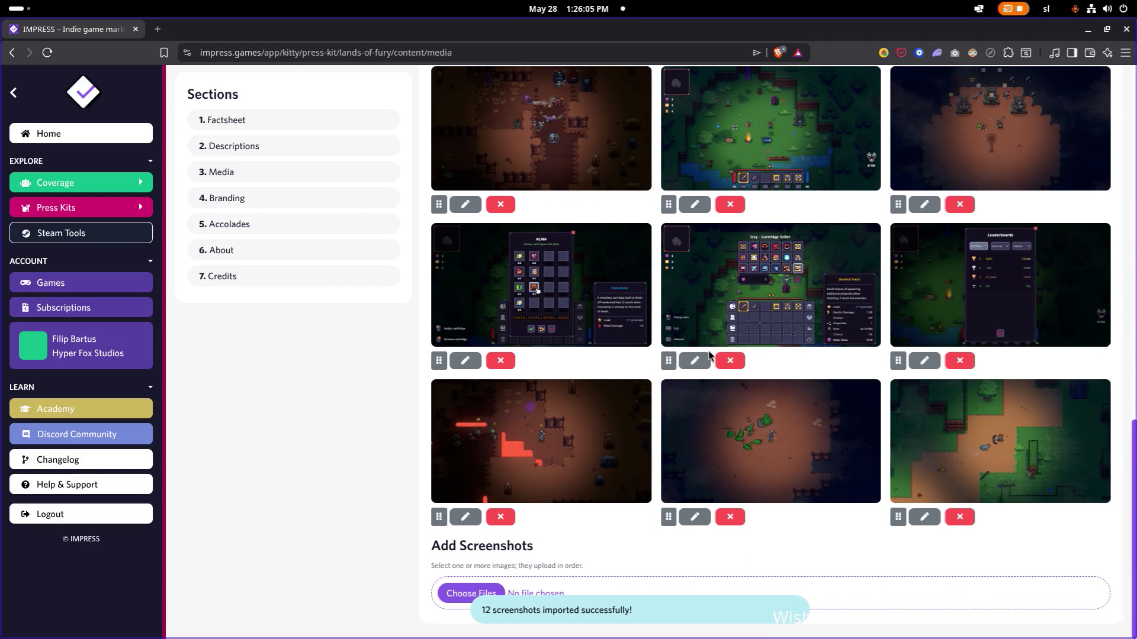
scroll(702, 358, "up", 10)
scroll(700, 357, "down", 3)
scroll(699, 354, "up", 2)
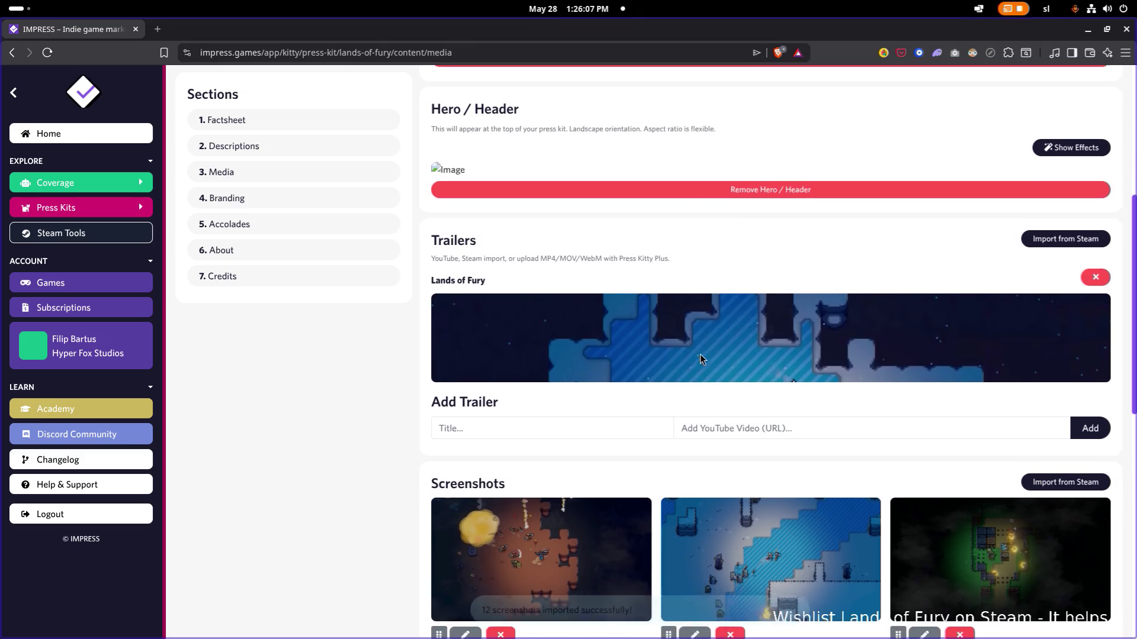
scroll(803, 348, "down", 2)
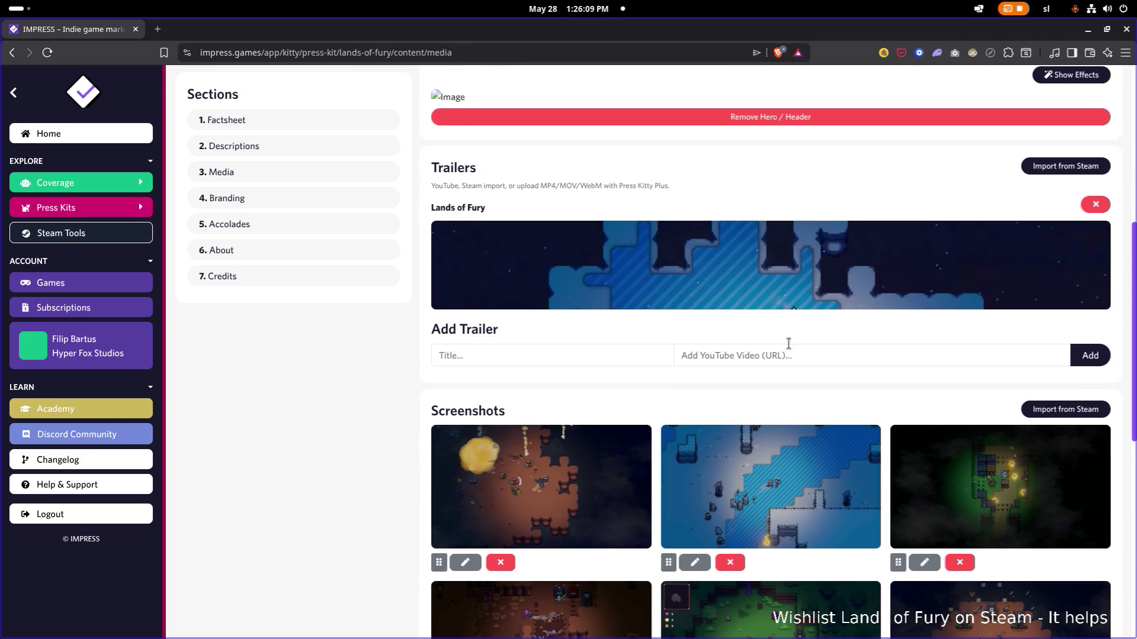
scroll(742, 334, "down", 2)
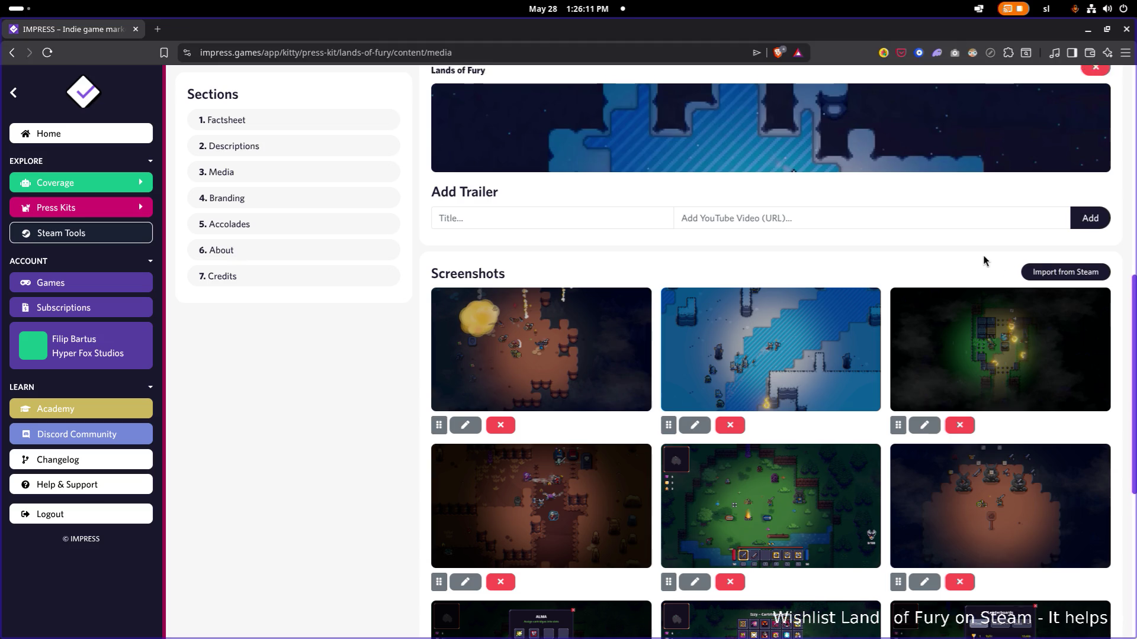
scroll(959, 266, "up", 2)
Step: Start entering a YouTube trailer link, then back out without saving it
left_click(807, 328)
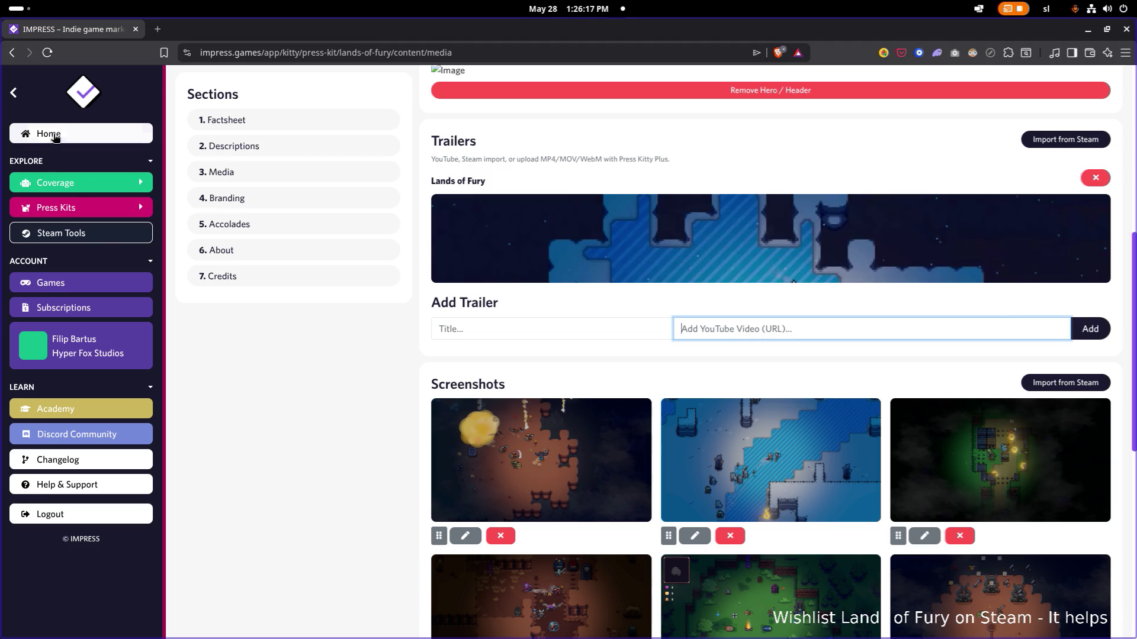
left_click(794, 283)
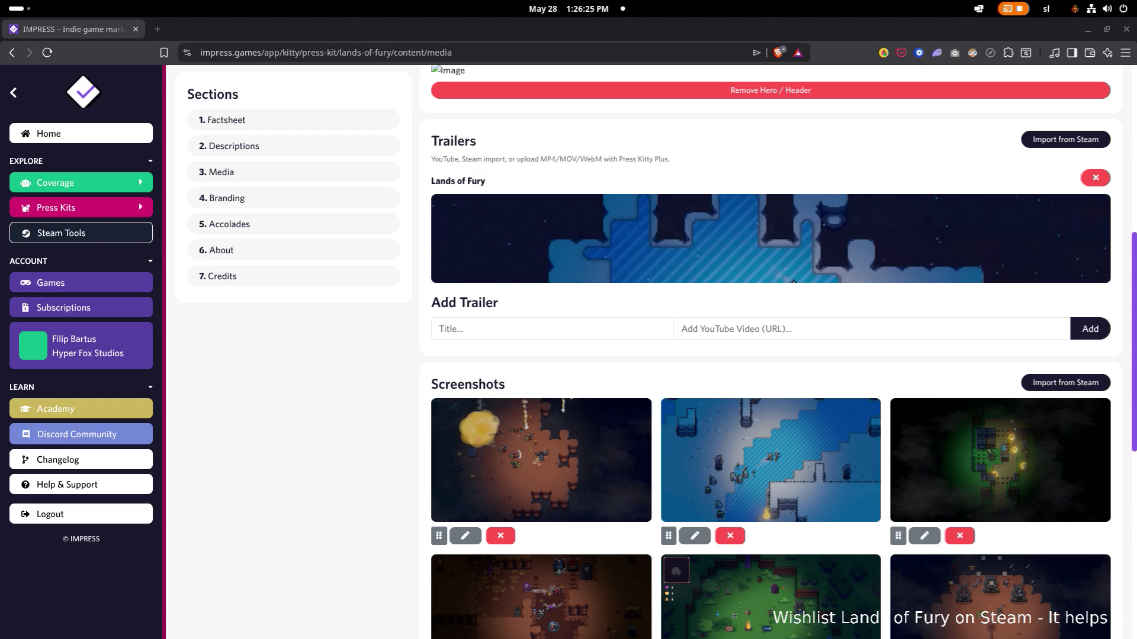
Step: Add a new trailer to the press kit media by pasting its YouTube link and confirming it
left_click(588, 329)
left_click(725, 330)
type("Lands of Fury")
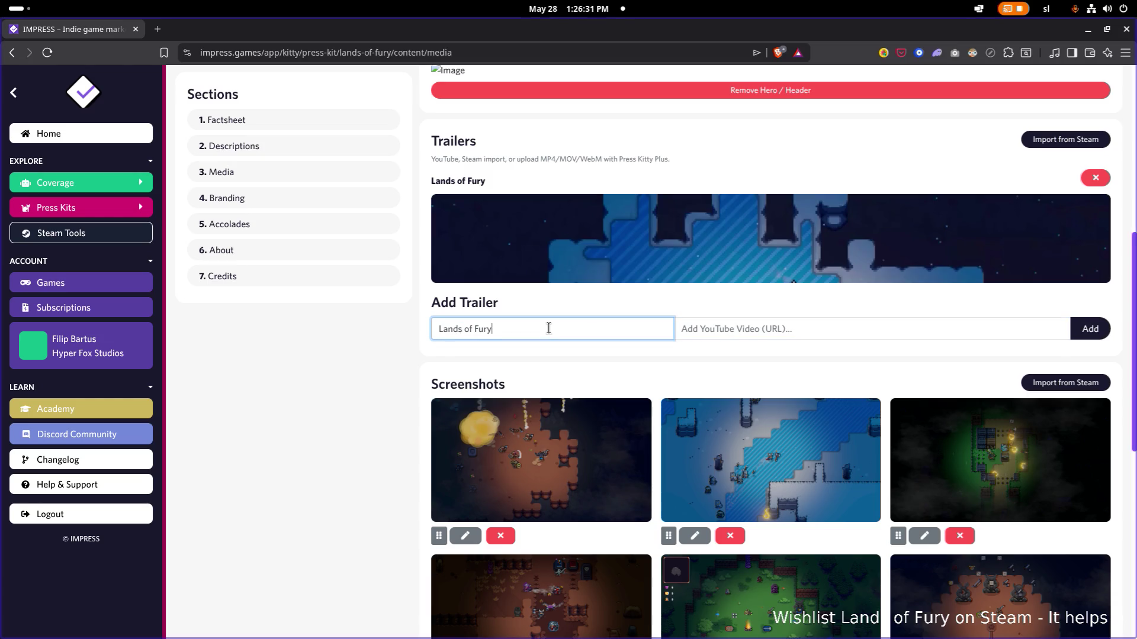
left_click(780, 329)
type("https://www.youtube.com/watch?v=tSSNEIdSiB8")
scroll(978, 320, "down", 1)
left_click(1075, 309)
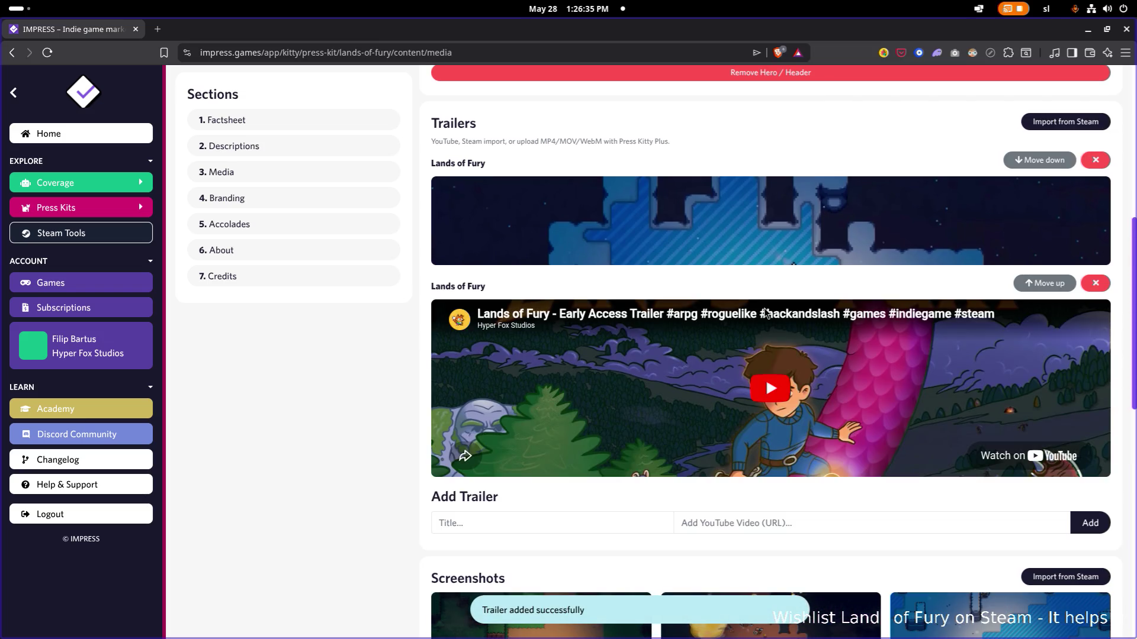
scroll(767, 311, "up", 2)
scroll(770, 307, "up", 2)
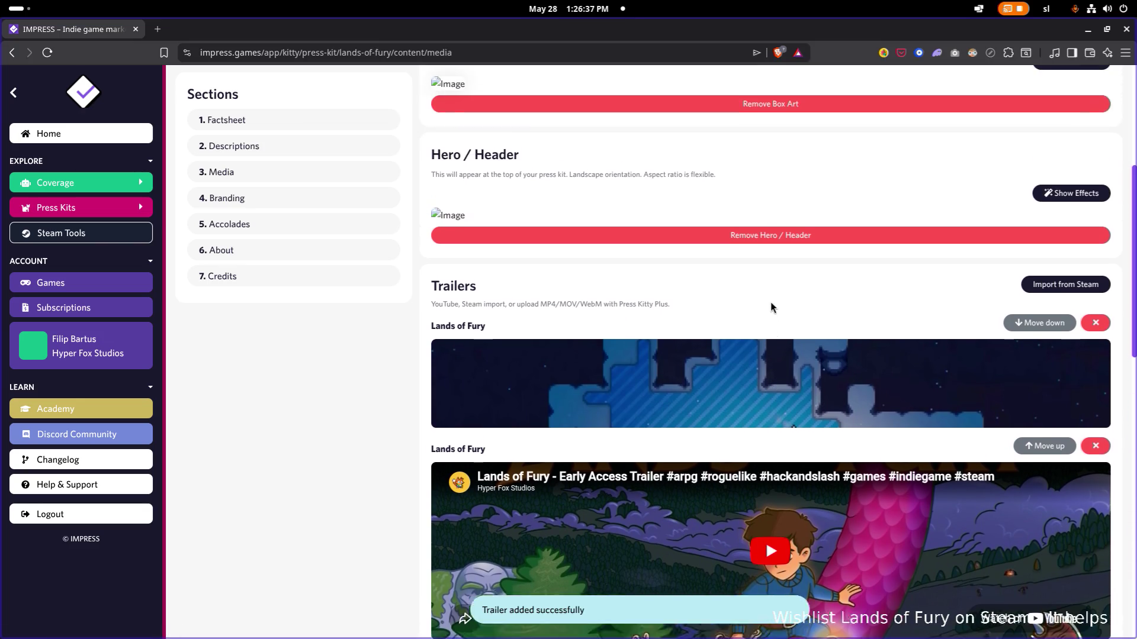
scroll(770, 302, "up", 1)
scroll(725, 208, "up", 2)
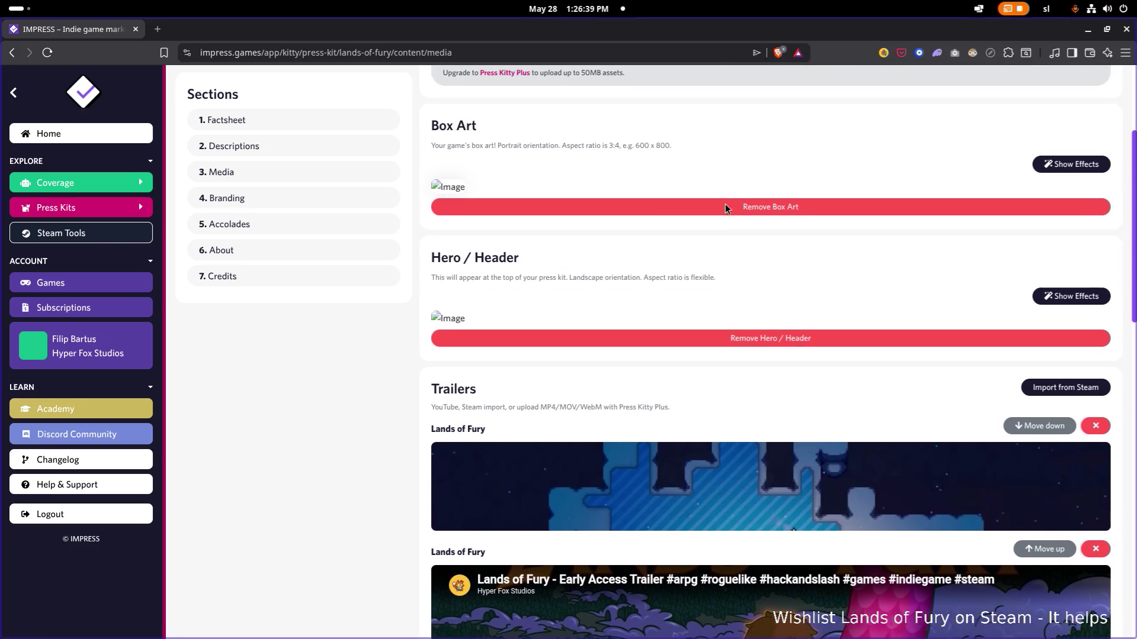
scroll(475, 200, "up", 3)
scroll(476, 205, "down", 1)
scroll(916, 173, "up", 2)
scroll(770, 226, "down", 1)
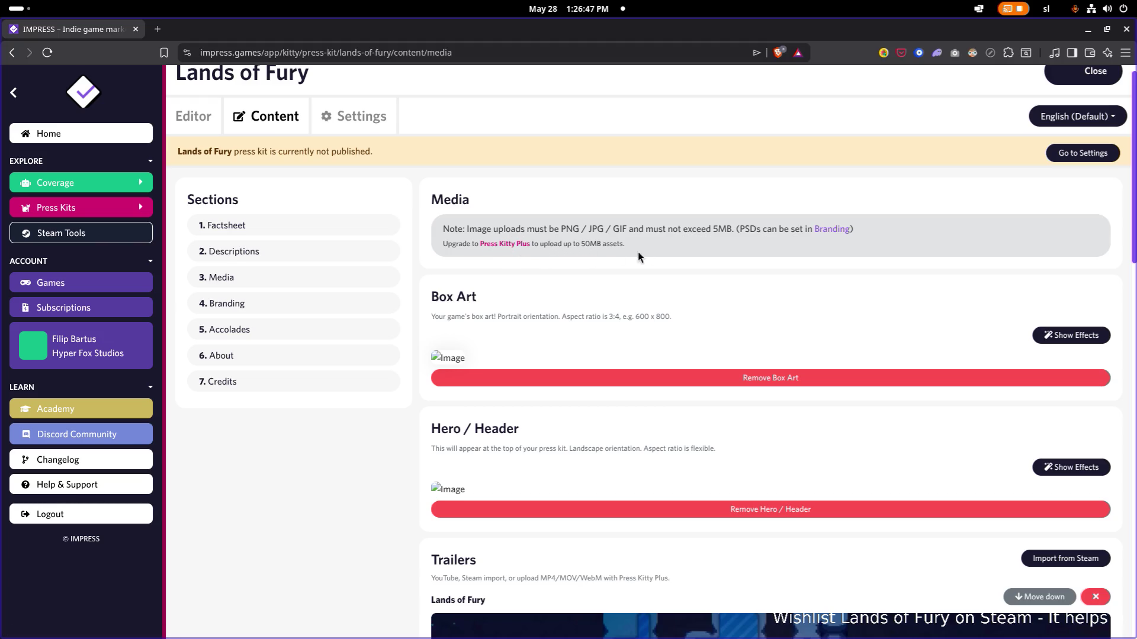
scroll(533, 355, "up", 1)
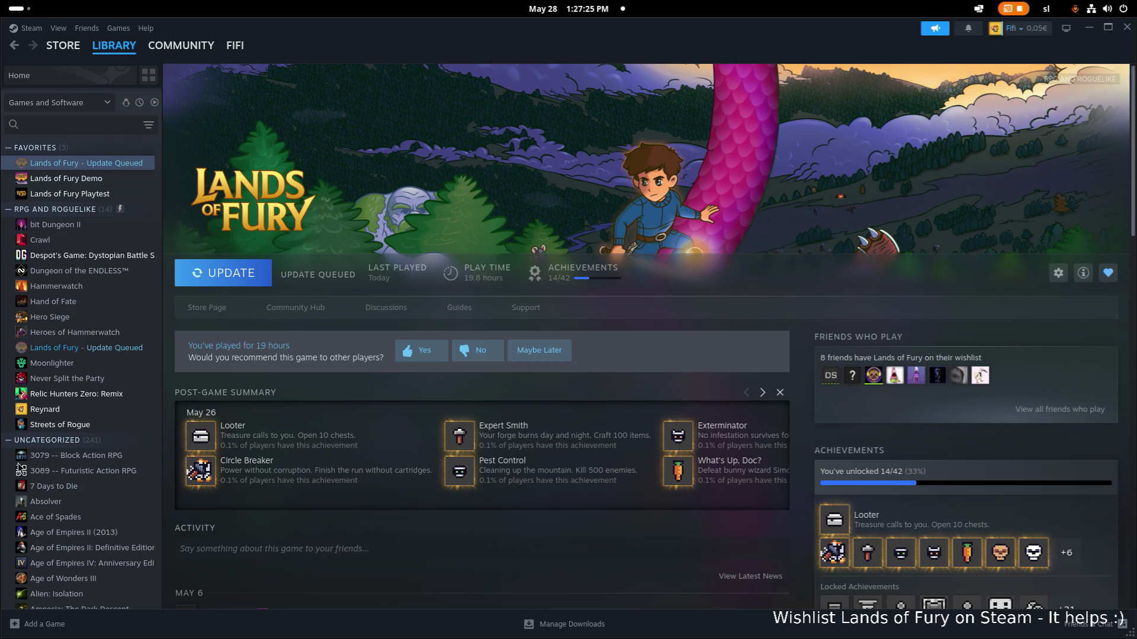
Step: Visit Lands of Fury's Community Hub and Store Page in Steam, then return to the press kit browser
left_click(98, 348)
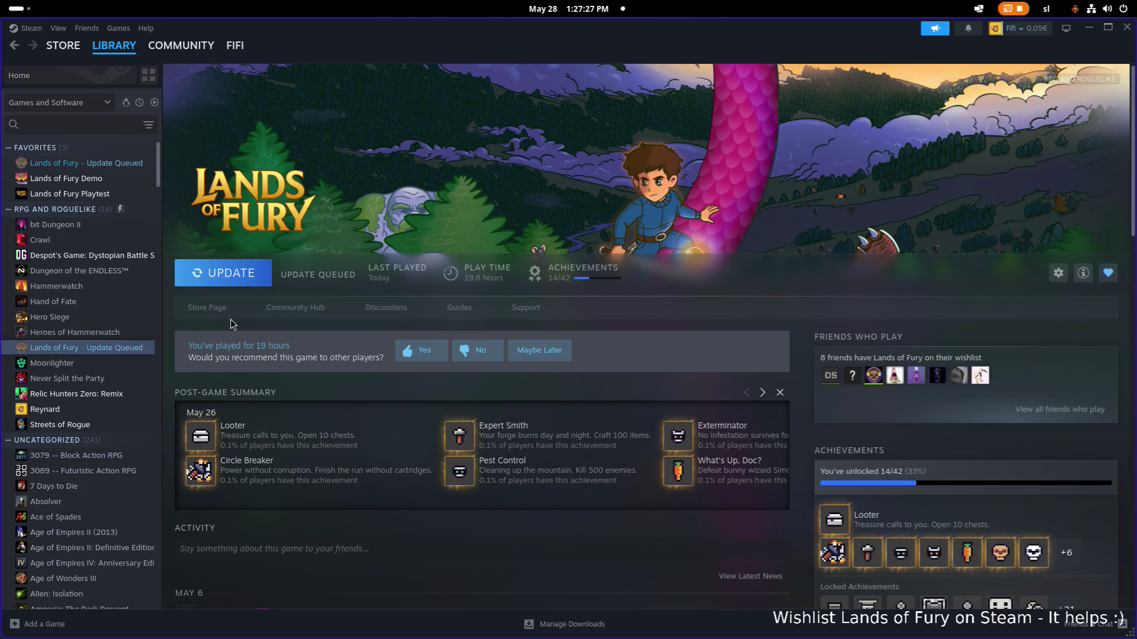
left_click(267, 309)
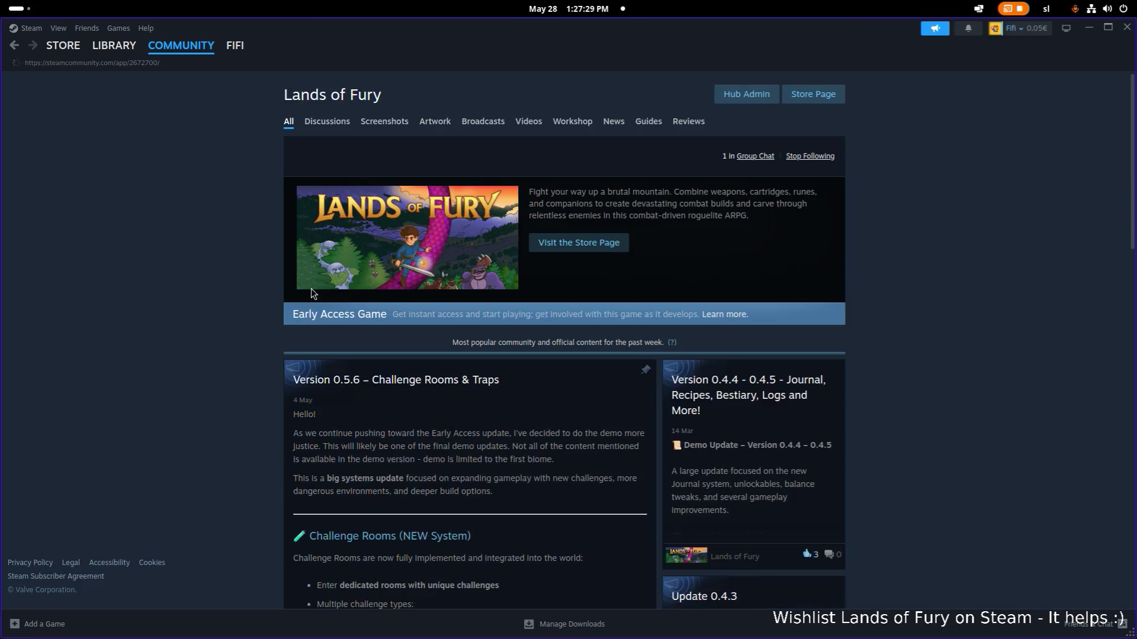
left_click(114, 44)
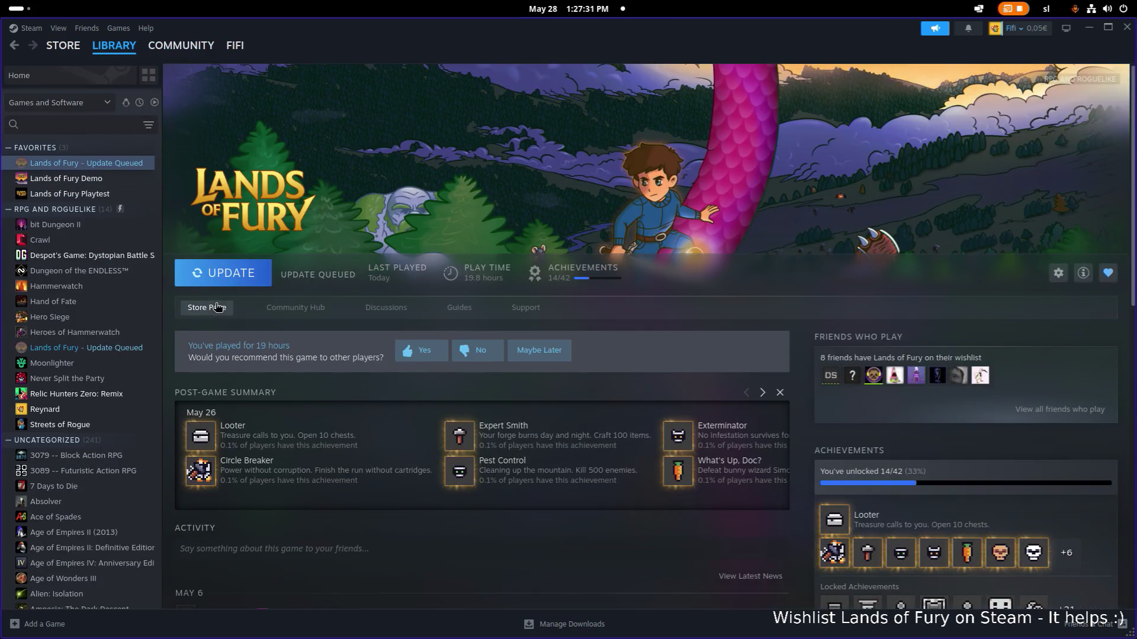
left_click(207, 308)
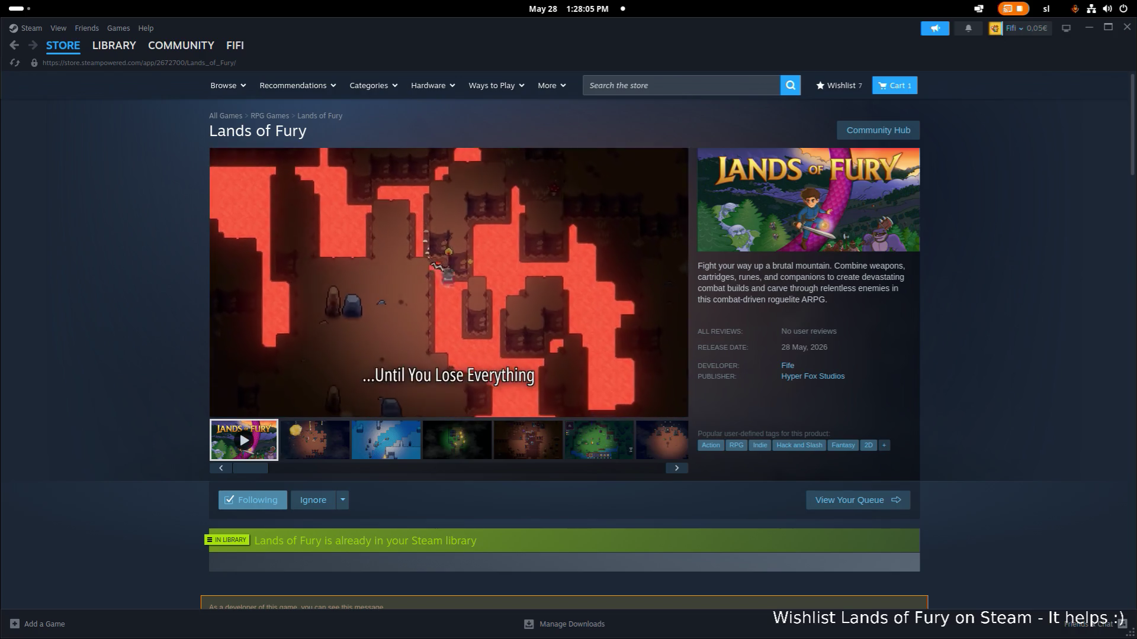
key("alt+Tab")
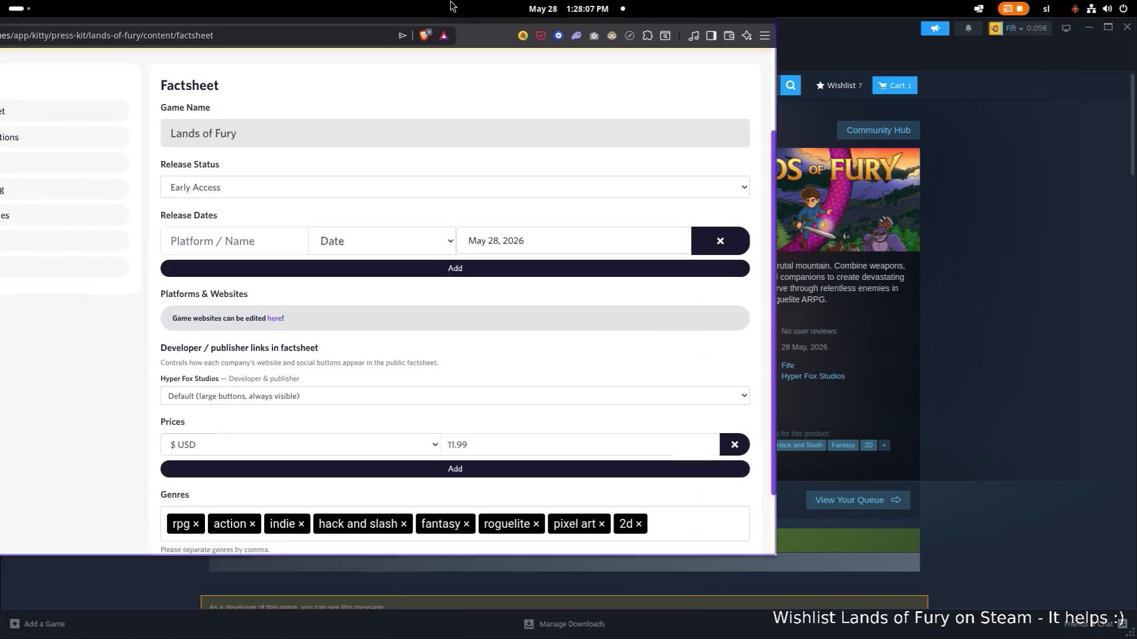
scroll(500, 244, "down", 1)
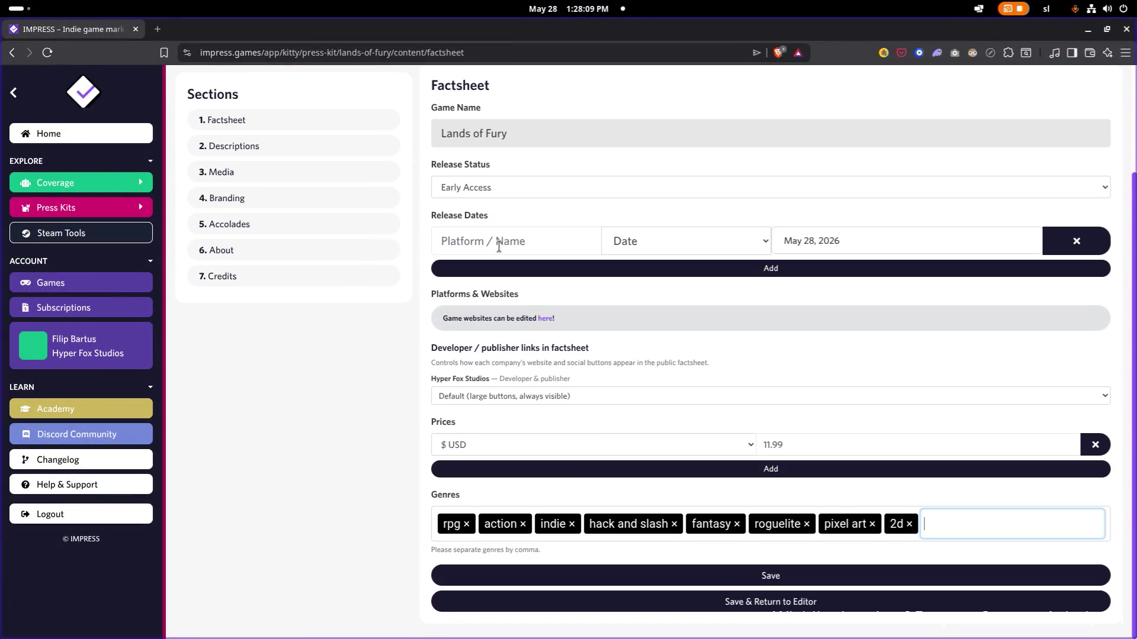
Step: Save the factsheet with Steam as the release-date platform and go to Descriptions
left_click(690, 574)
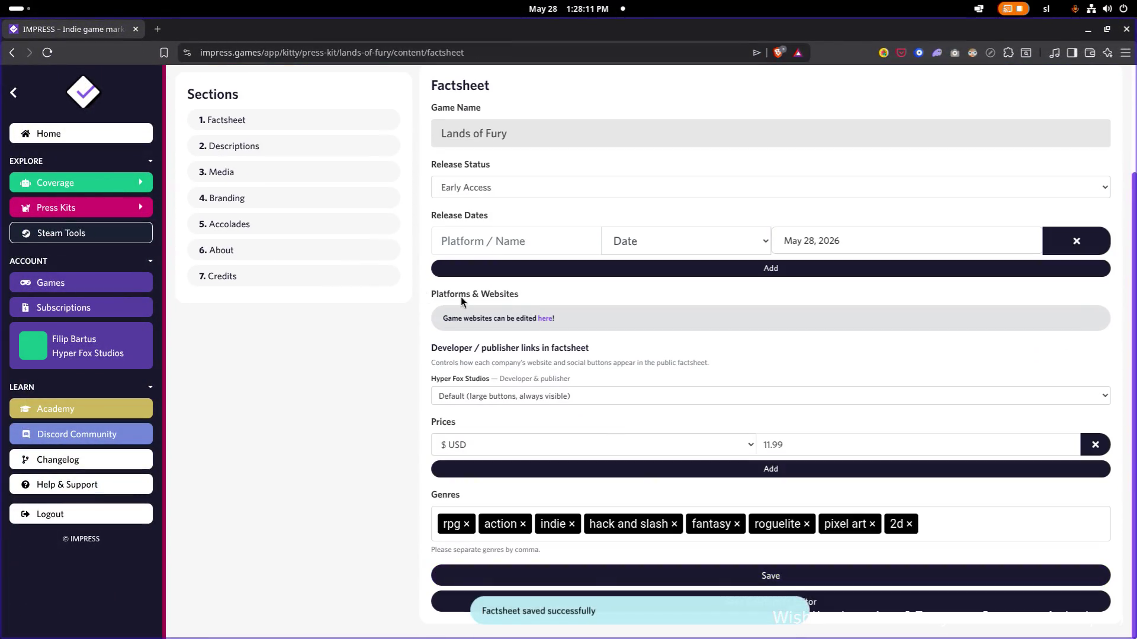
scroll(266, 178, "up", 2)
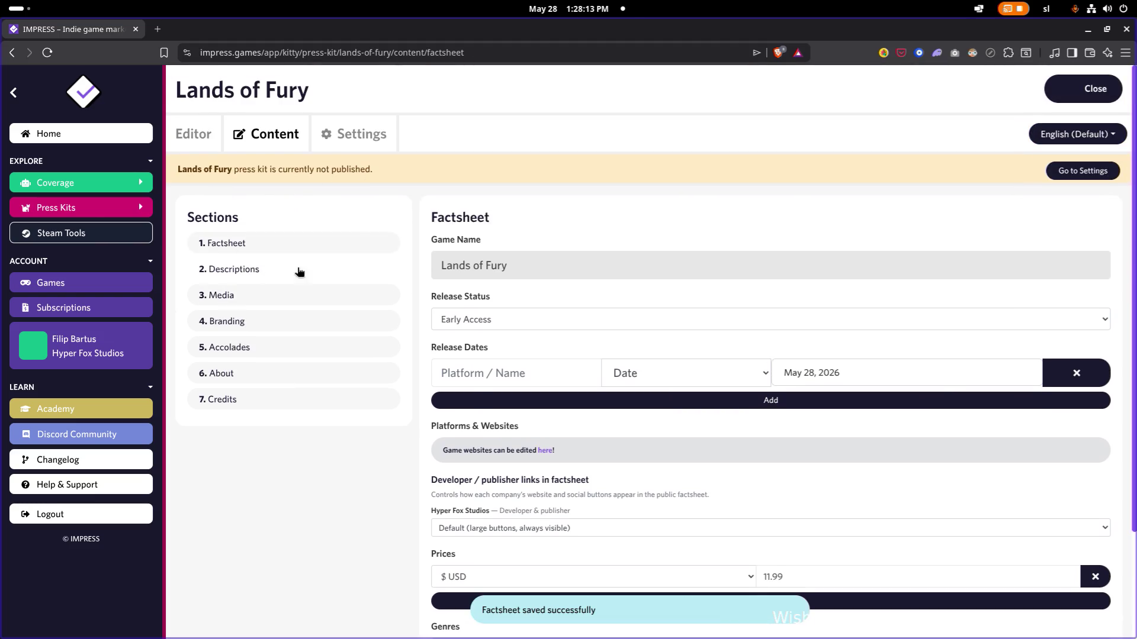
scroll(411, 272, "down", 1)
left_click(520, 319)
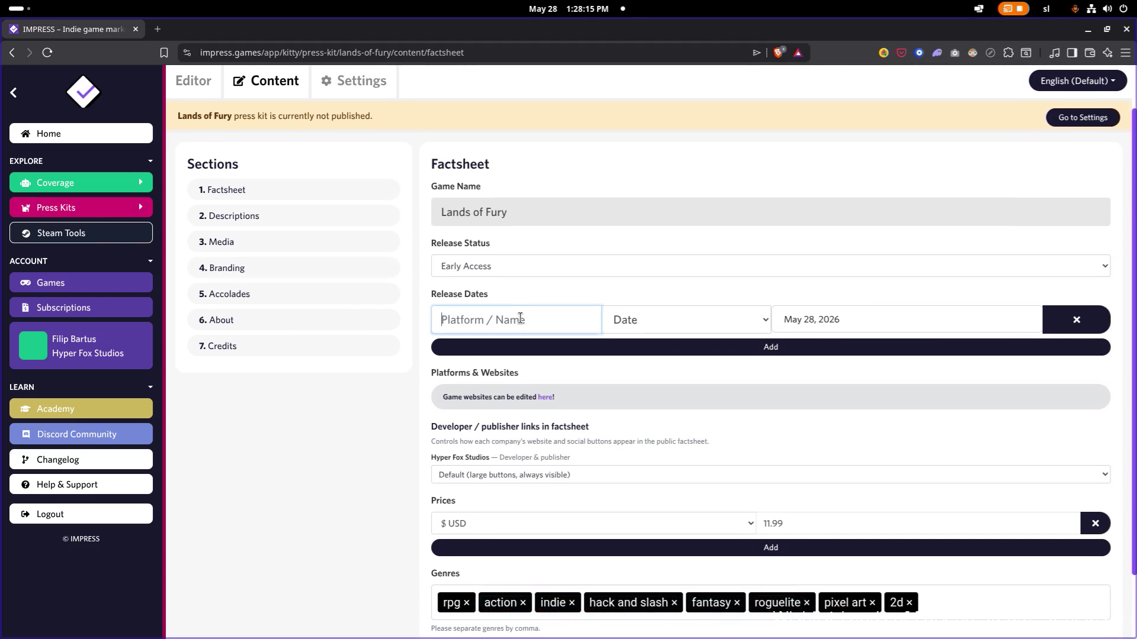
type("Steam")
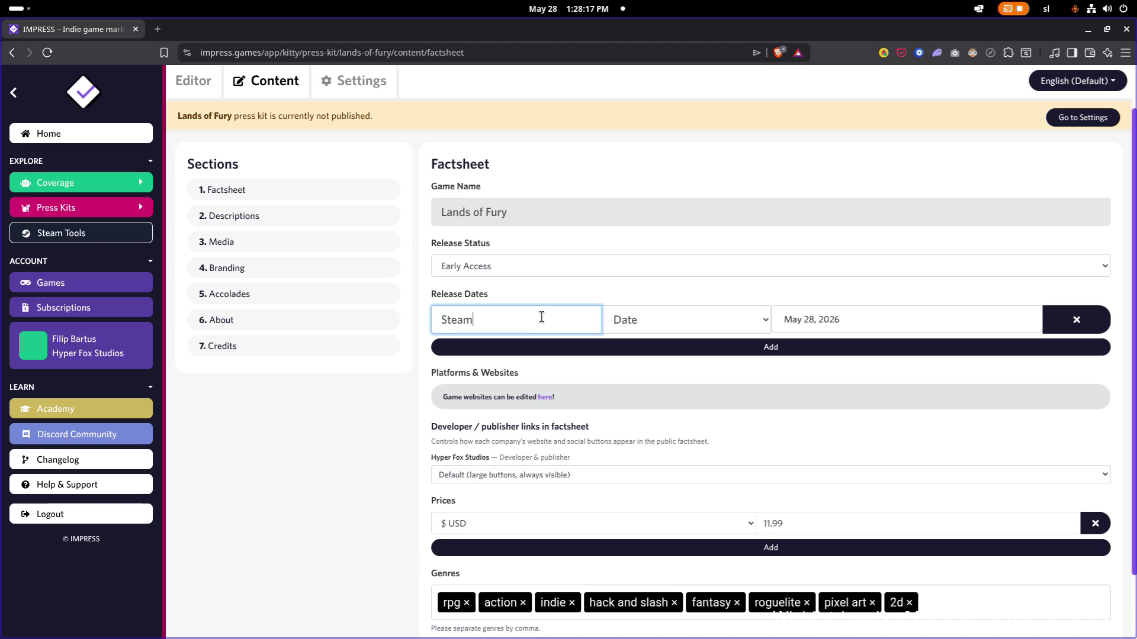
scroll(541, 317, "down", 1)
key("Return")
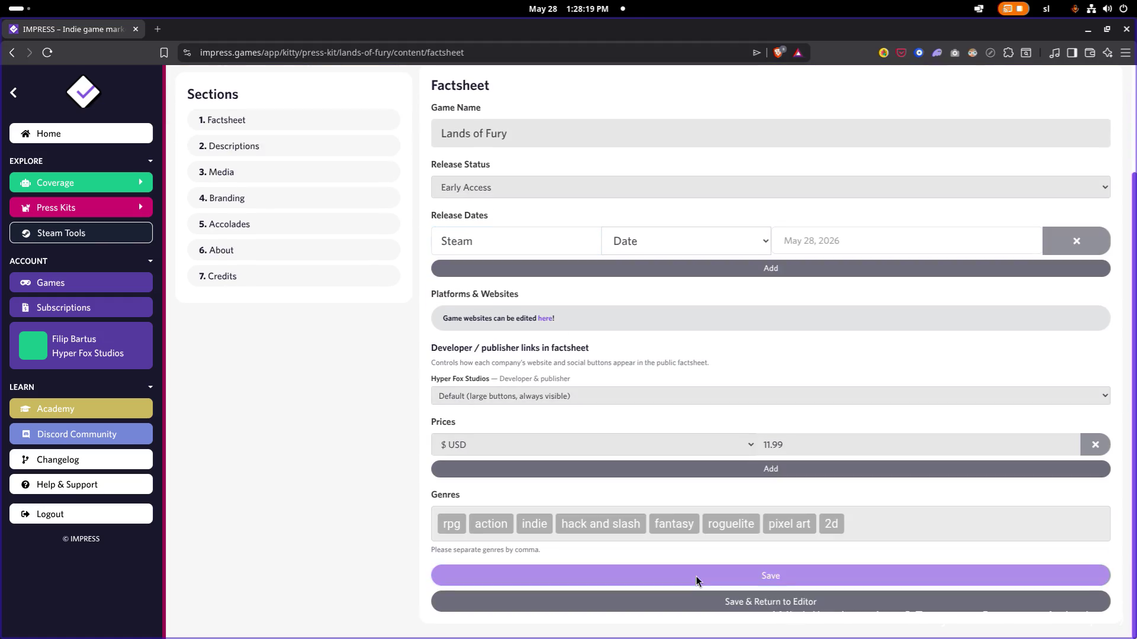
left_click(241, 147)
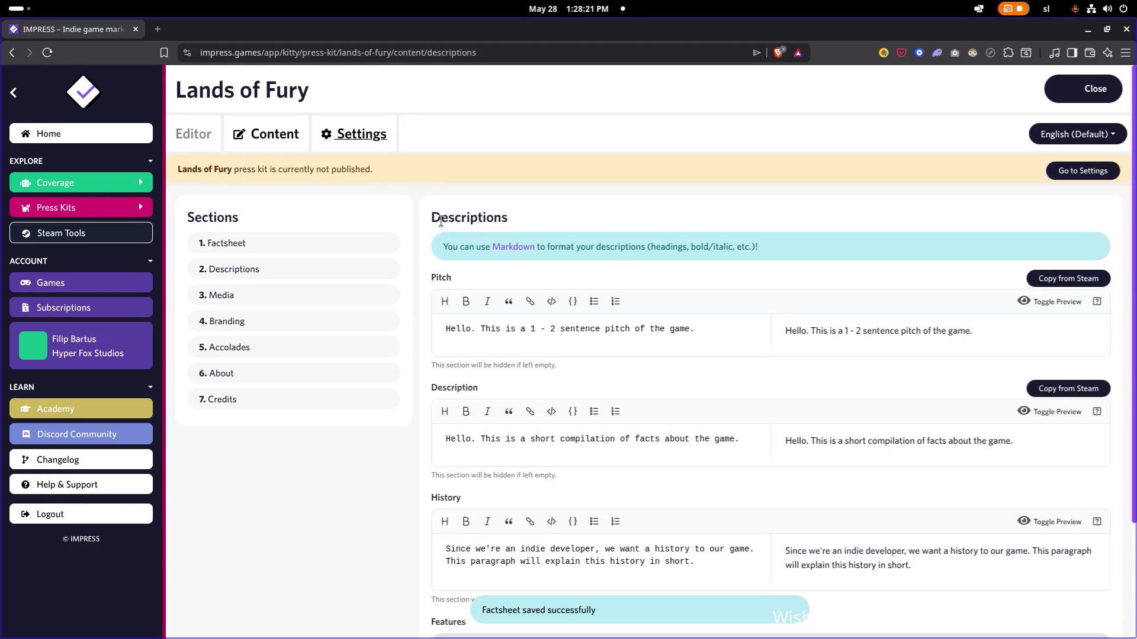
scroll(493, 285, "down", 1)
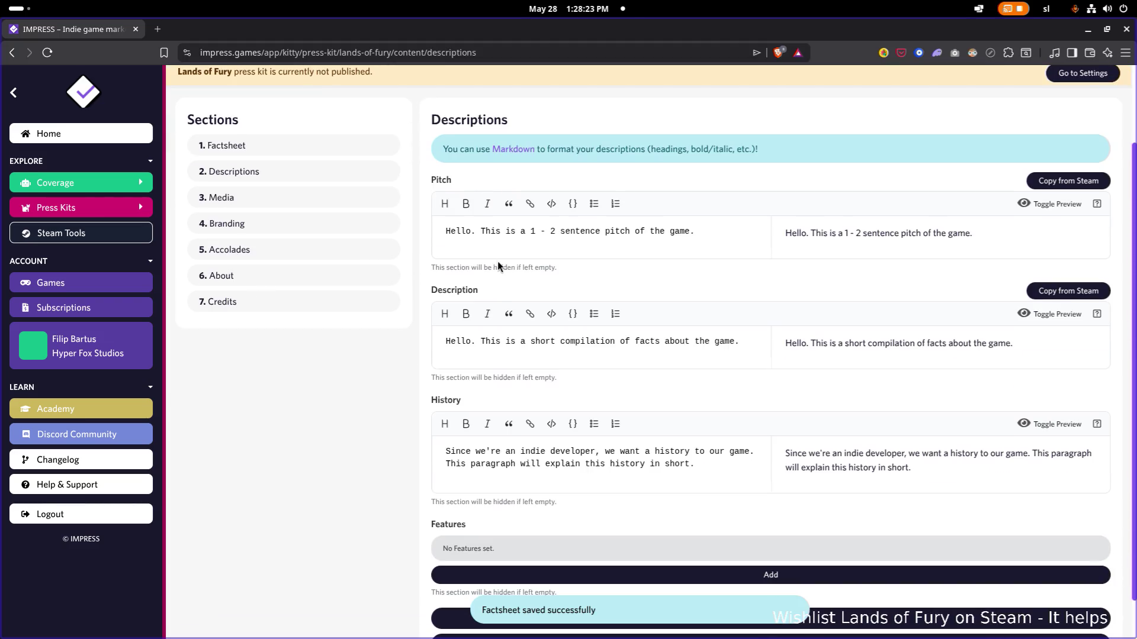
Step: Replace the Pitch placeholder with a Frodo-and-Sam comparison draft and move the browser aside to show Steam
double_click(680, 232)
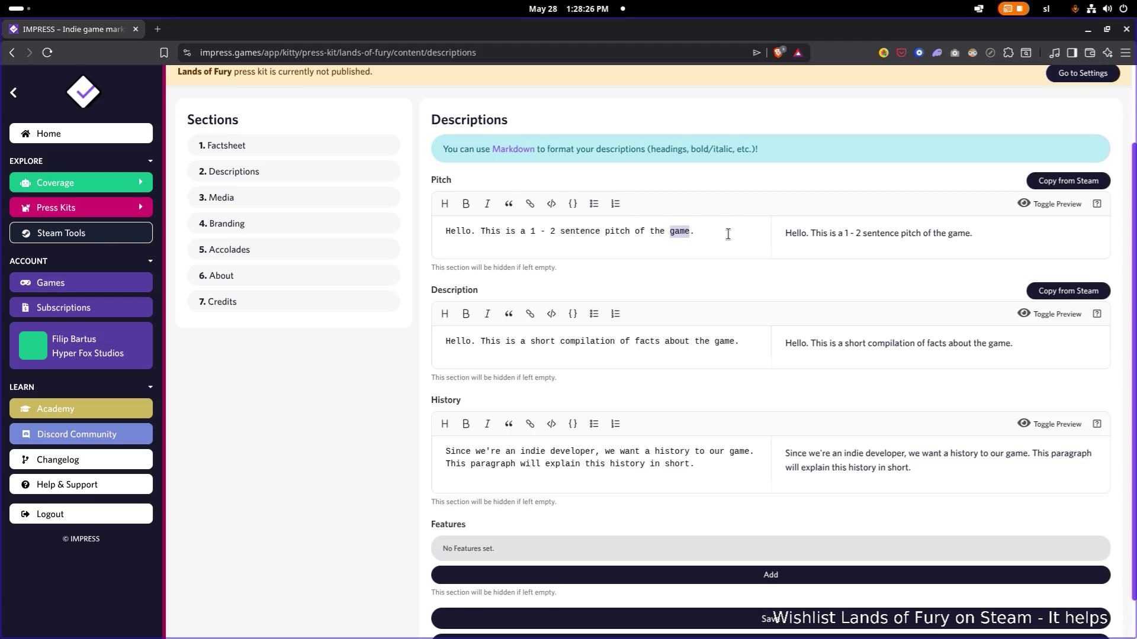
triple_click(715, 232)
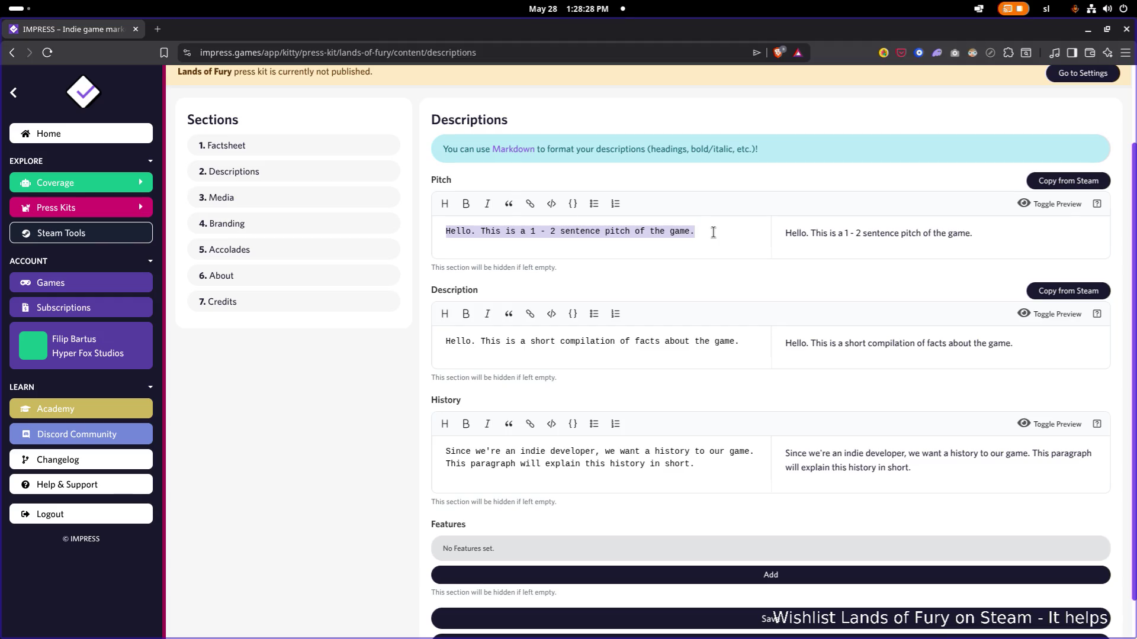
type("Imagine")
key("BackSpace")
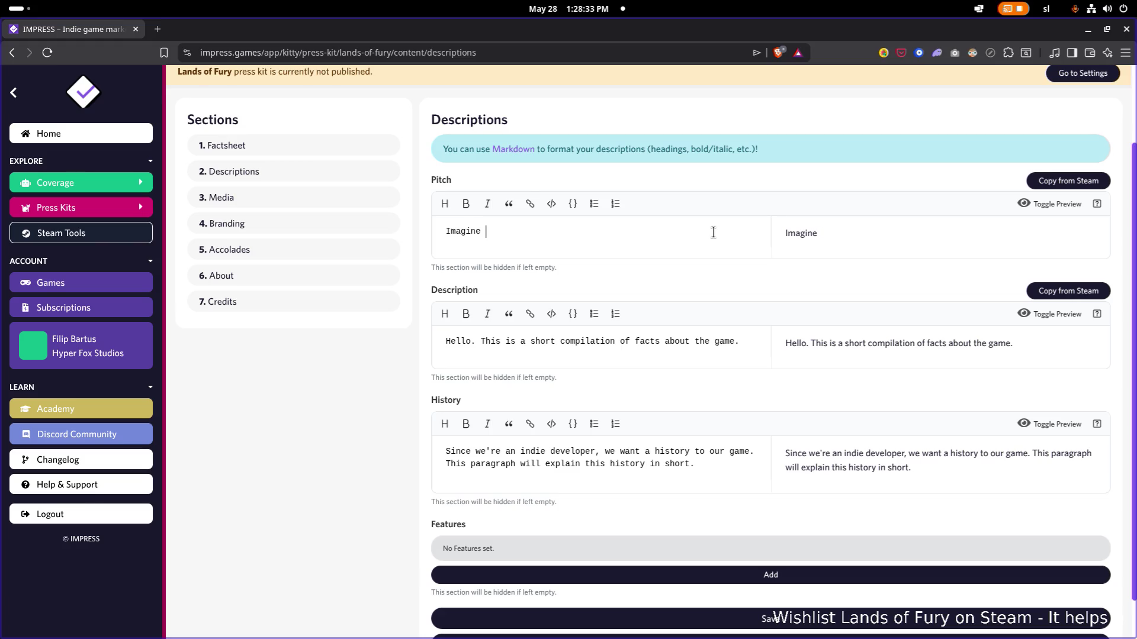
type("stead of F")
type("rodo and Sam")
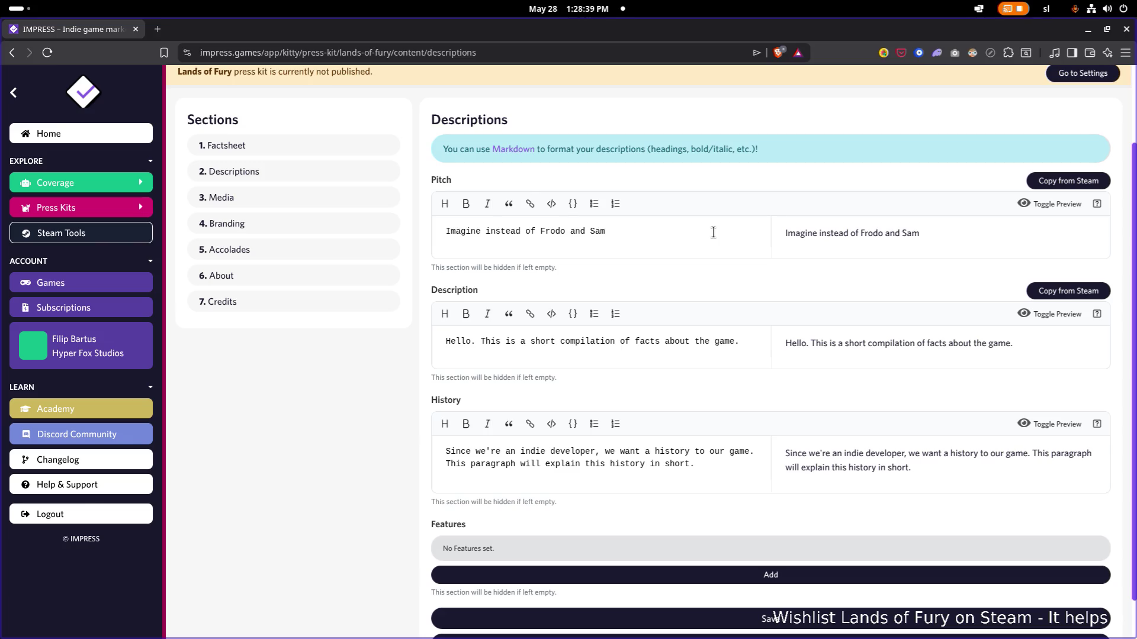
type(" climbi")
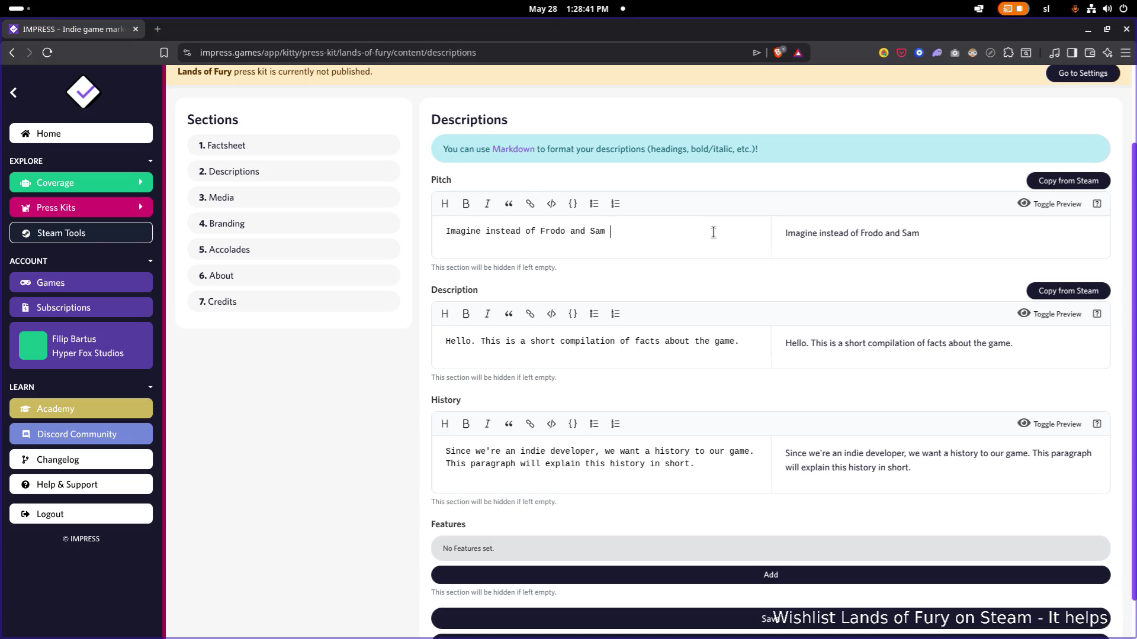
type("ng the")
key("ctrl+BackSpace")
key("ctrl+BackSpace")
type("going to mount ")
type("Doom.")
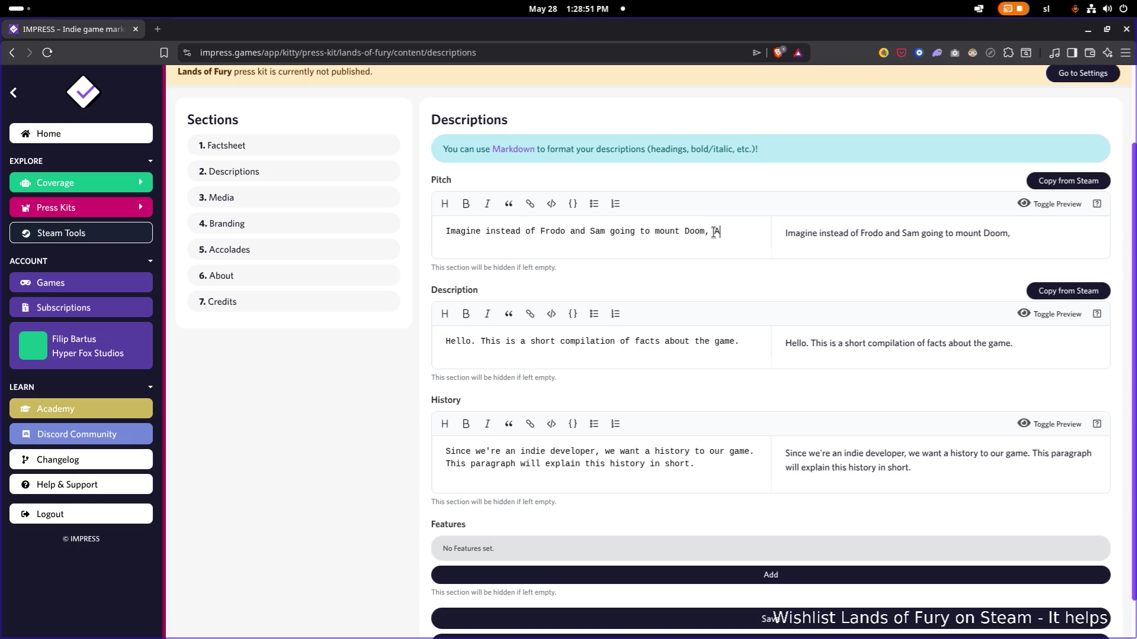
type("and ")
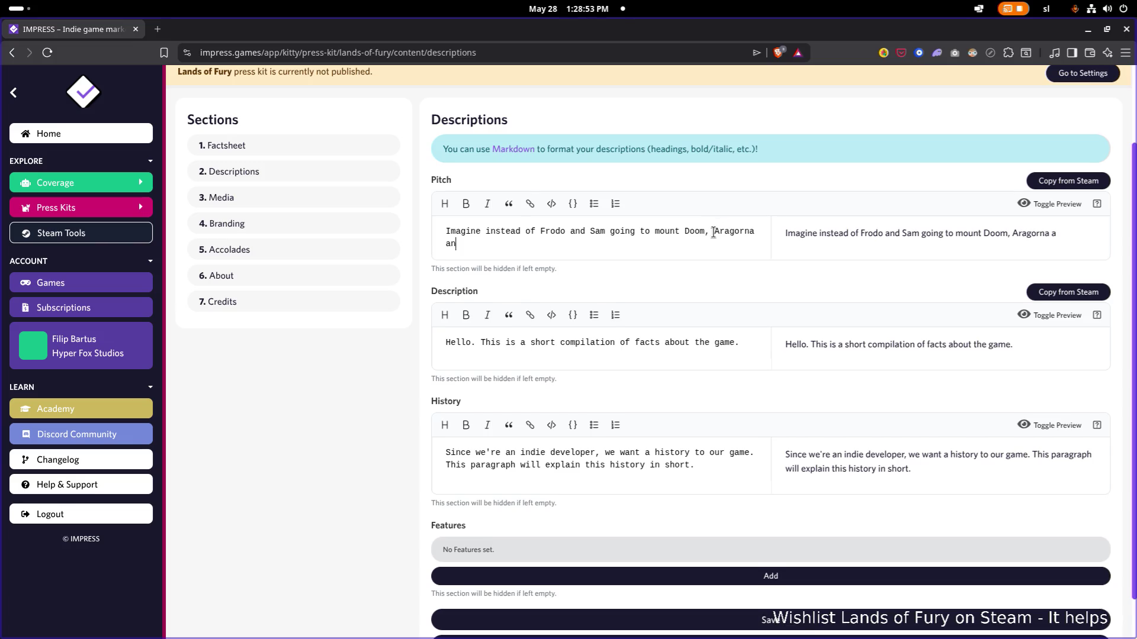
type("Gimli (")
type("or ")
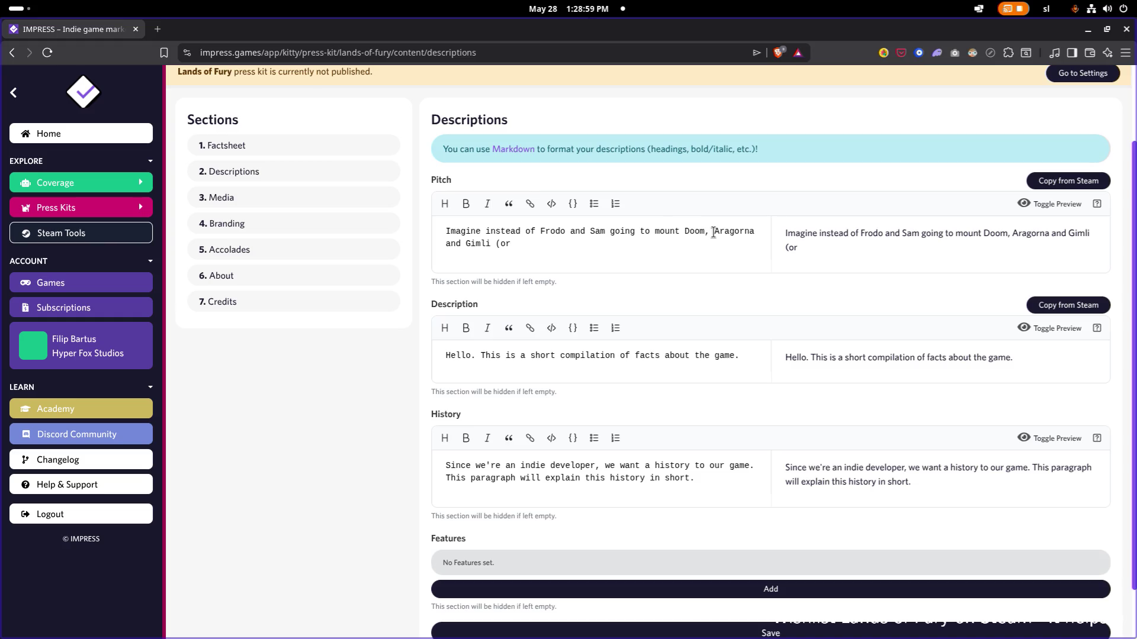
type("Log")
type("olas etc..")
left_click_drag(283, 32, 39, 80)
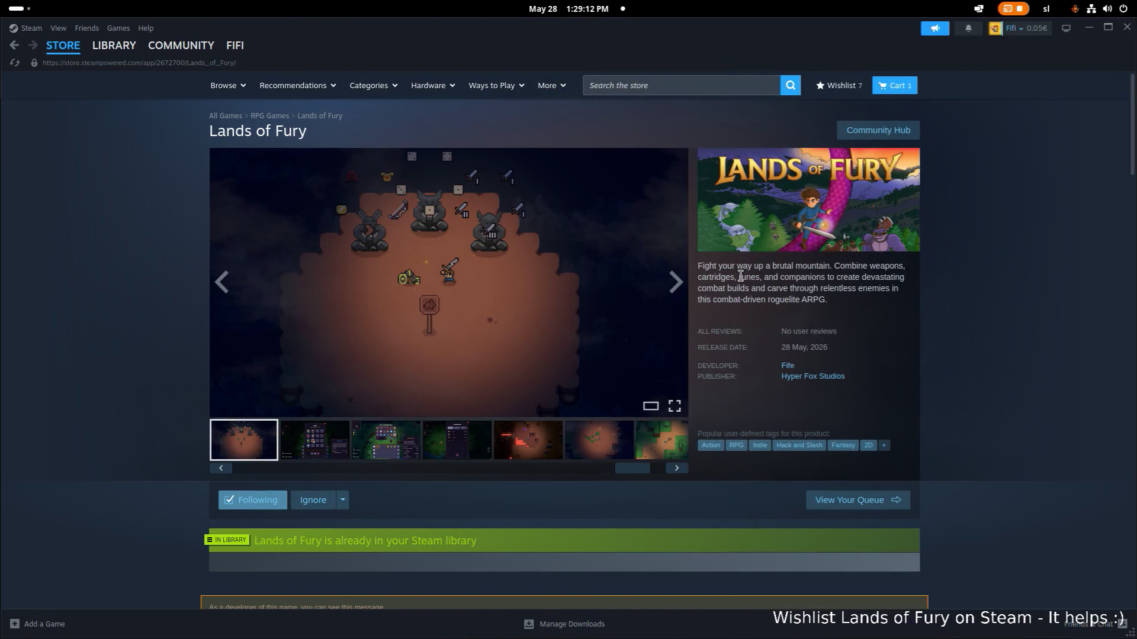
Step: Copy the Steam short description and About This Game text for the press kit Pitch and Description
double_click(788, 283)
left_click(788, 282)
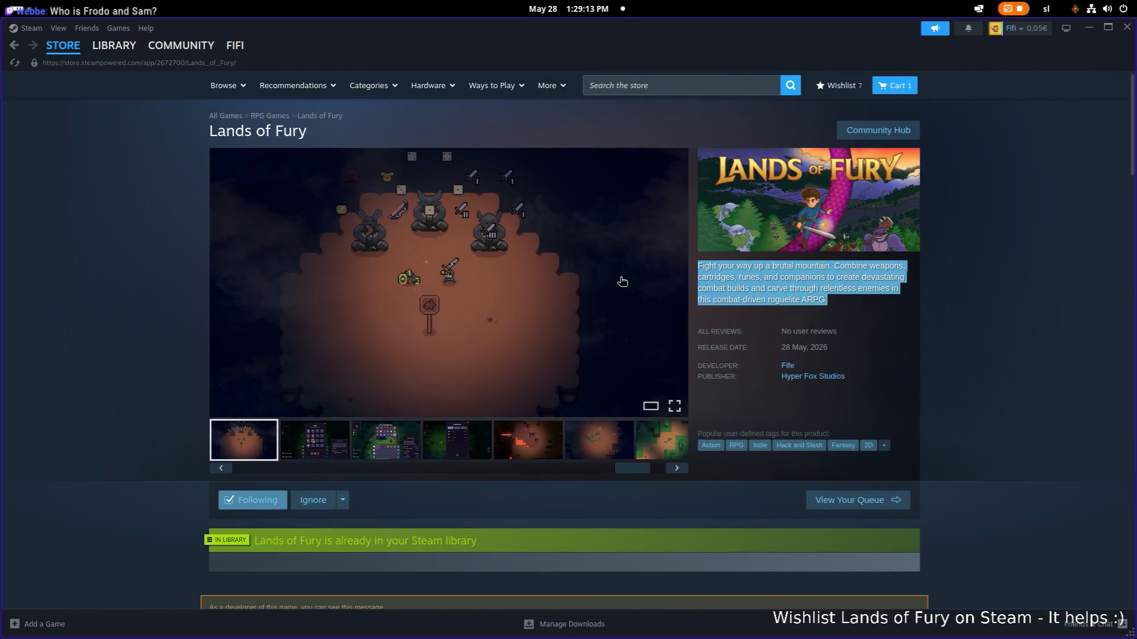
scroll(444, 308, "down", 1)
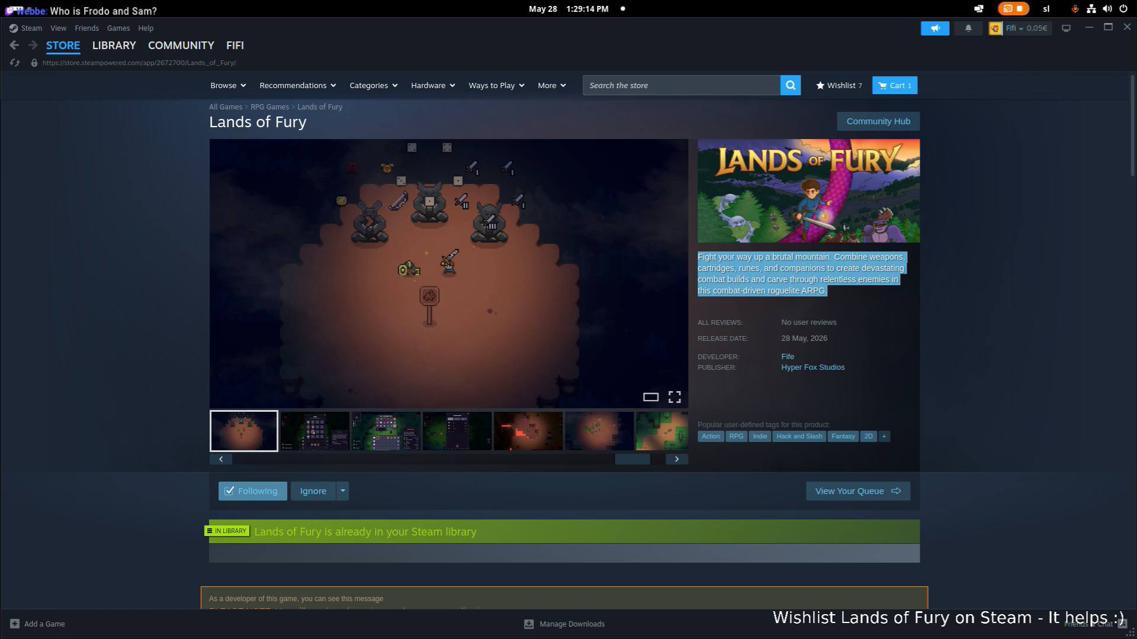
scroll(384, 337, "down", 2)
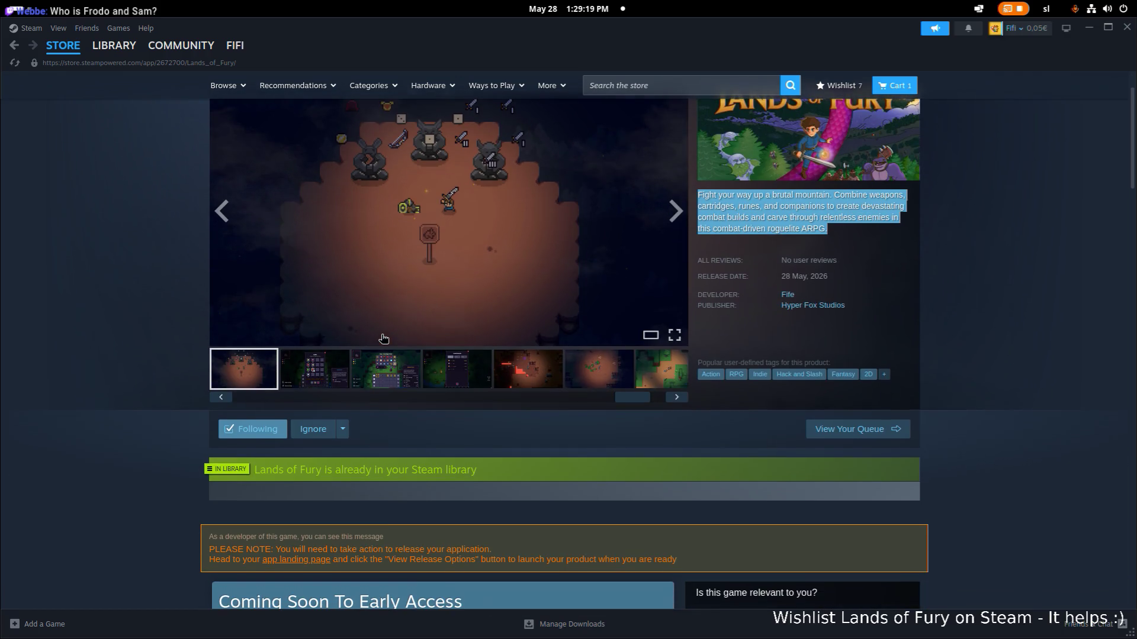
scroll(384, 337, "down", 2)
scroll(384, 339, "down", 2)
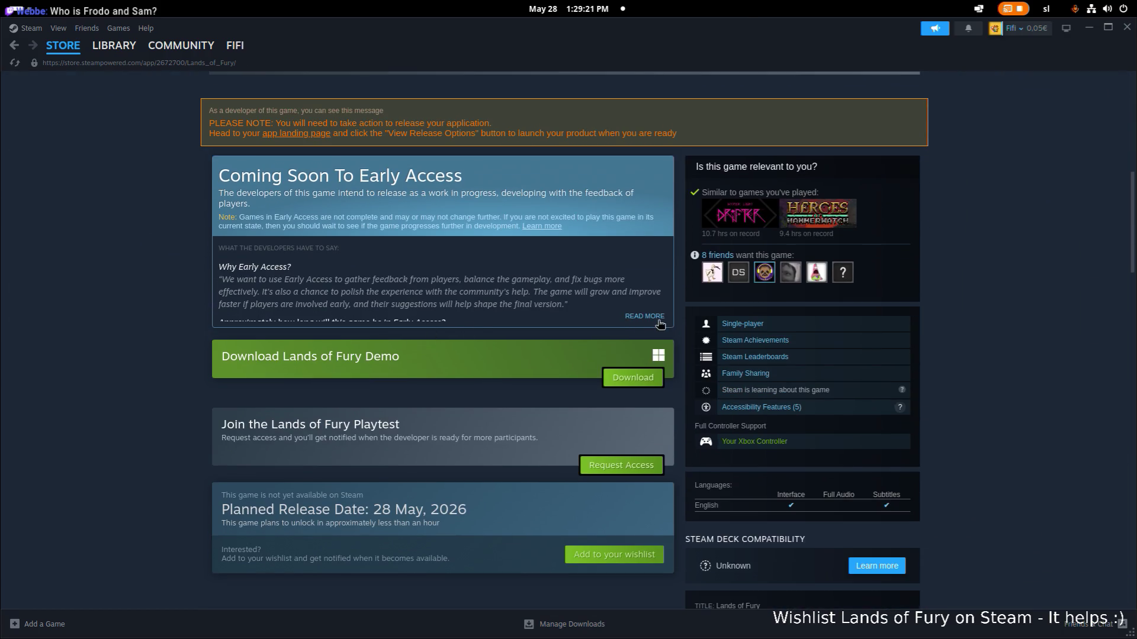
left_click(656, 313)
scroll(449, 339, "down", 5)
scroll(449, 338, "down", 2)
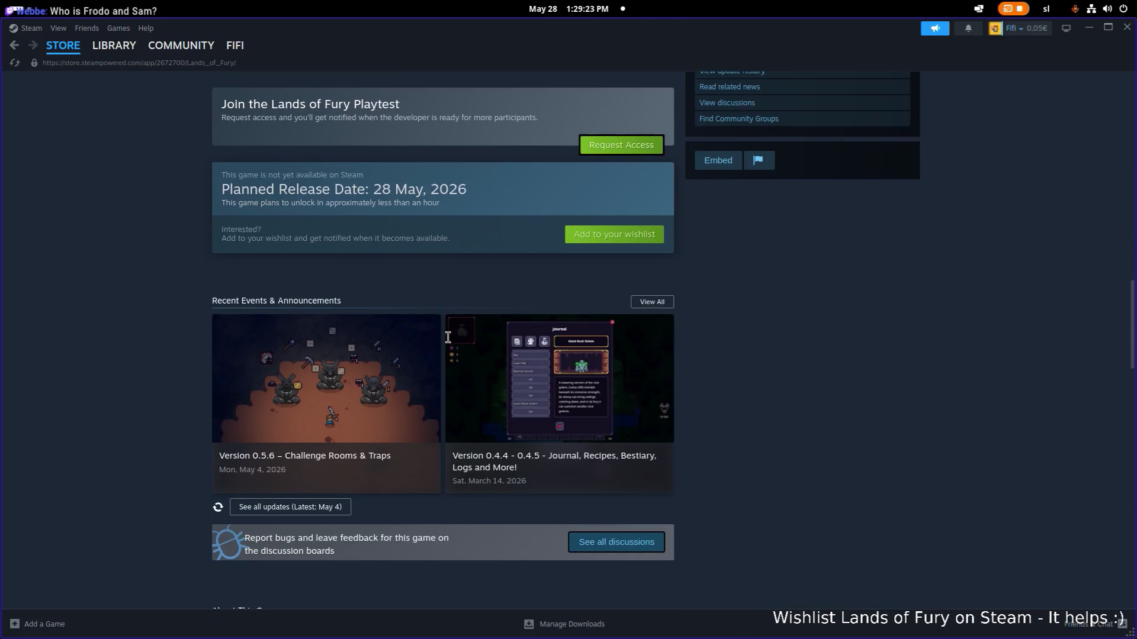
scroll(448, 337, "down", 3)
scroll(411, 305, "down", 2)
left_click_drag(411, 306, 199, 212)
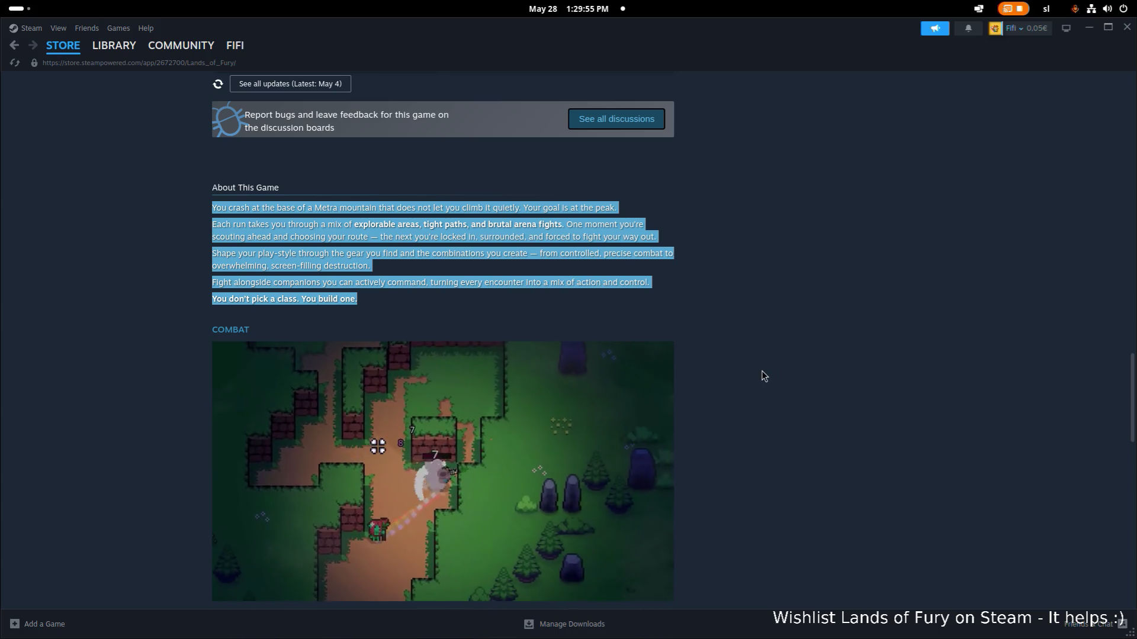
scroll(756, 373, "down", 5)
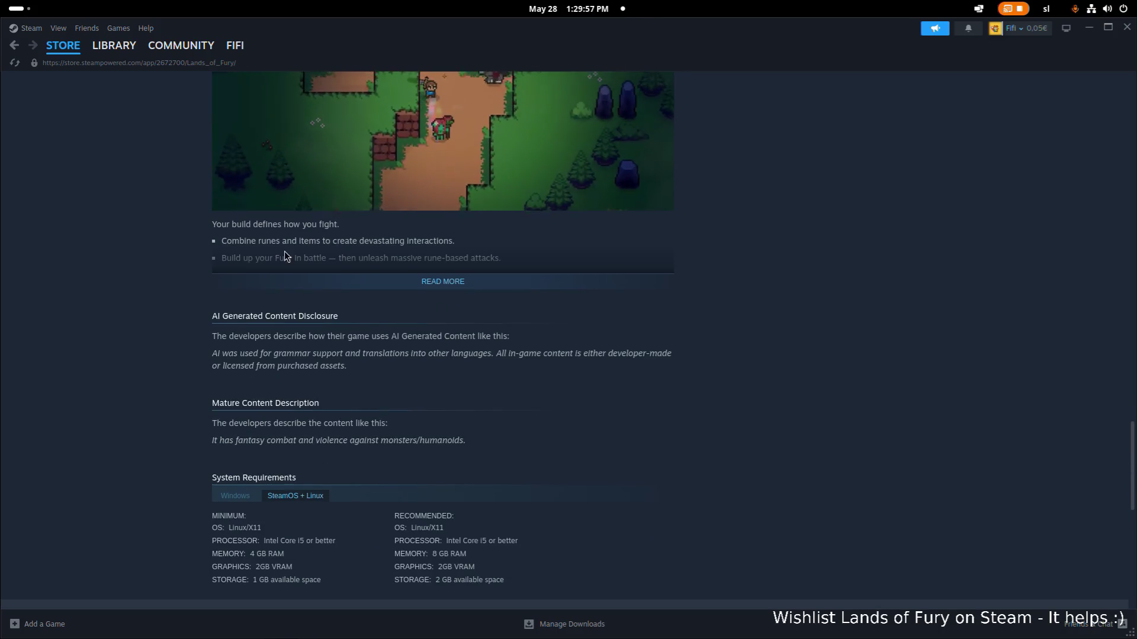
scroll(264, 264, "up", 1)
scroll(264, 264, "up", 8)
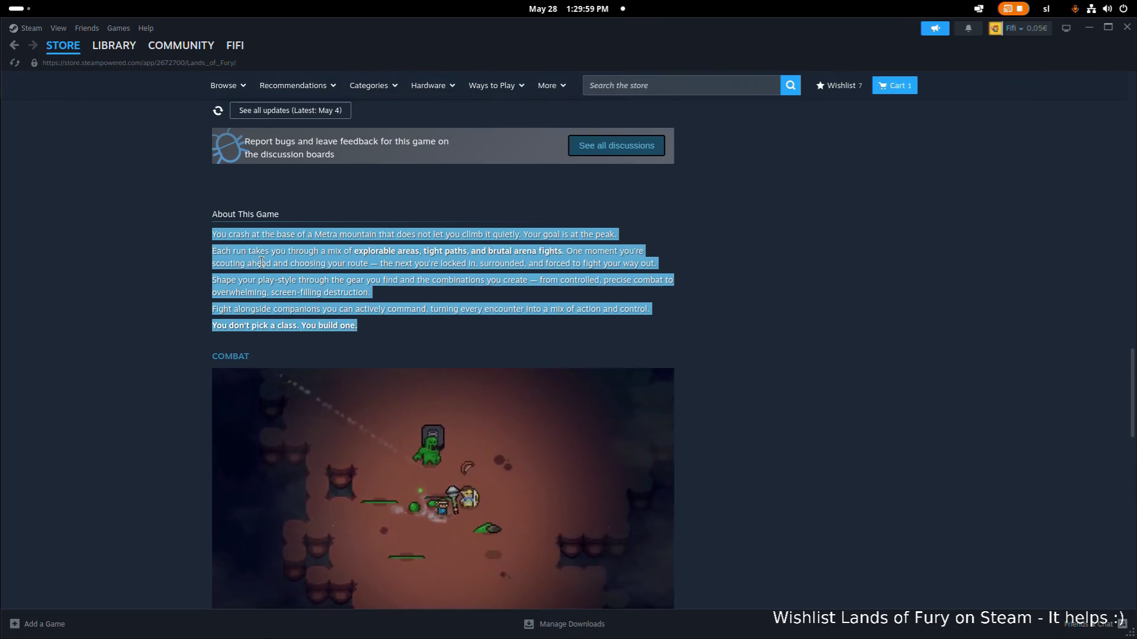
key("alt+Tab")
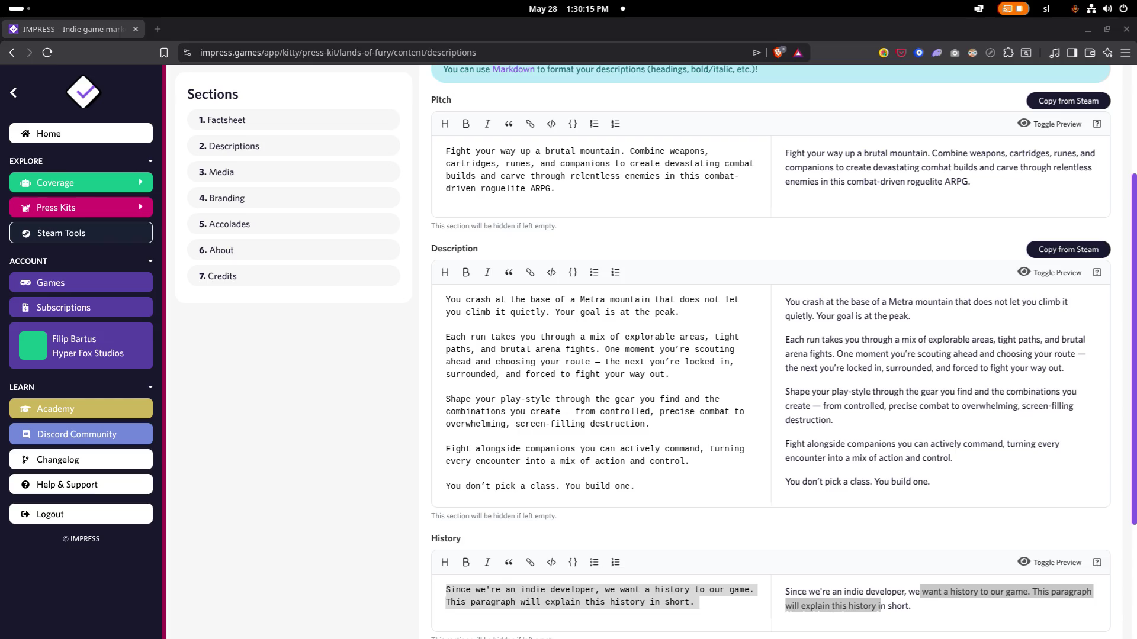
scroll(622, 499, "down", 2)
Step: Replace the History text with "It's been a trip I have to say... I'll tell you more later :D" and save
left_click(729, 449)
triple_click(704, 465)
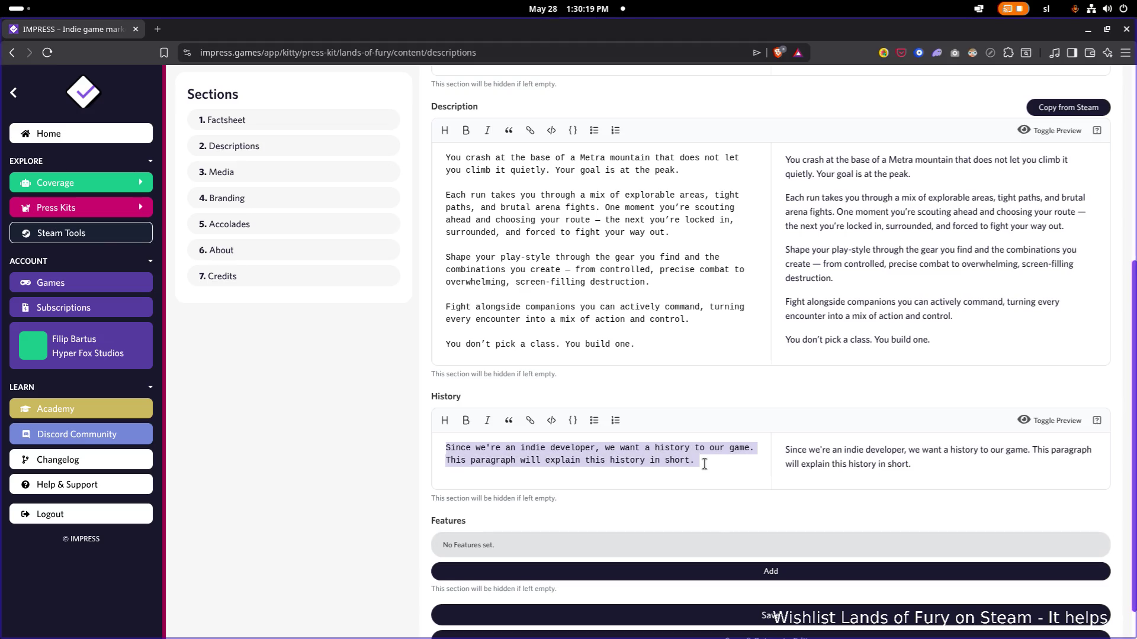
key("BackSpace")
key("BackSpace")
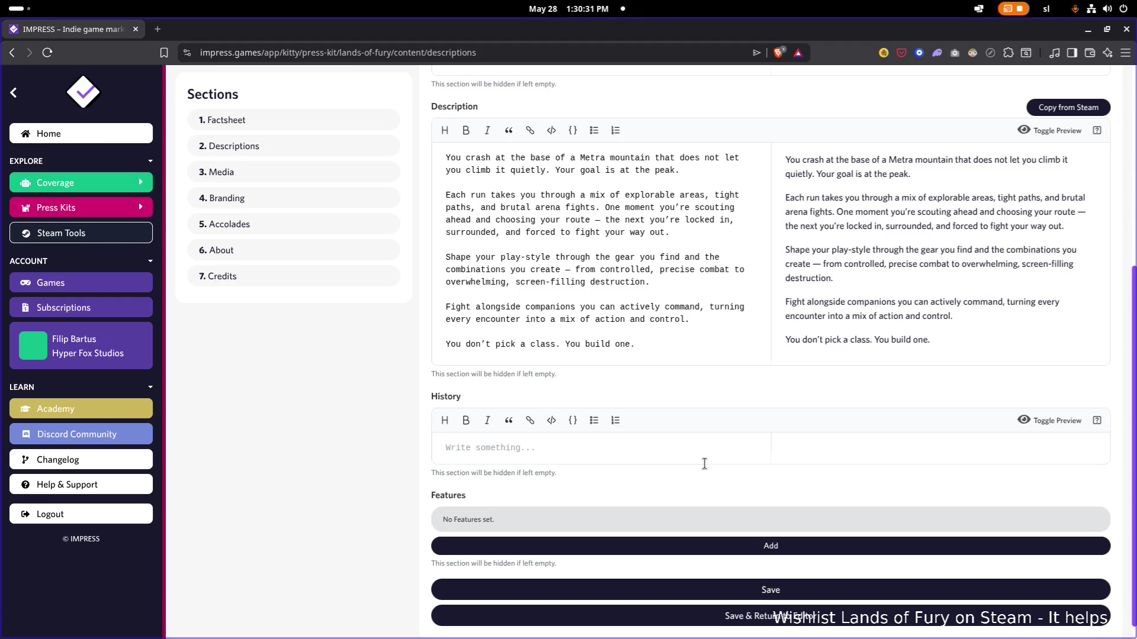
type("It'sbee")
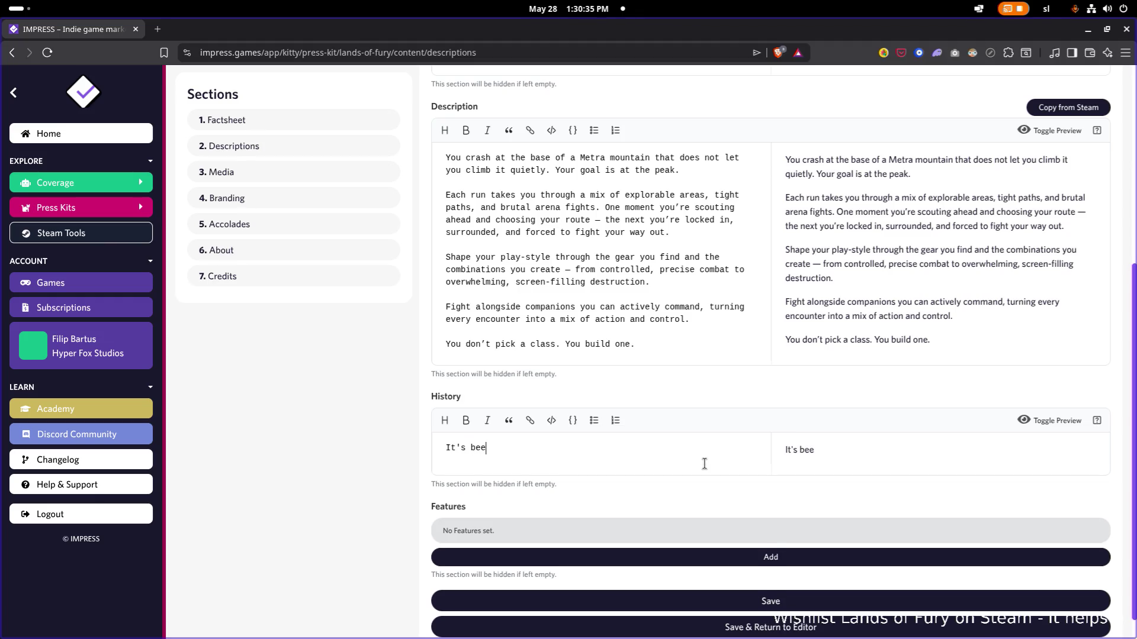
type(",")
type("have to sa")
type("y... I'l")
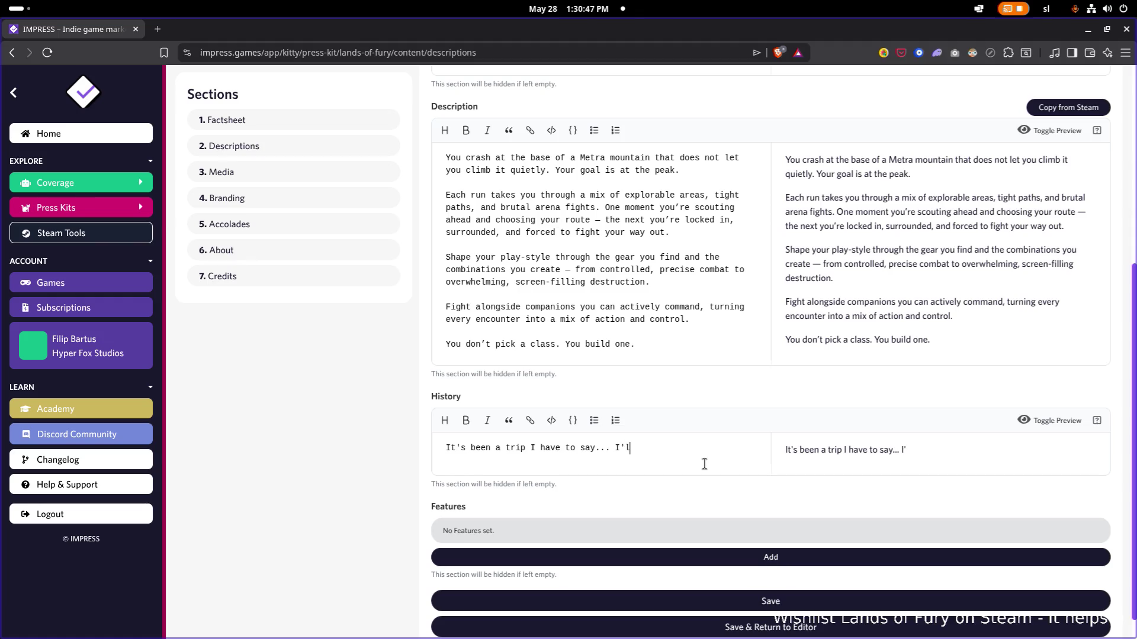
type("tell you more later :D")
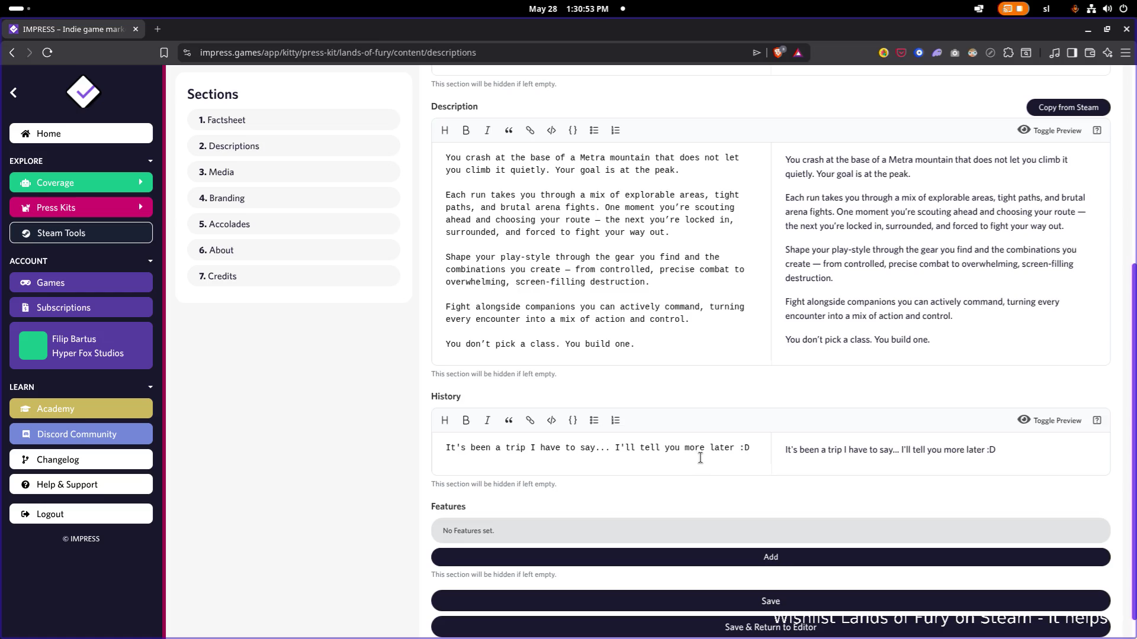
left_click(773, 601)
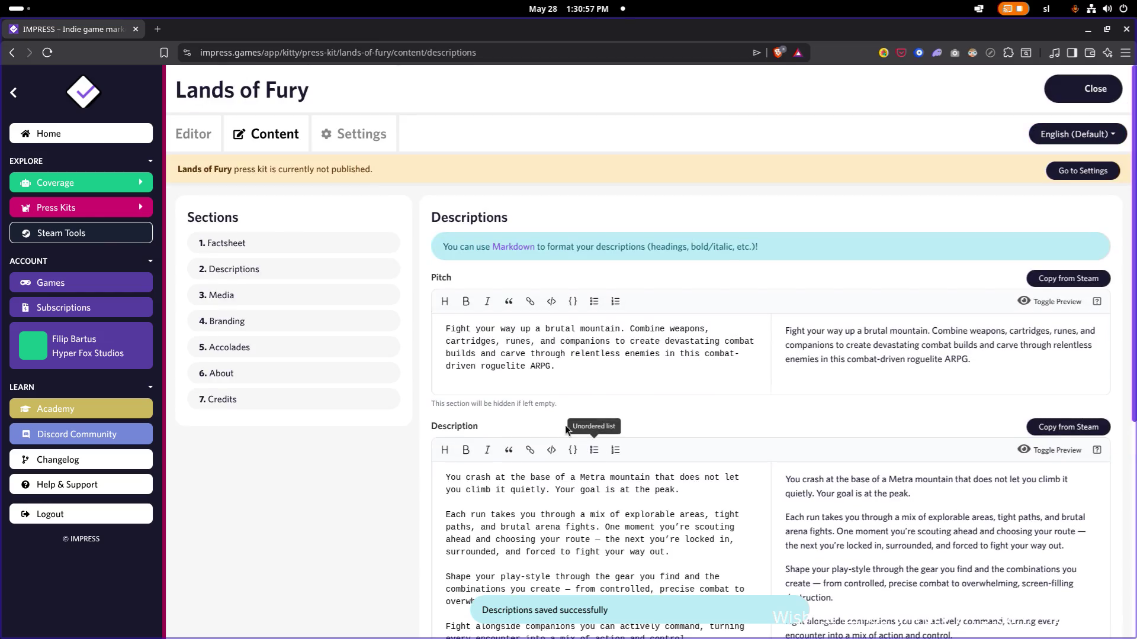
left_click(233, 297)
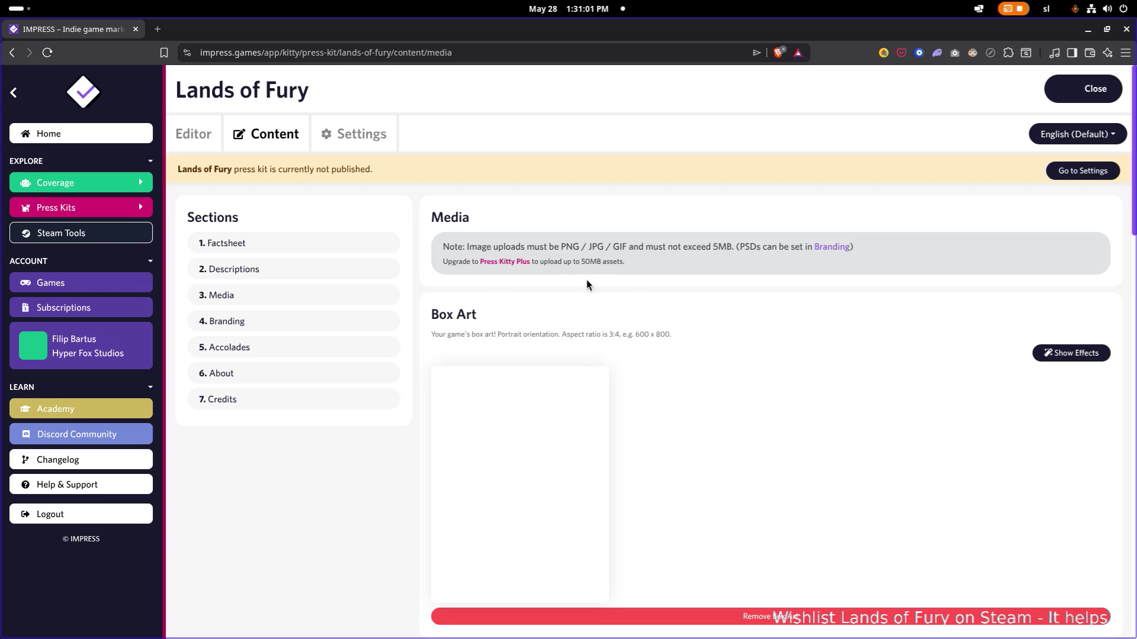
scroll(612, 286, "down", 1)
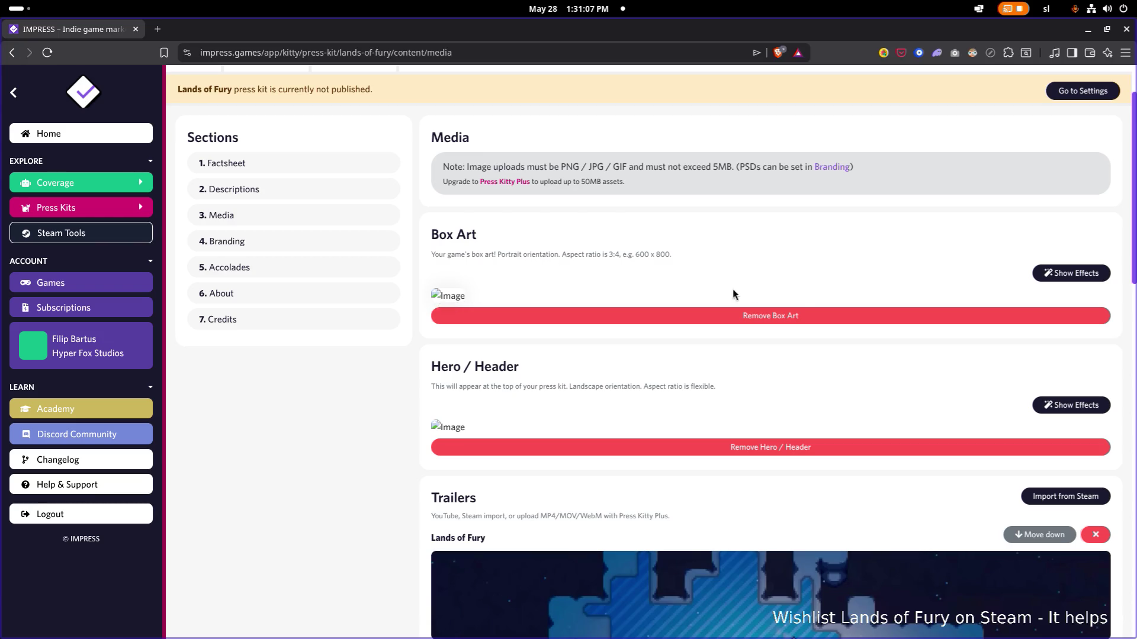
Step: Replace the box art with Library_Capsule_600x900.png from Pictures/Presskit/Capsules
left_click(788, 316)
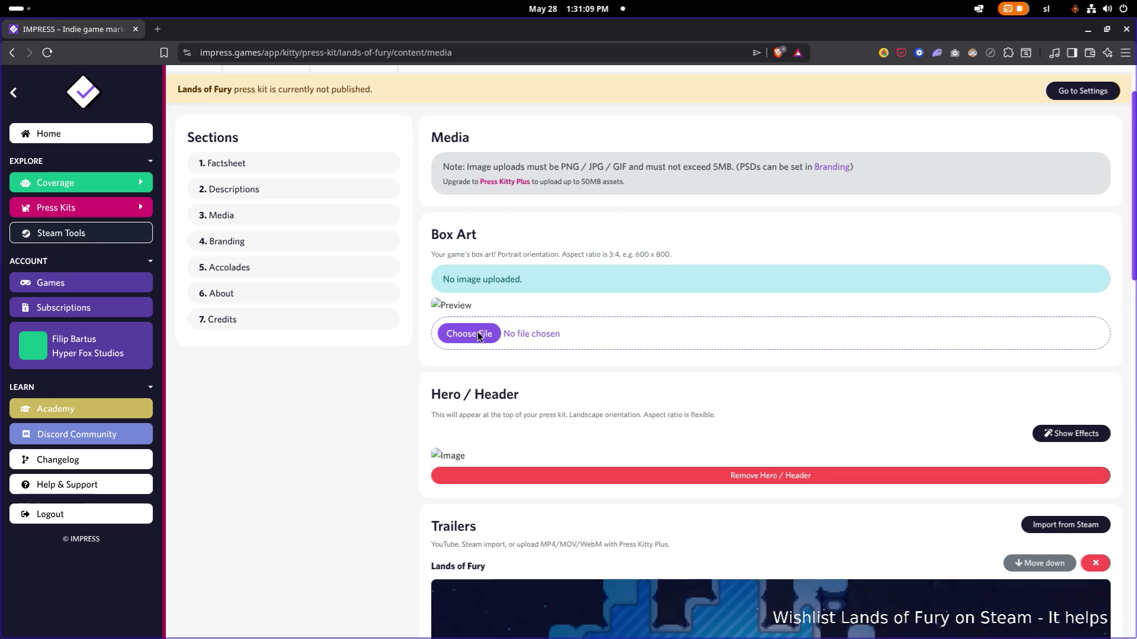
left_click(476, 334)
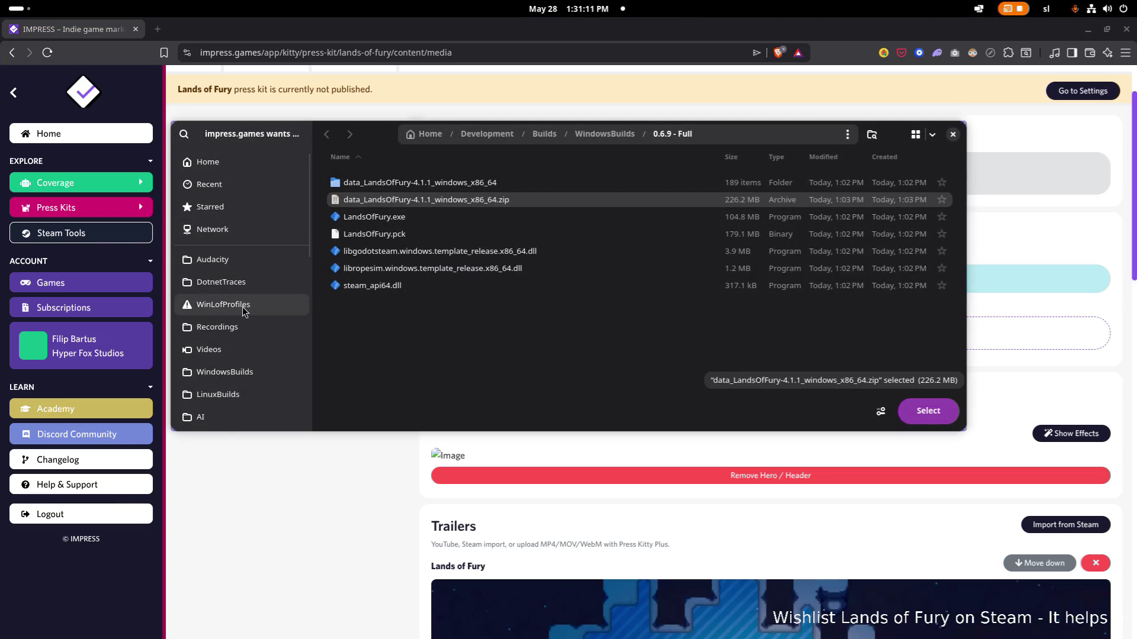
scroll(242, 315, "up", 1)
scroll(244, 320, "down", 1)
scroll(246, 325, "down", 2)
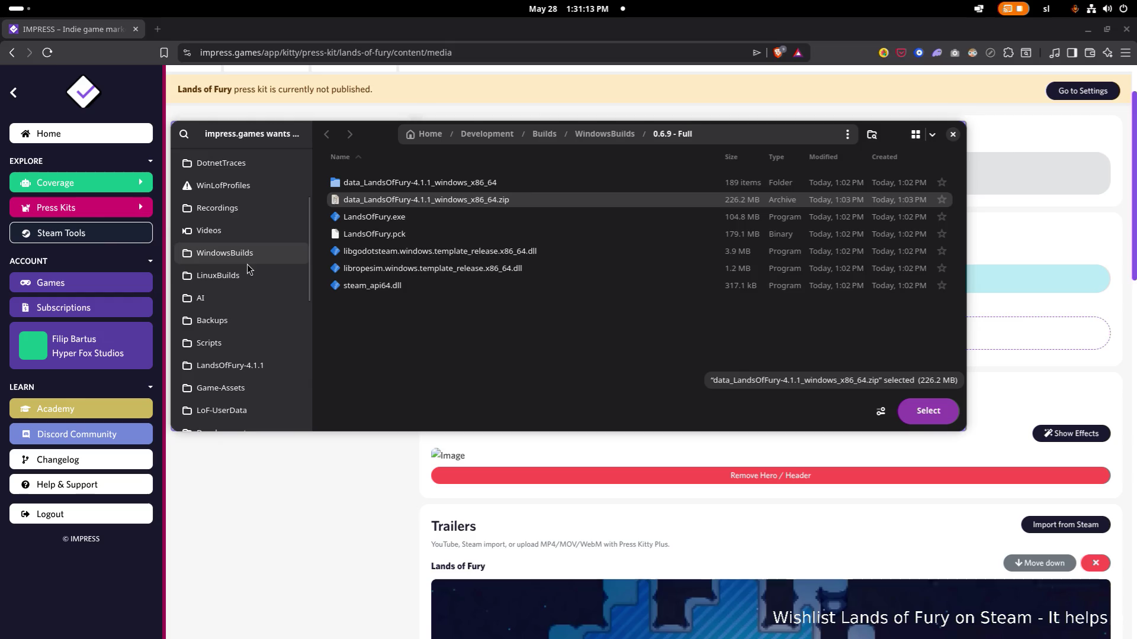
scroll(248, 330, "down", 1)
scroll(248, 330, "up", 1)
scroll(248, 320, "up", 1)
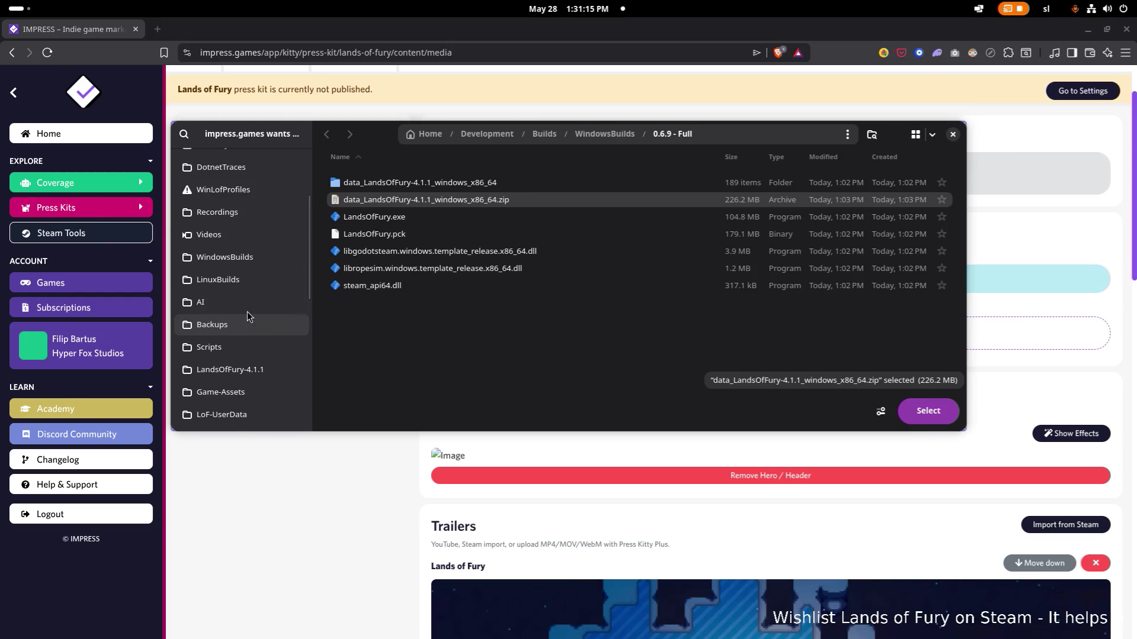
scroll(249, 312, "down", 3)
scroll(245, 308, "down", 2)
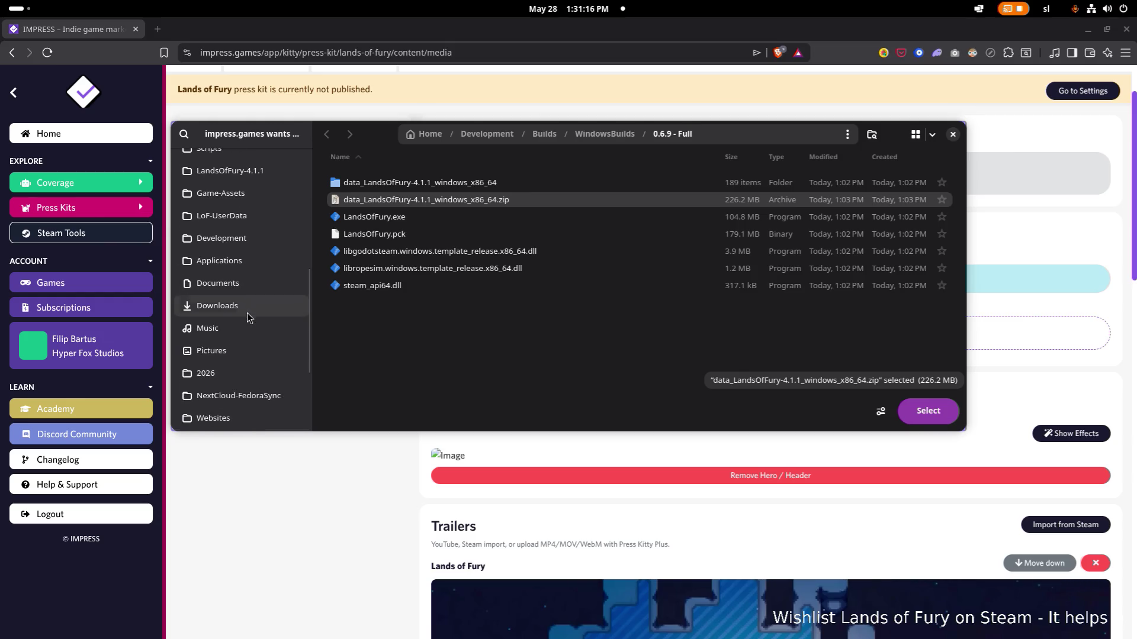
left_click(238, 346)
double_click(394, 184)
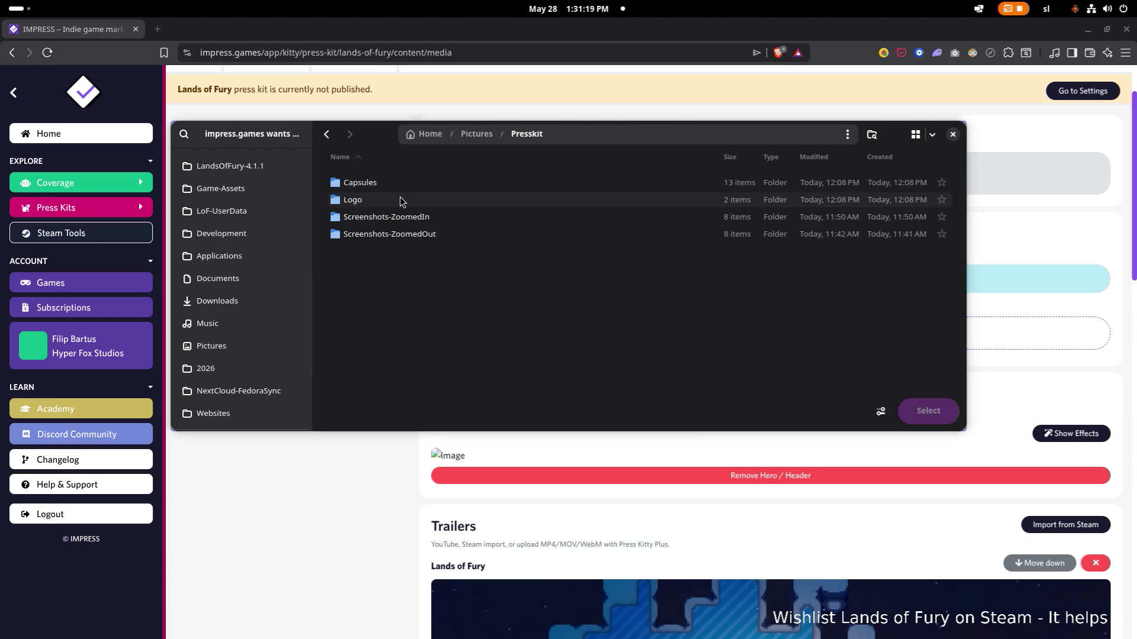
double_click(377, 183)
left_click_drag(391, 147, 479, 349)
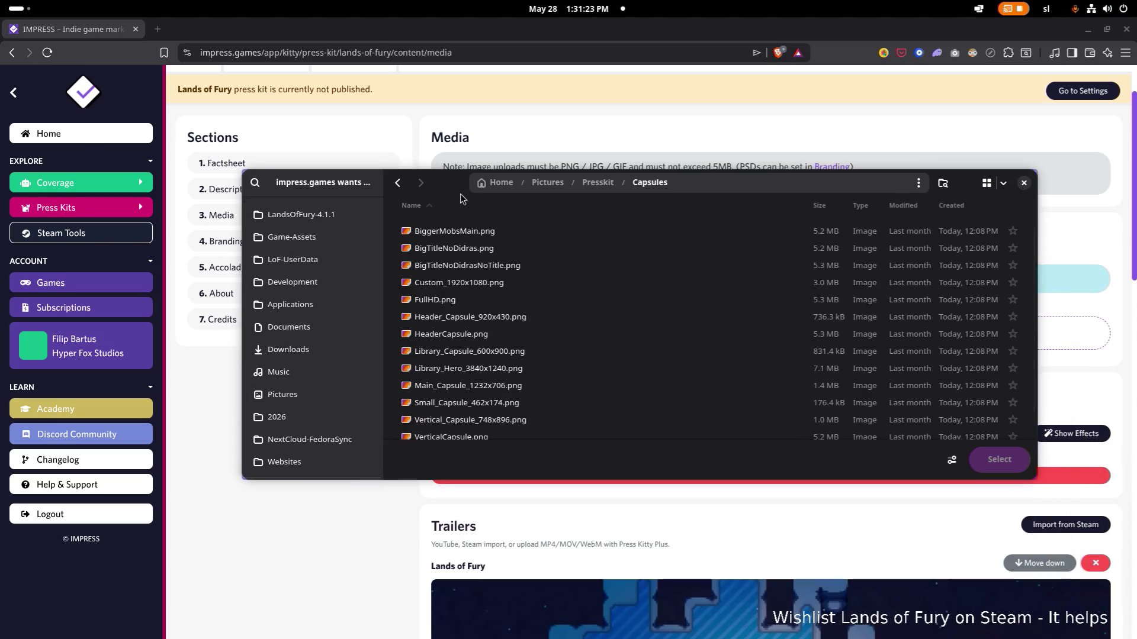
double_click(532, 351)
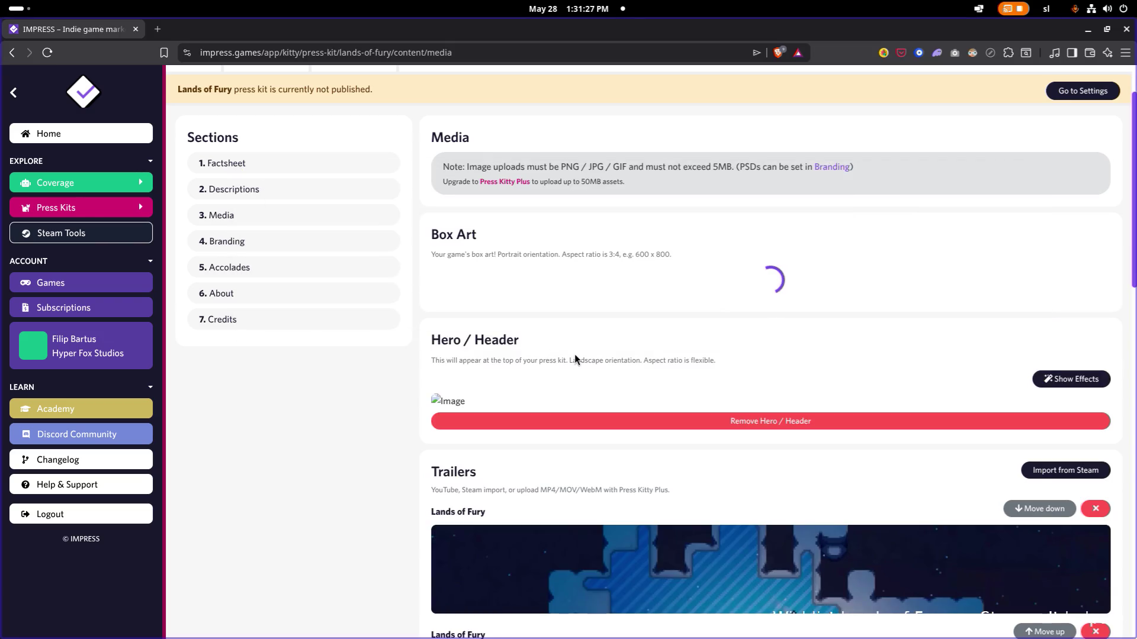
scroll(820, 355, "down", 1)
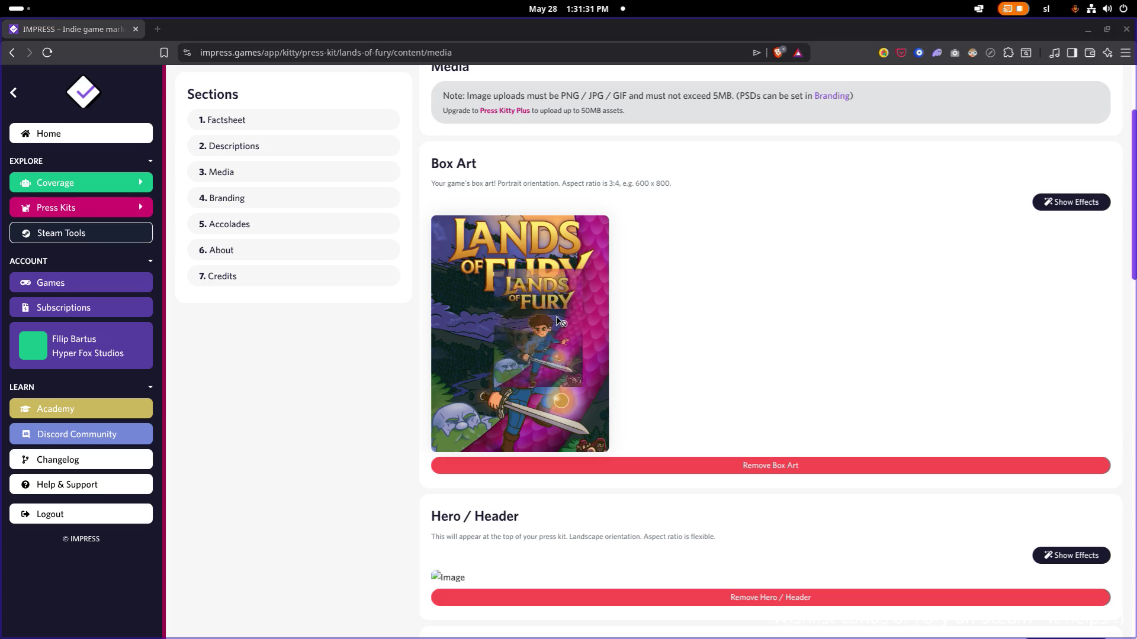
scroll(556, 313, "down", 2)
scroll(1037, 203, "up", 1)
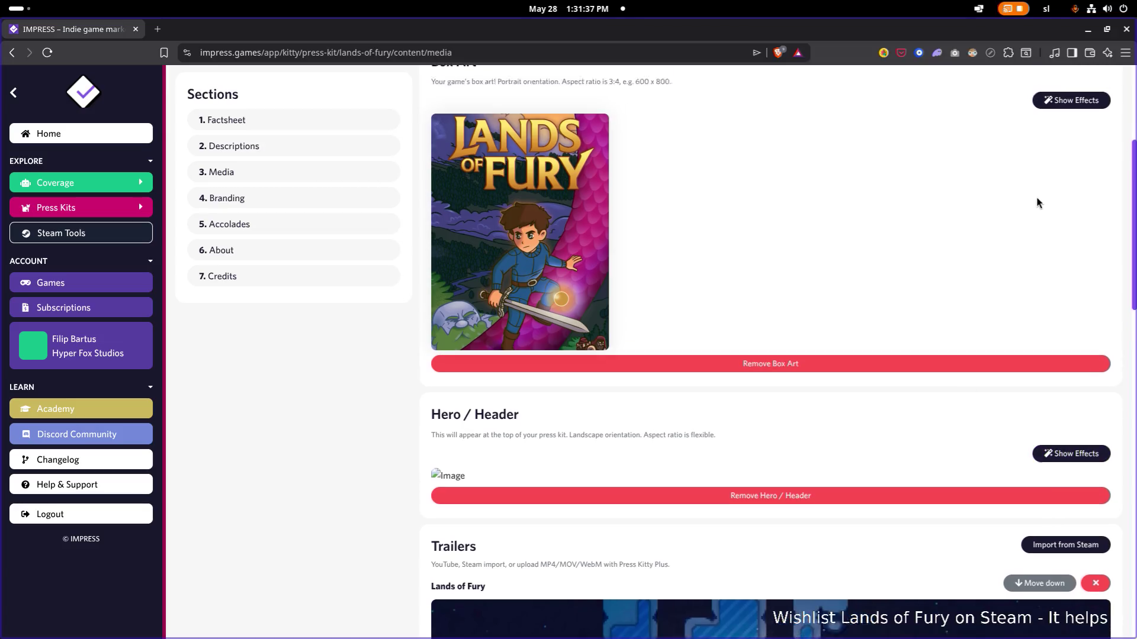
scroll(1071, 220, "up", 2)
Step: Peek at the box art effect options and remove the current hero header image
left_click(1077, 219)
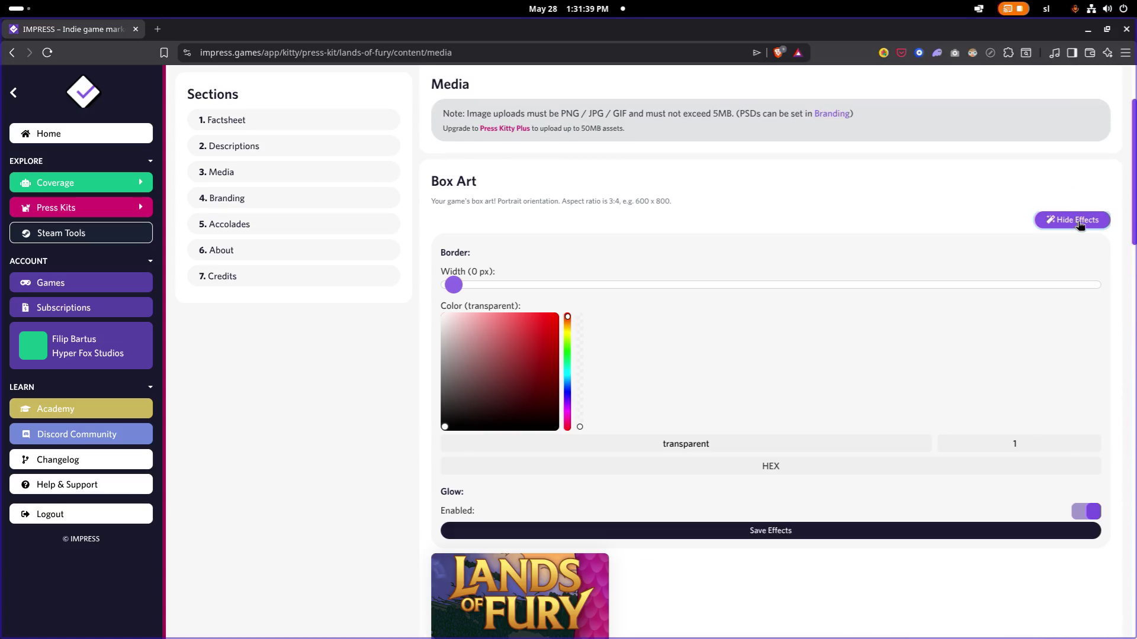
left_click(1077, 220)
scroll(800, 414, "down", 2)
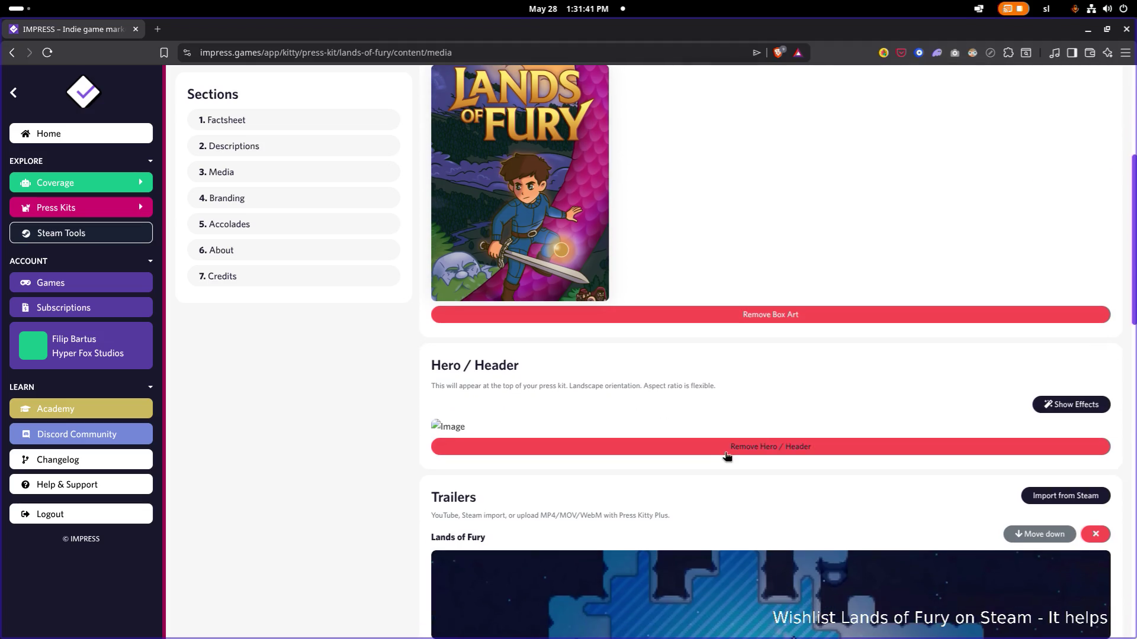
left_click(790, 447)
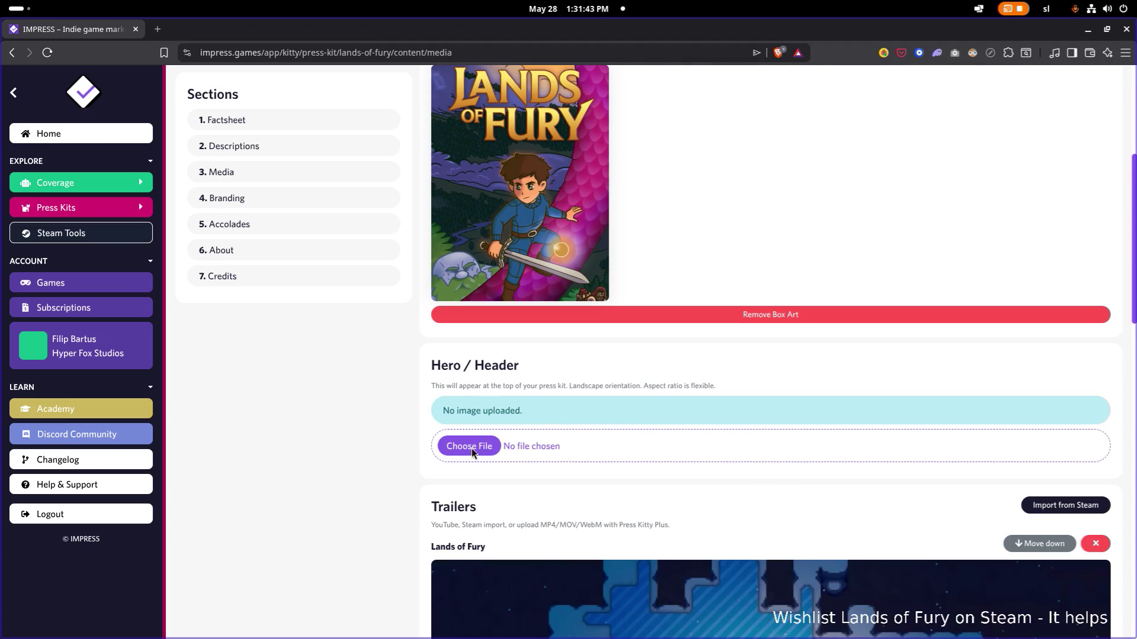
Step: Try uploading Library_Hero_3840x1240.png as the hero header, which exceeds the size limit
left_click(472, 447)
left_click(441, 285)
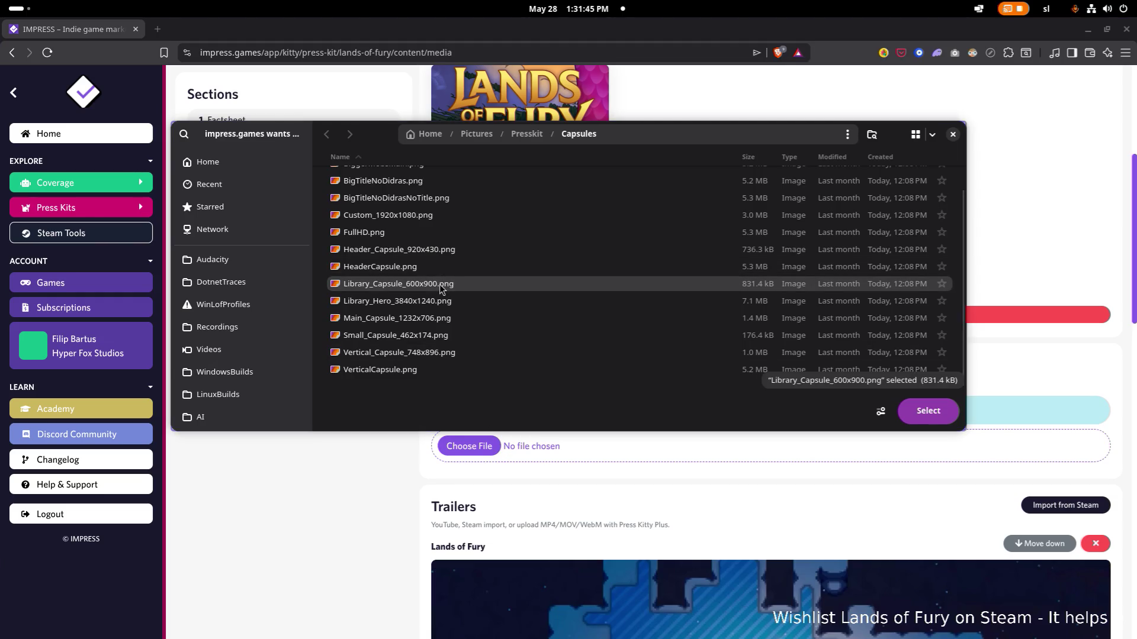
double_click(437, 303)
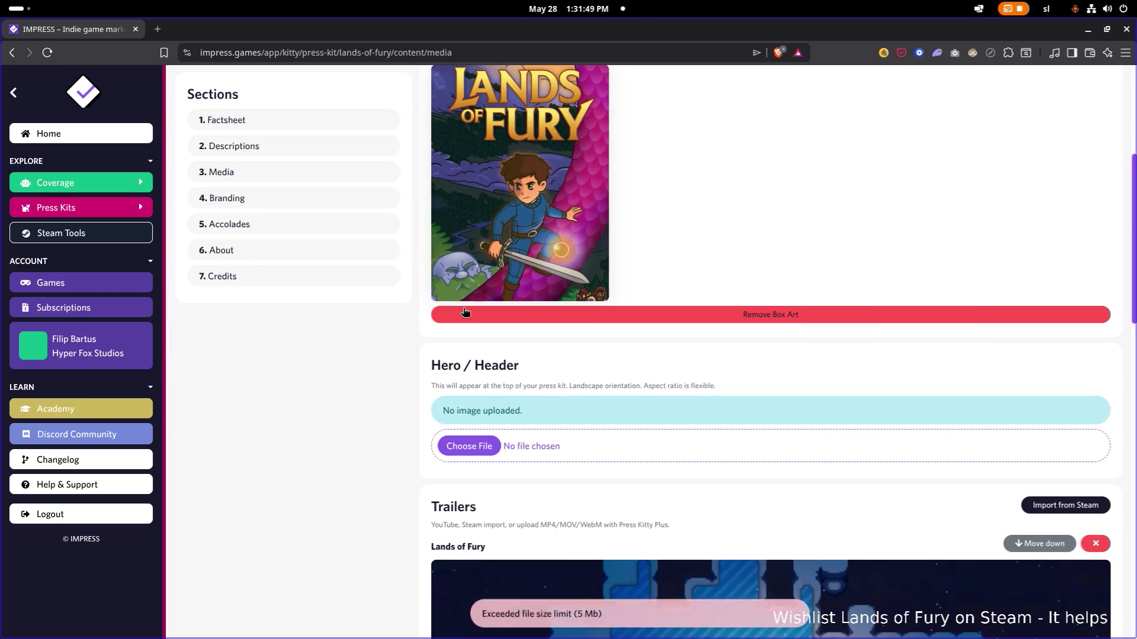
Step: Upload BigTitleNoDidras.png as the replacement hero header
left_click(497, 444)
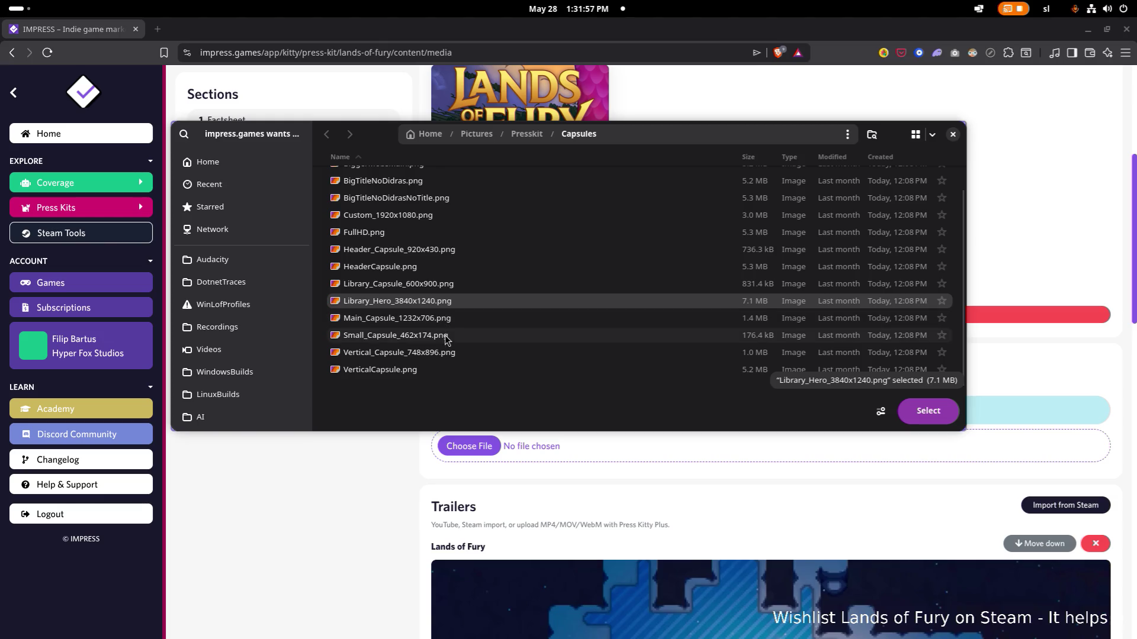
scroll(448, 333, "up", 1)
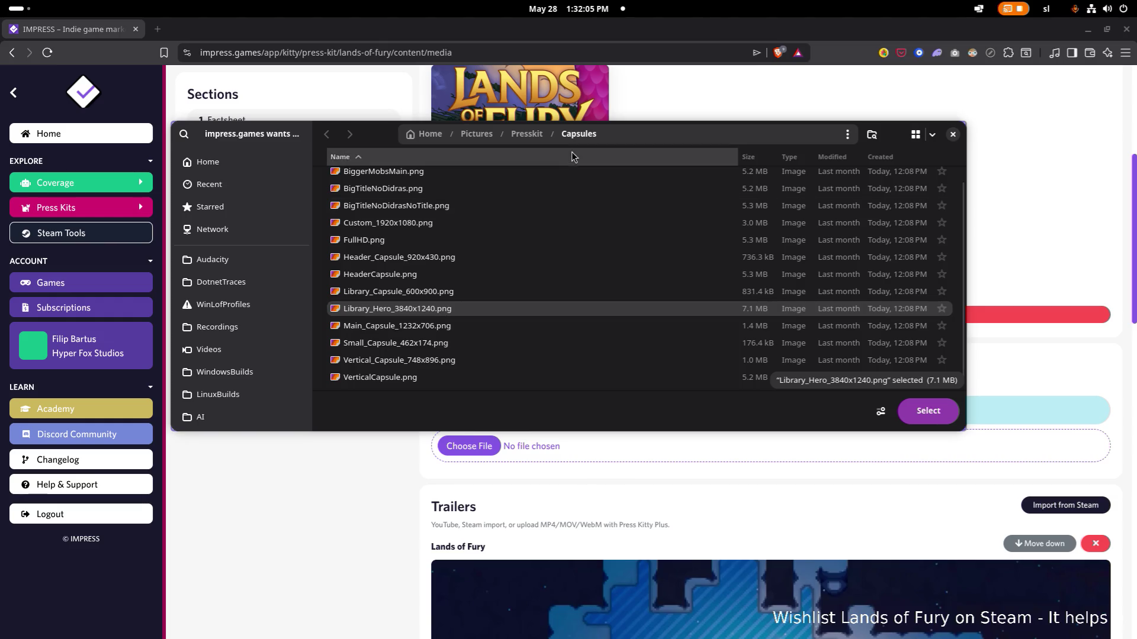
mouse_move(380, 139)
left_mouse_down()
mouse_move(322, 480)
mouse_move(393, 191)
left_mouse_up()
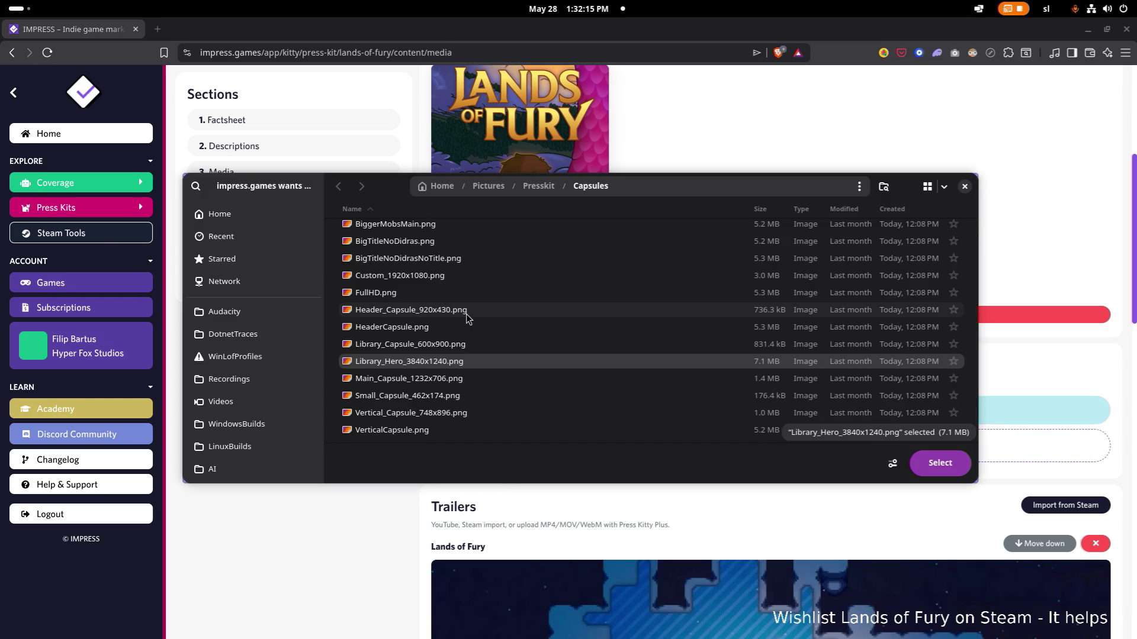
scroll(466, 318, "up", 1)
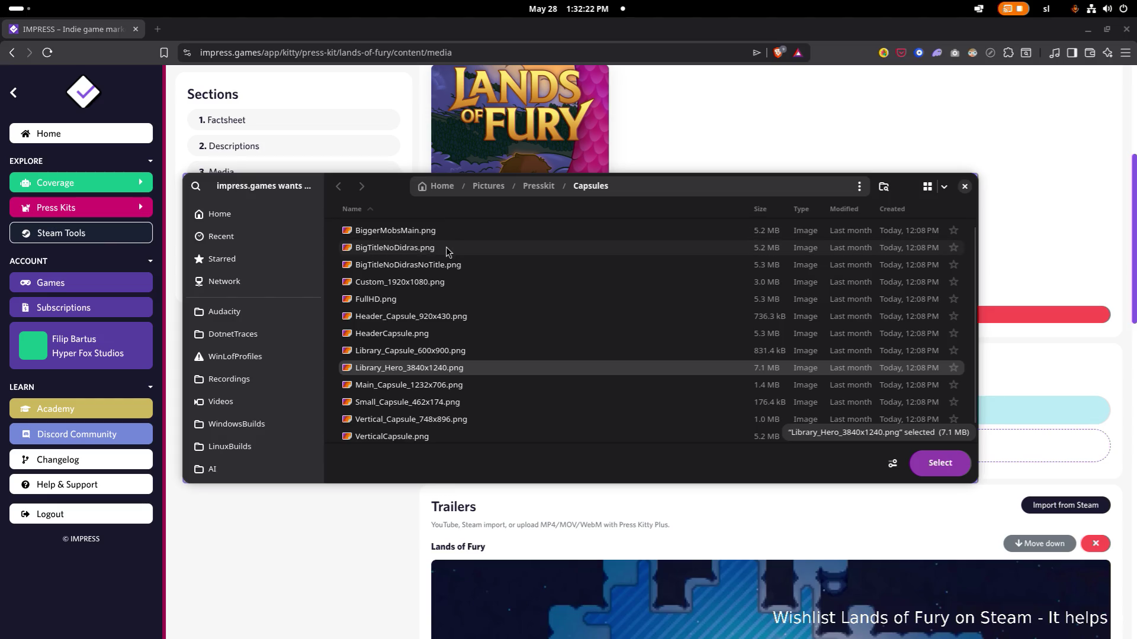
double_click(447, 252)
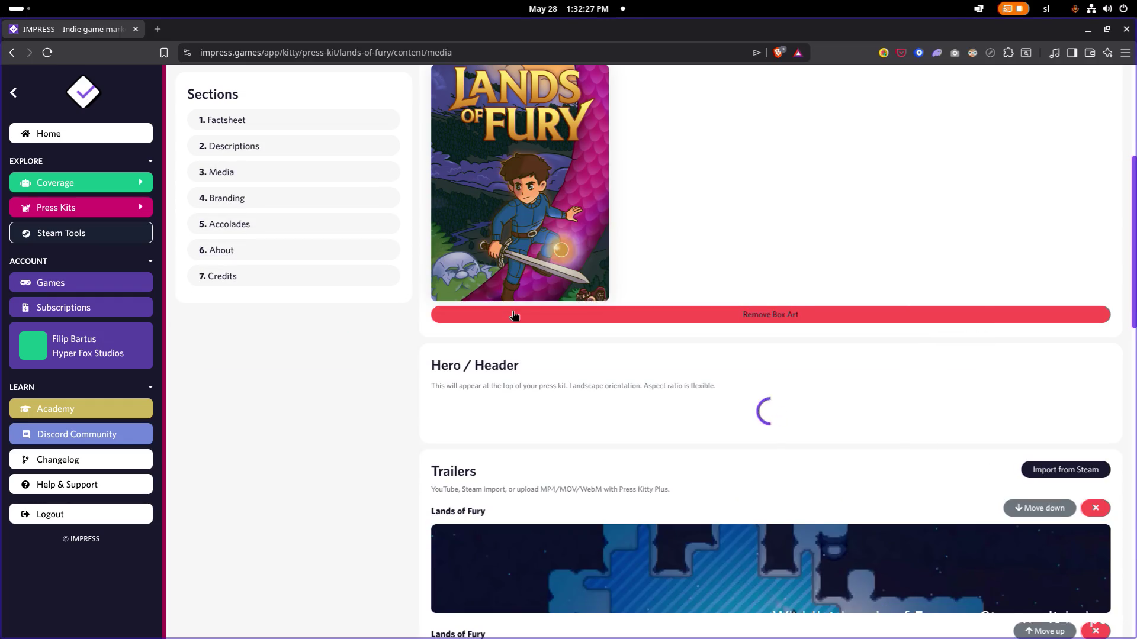
scroll(522, 329, "down", 3)
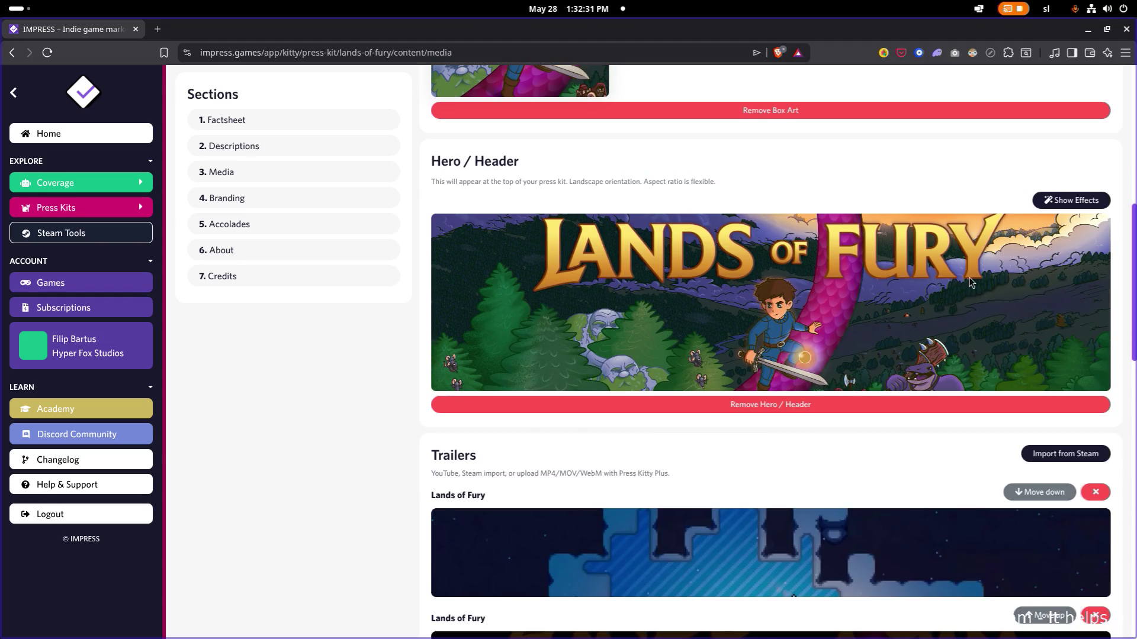
scroll(843, 275, "up", 5)
scroll(842, 275, "up", 2)
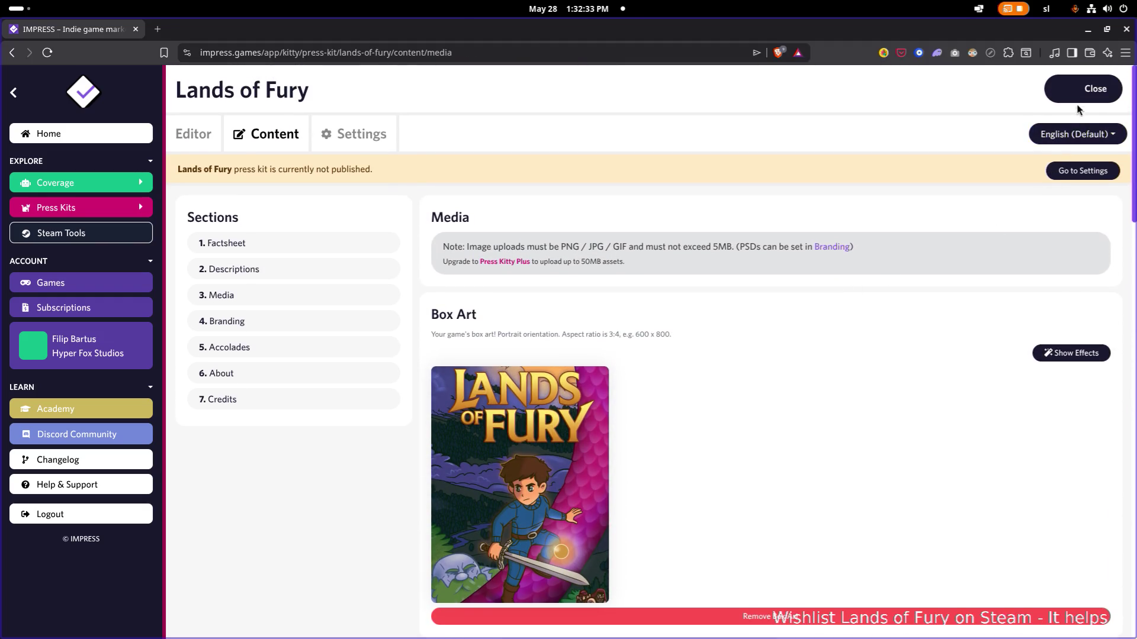
scroll(1029, 245, "down", 3)
scroll(1028, 246, "down", 5)
scroll(1028, 247, "down", 5)
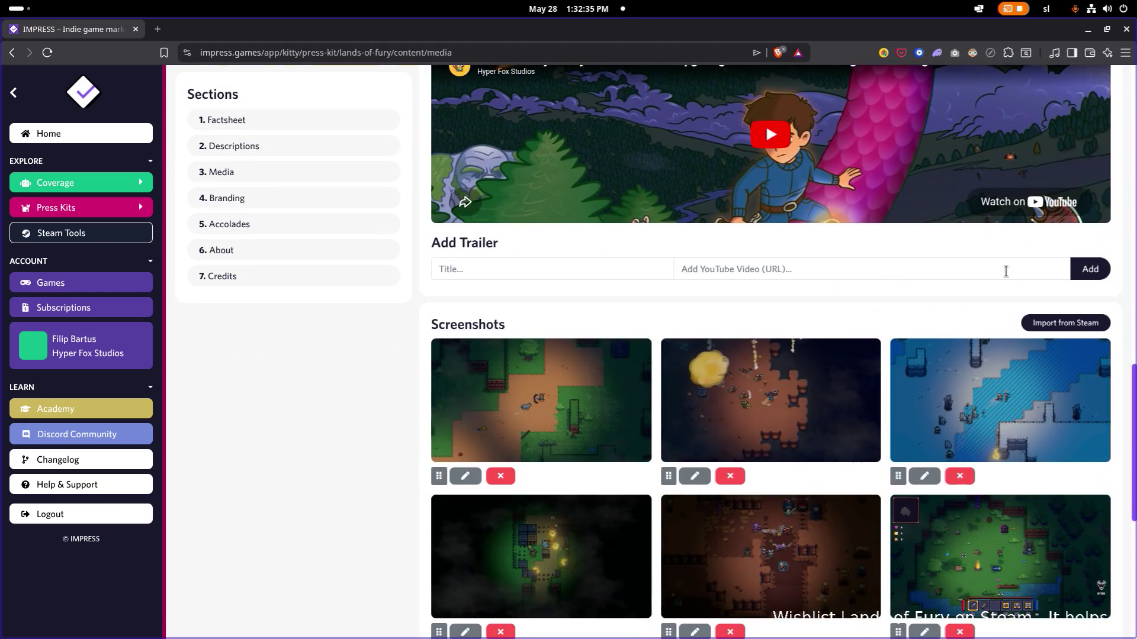
scroll(1016, 308, "down", 5)
scroll(556, 544, "up", 3)
scroll(568, 507, "up", 10)
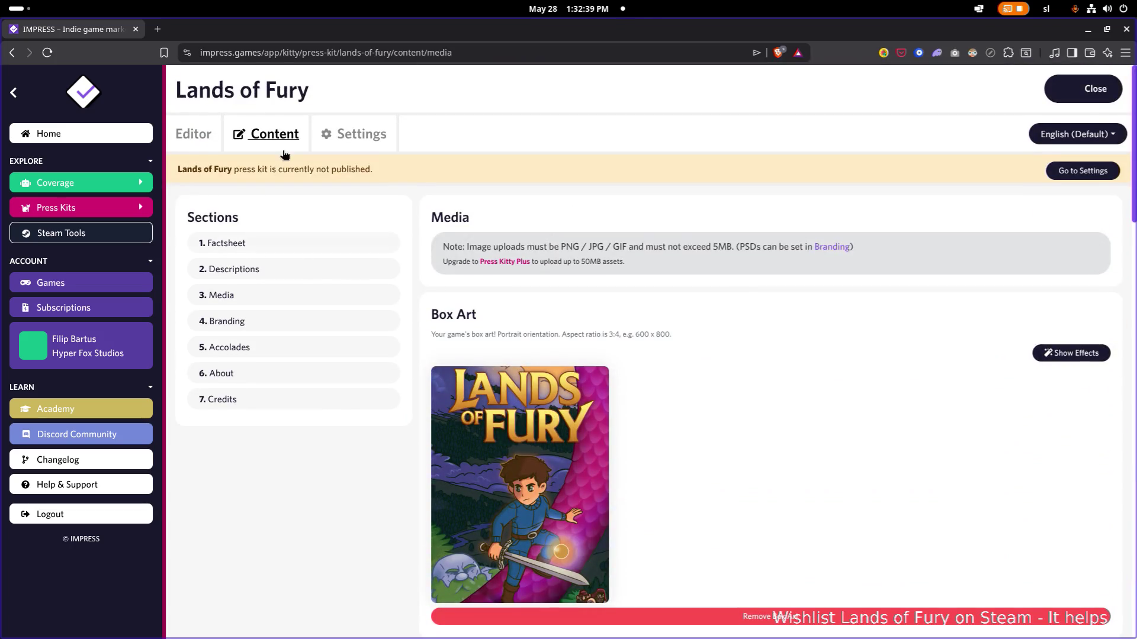
scroll(233, 143, "down", 1)
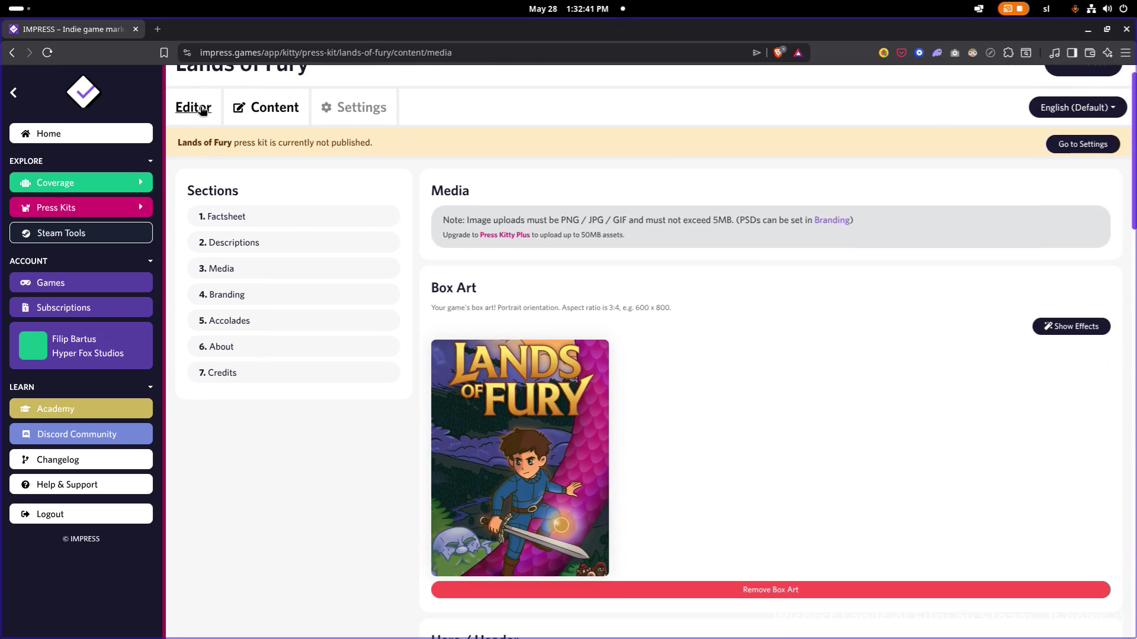
left_click(194, 108)
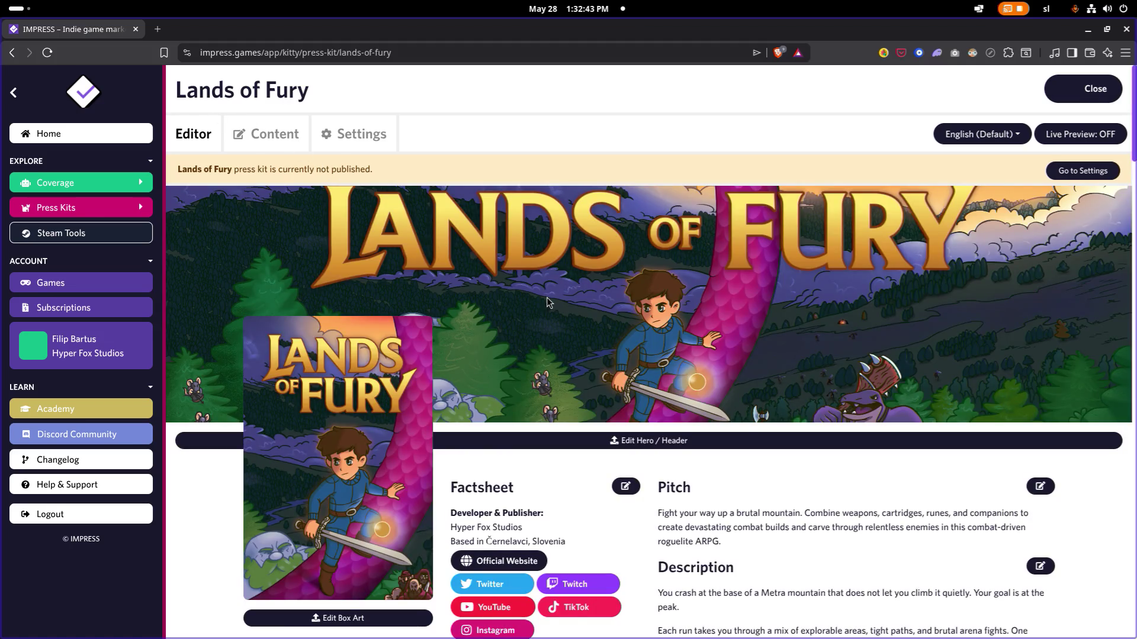
scroll(546, 302, "down", 1)
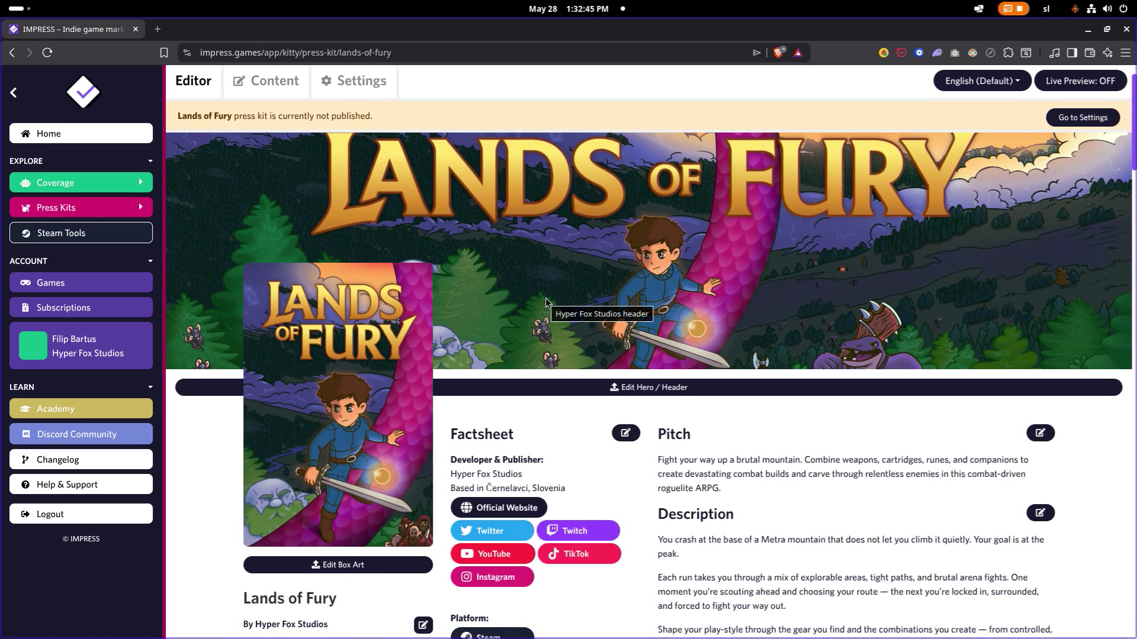
scroll(527, 303, "down", 1)
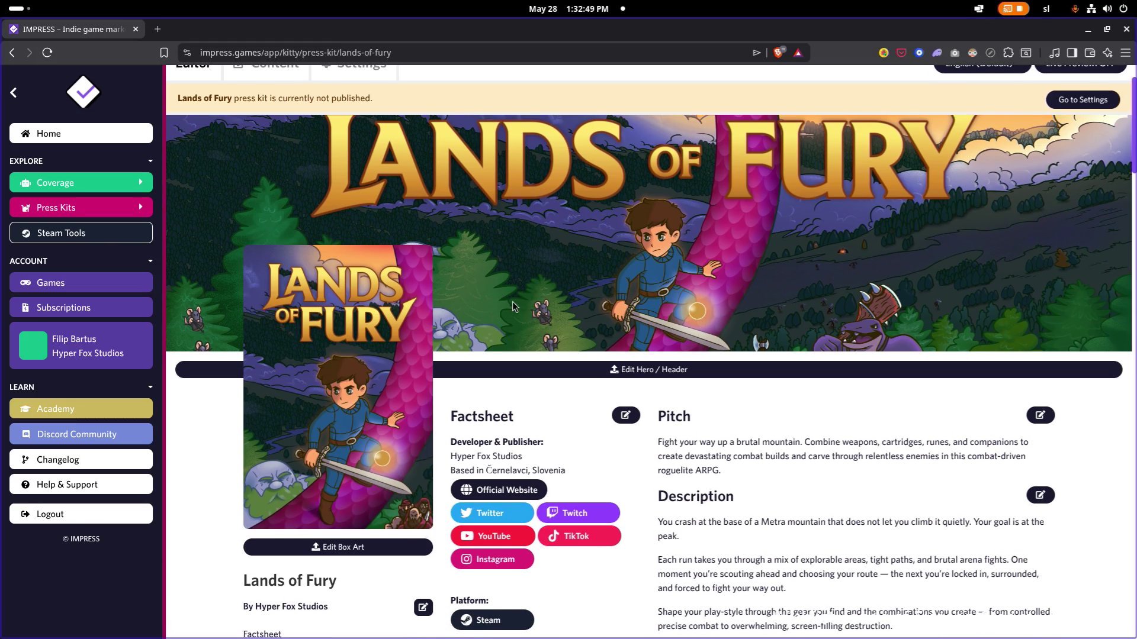
scroll(511, 303, "down", 1)
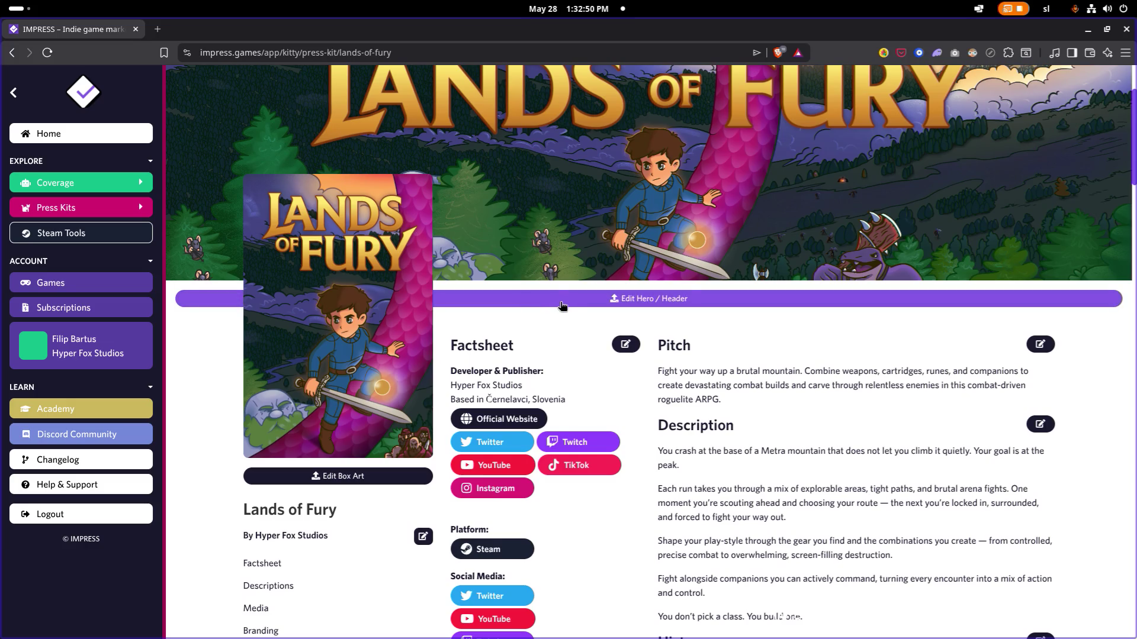
scroll(560, 306, "up", 2)
scroll(559, 303, "down", 1)
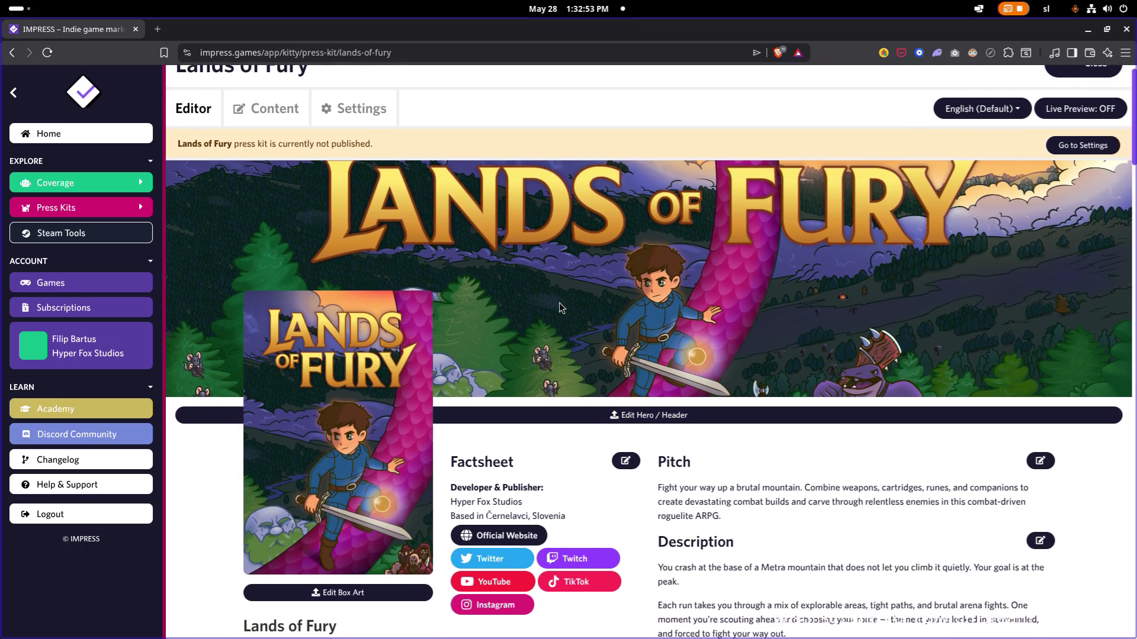
left_click(559, 414)
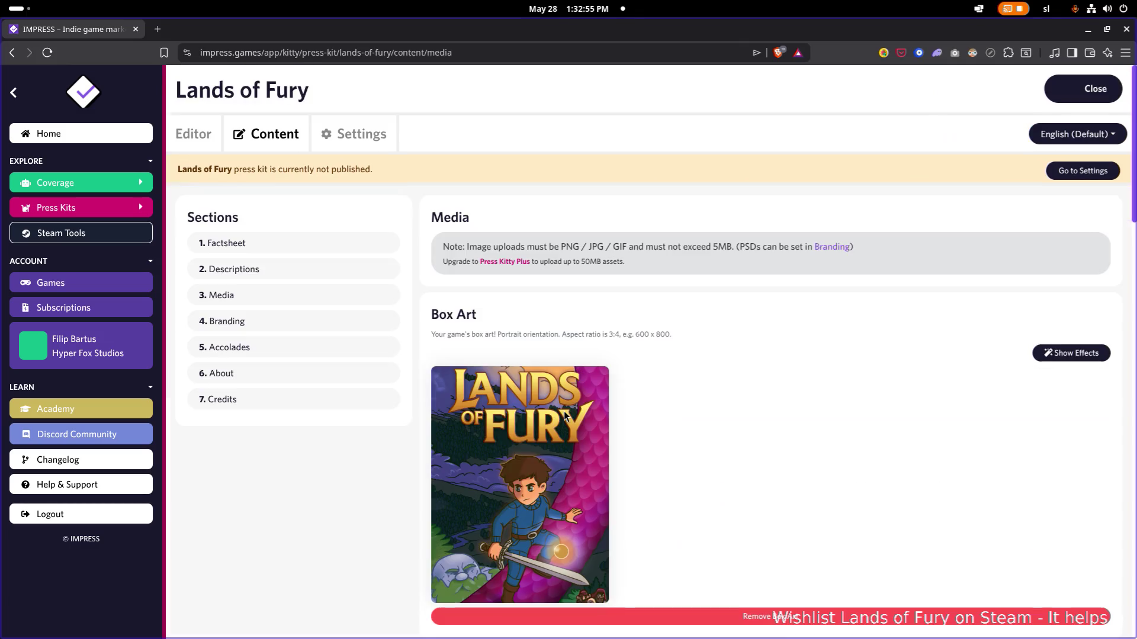
scroll(577, 307, "down", 4)
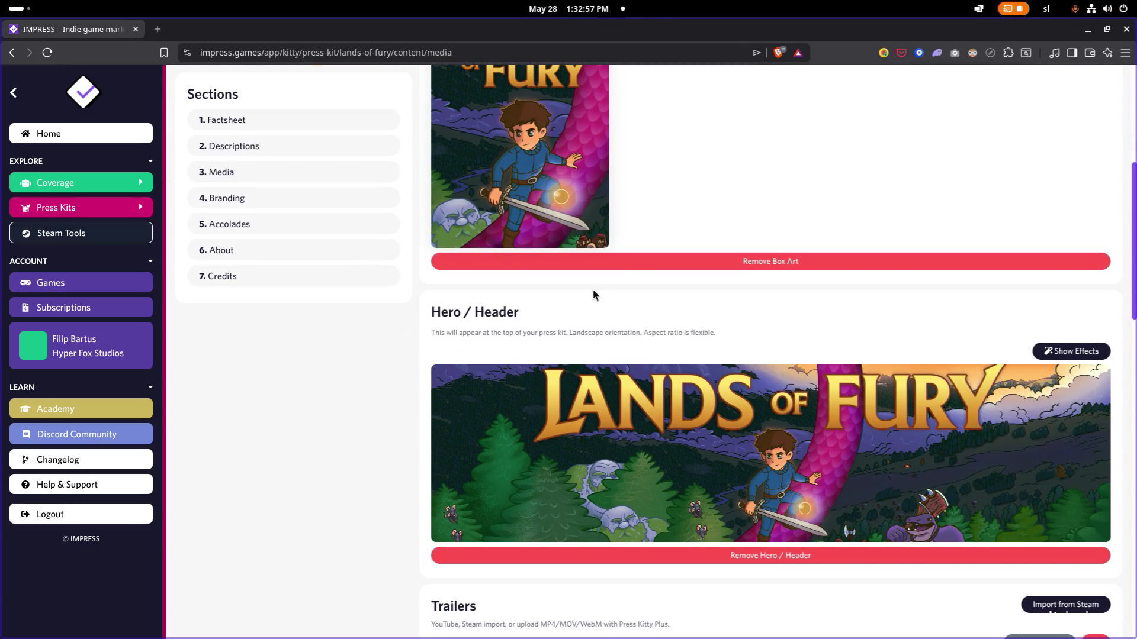
scroll(592, 290, "down", 3)
scroll(689, 265, "up", 1)
scroll(689, 266, "down", 1)
scroll(671, 301, "up", 3)
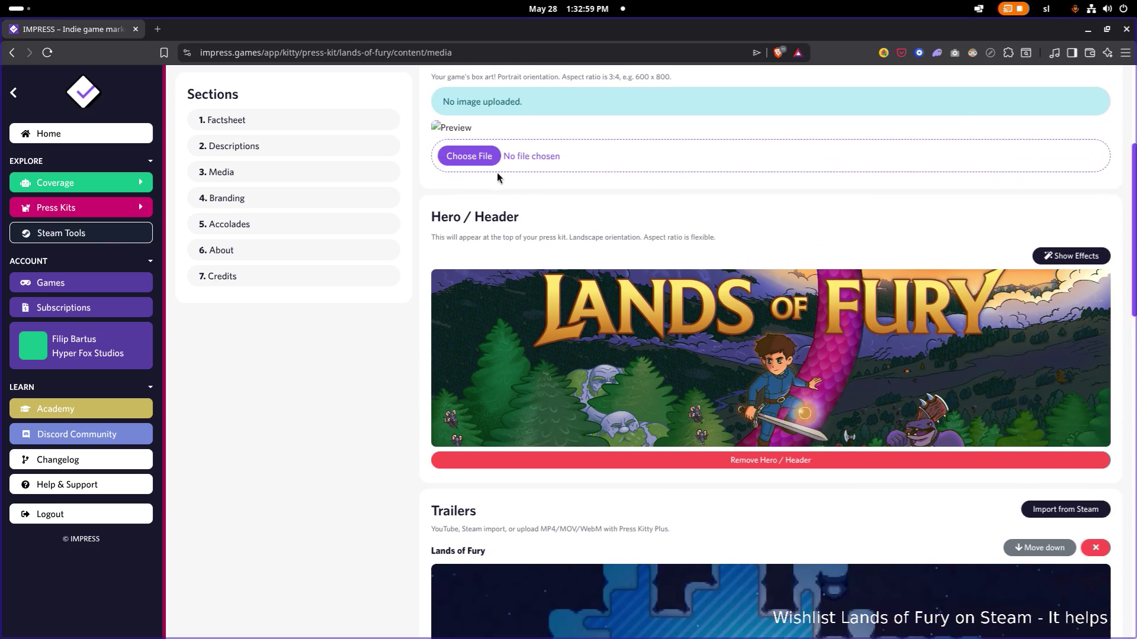
Step: Re-upload the box art from Vertical_Capsule_748x896.png
left_click(484, 157)
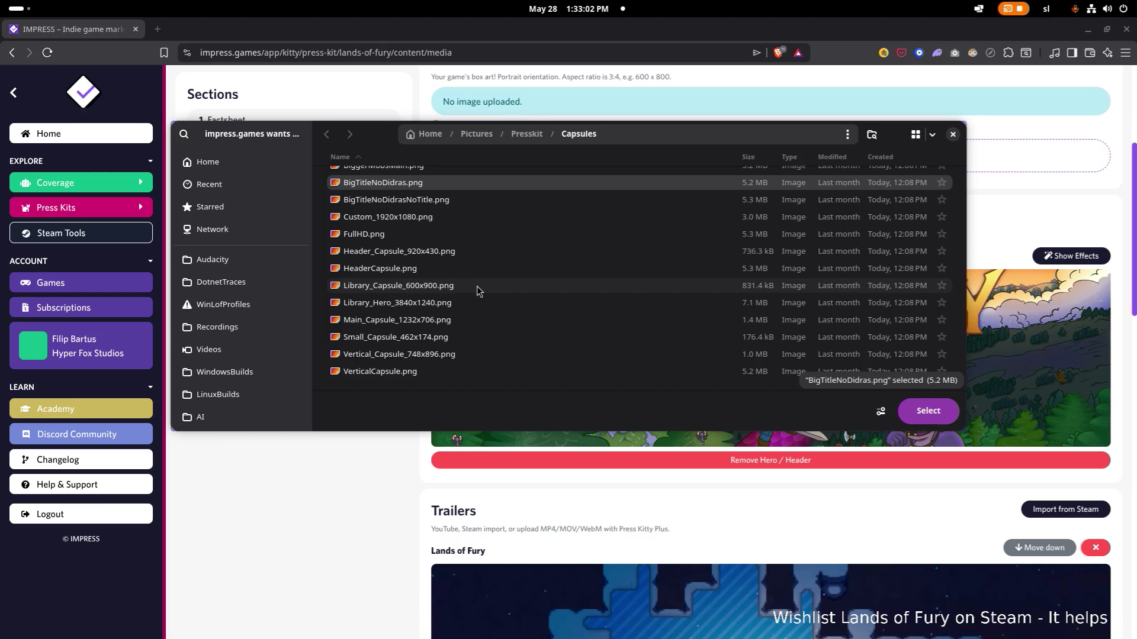
double_click(457, 359)
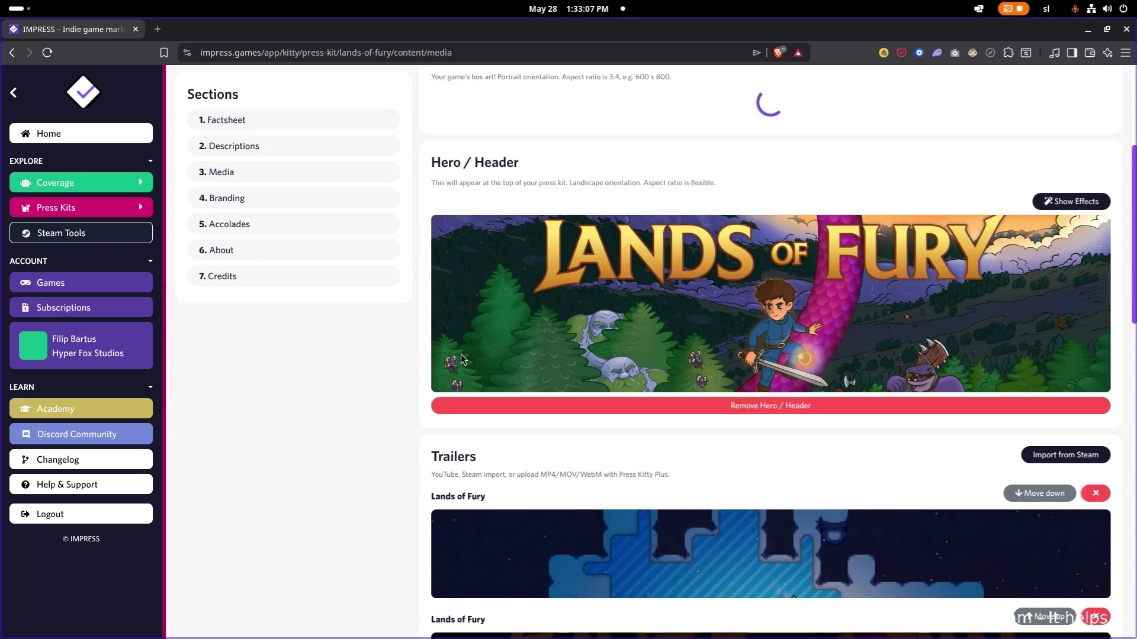
scroll(540, 300, "up", 2)
scroll(631, 360, "down", 1)
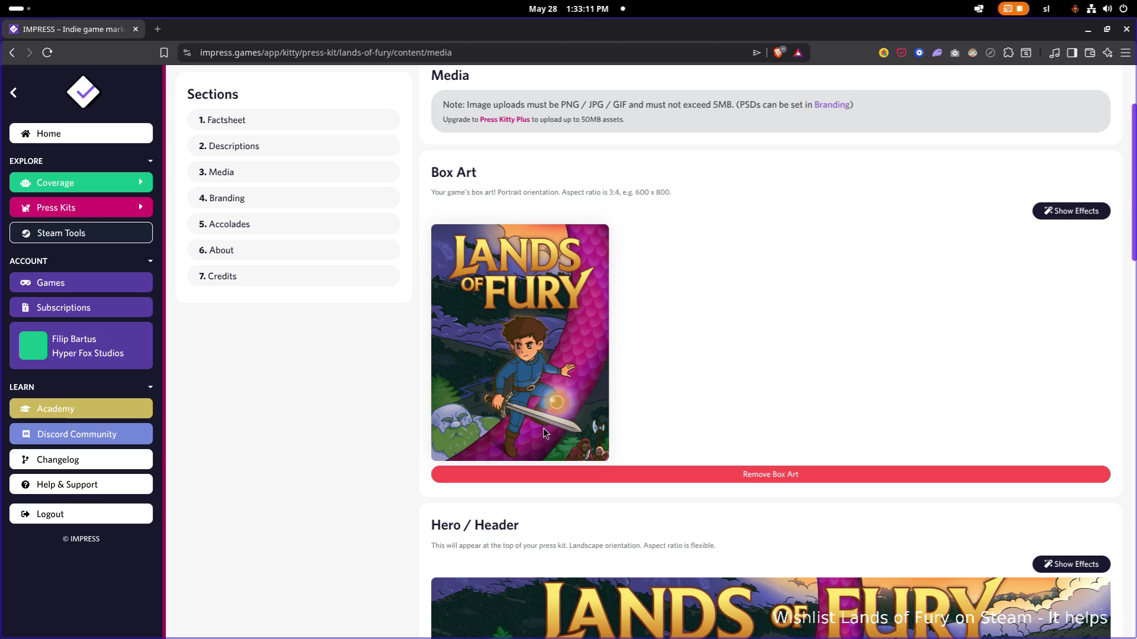
scroll(526, 399, "down", 3)
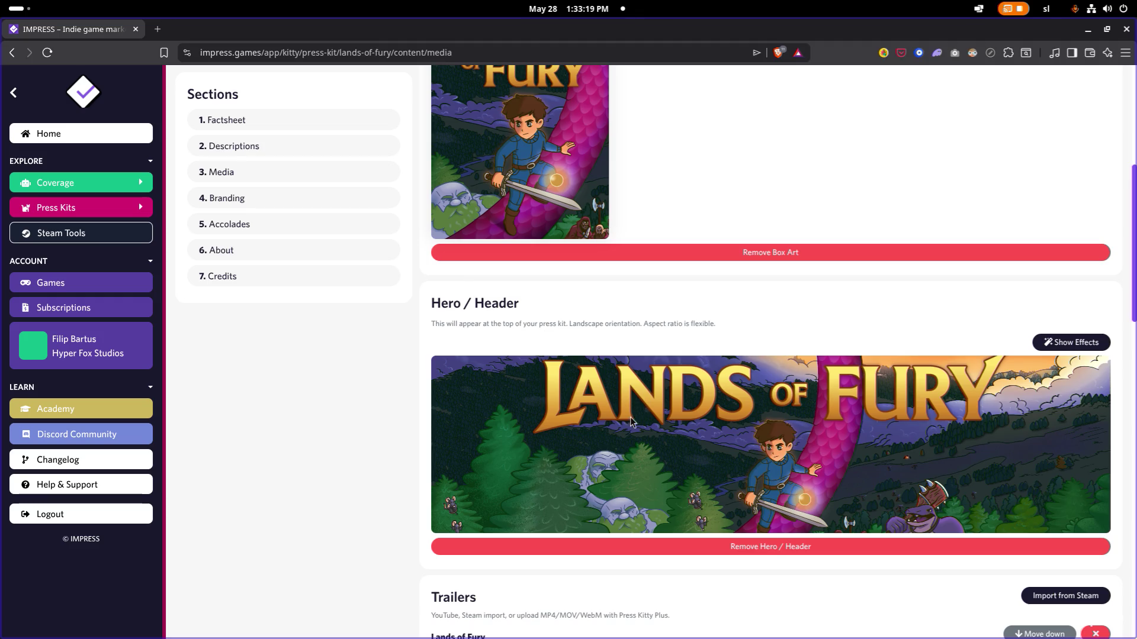
scroll(262, 156, "down", 1)
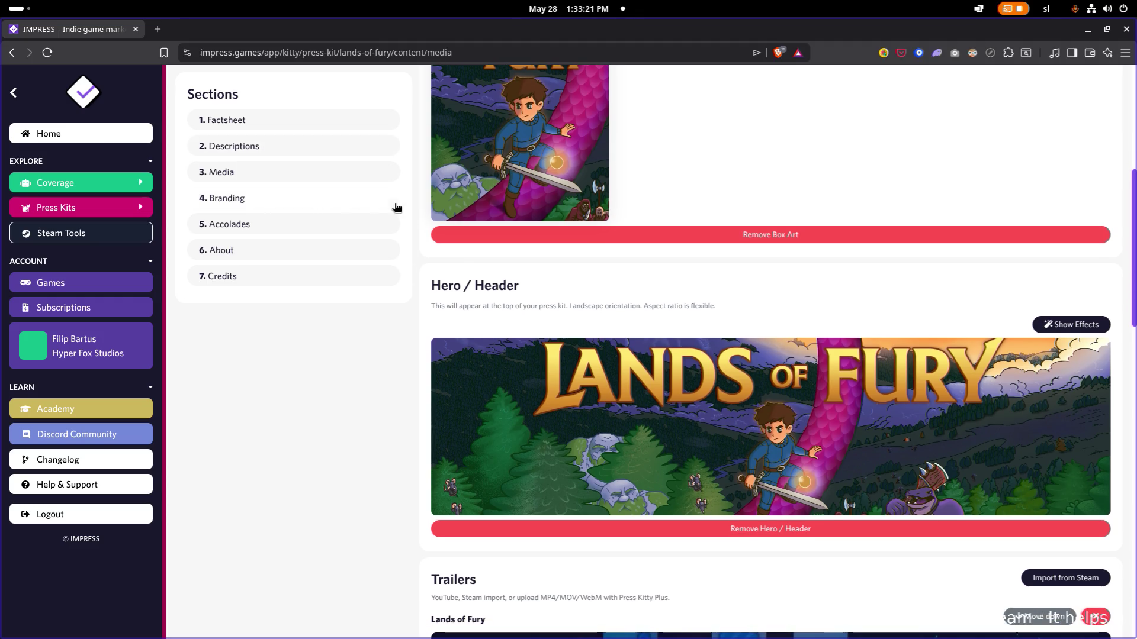
scroll(355, 346, "down", 10)
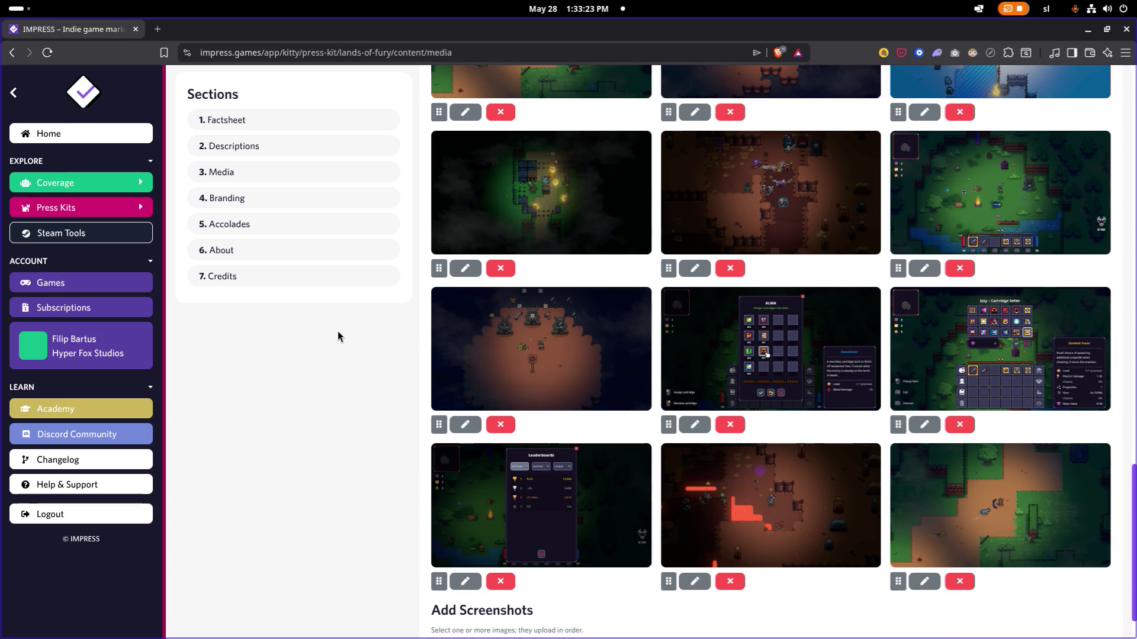
scroll(325, 345, "up", 1)
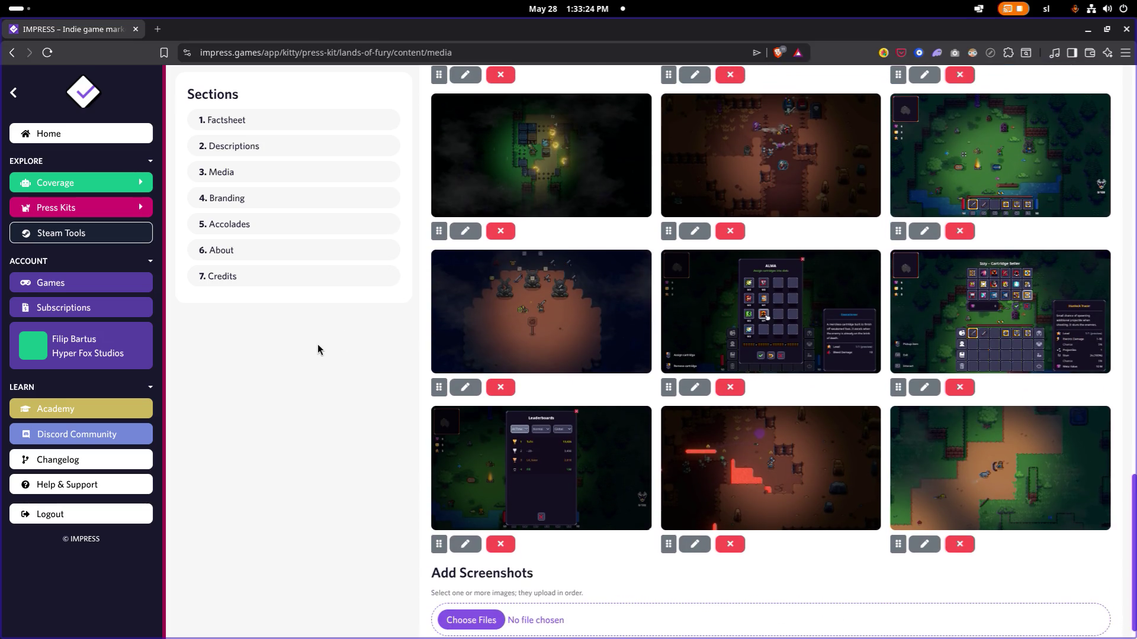
scroll(319, 347, "up", 10)
Step: Launch GIMP from the Activities search
key("alt+Tab")
key("super")
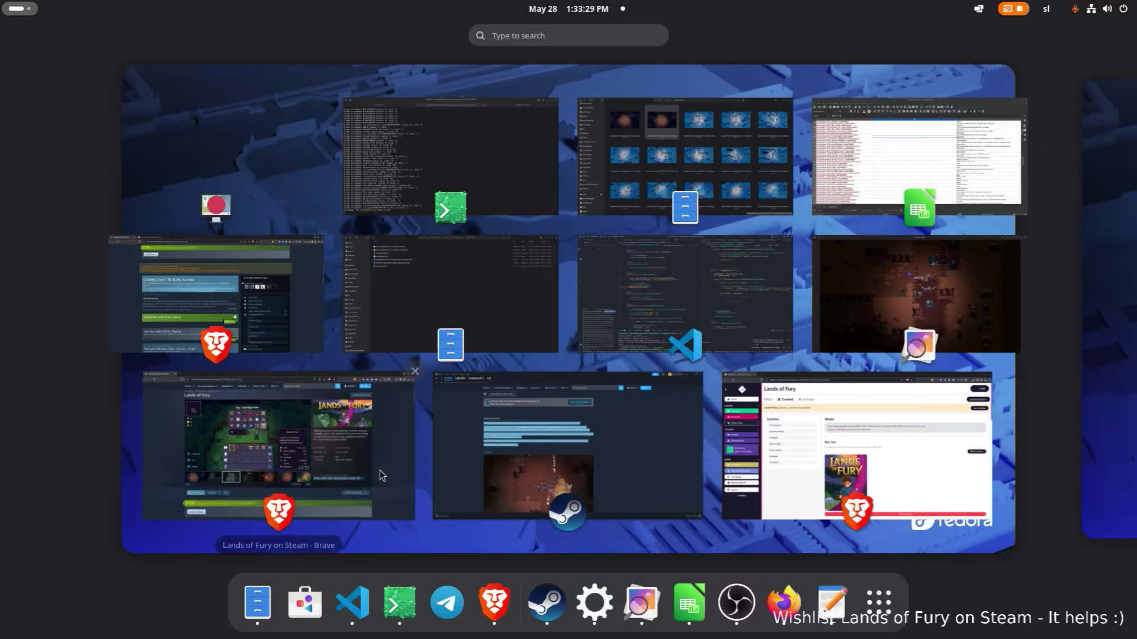
type("gimp")
key("Return")
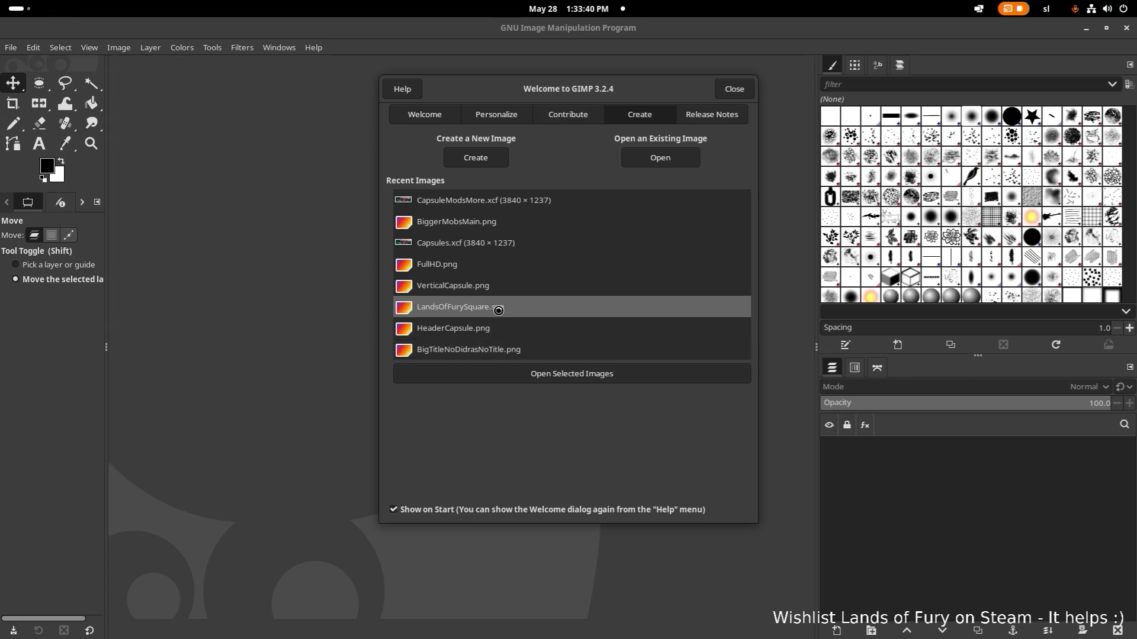
Step: Load CapsuleModsMore.xcf from Recent Images, then return to the press-kit page in Brave
double_click(516, 202)
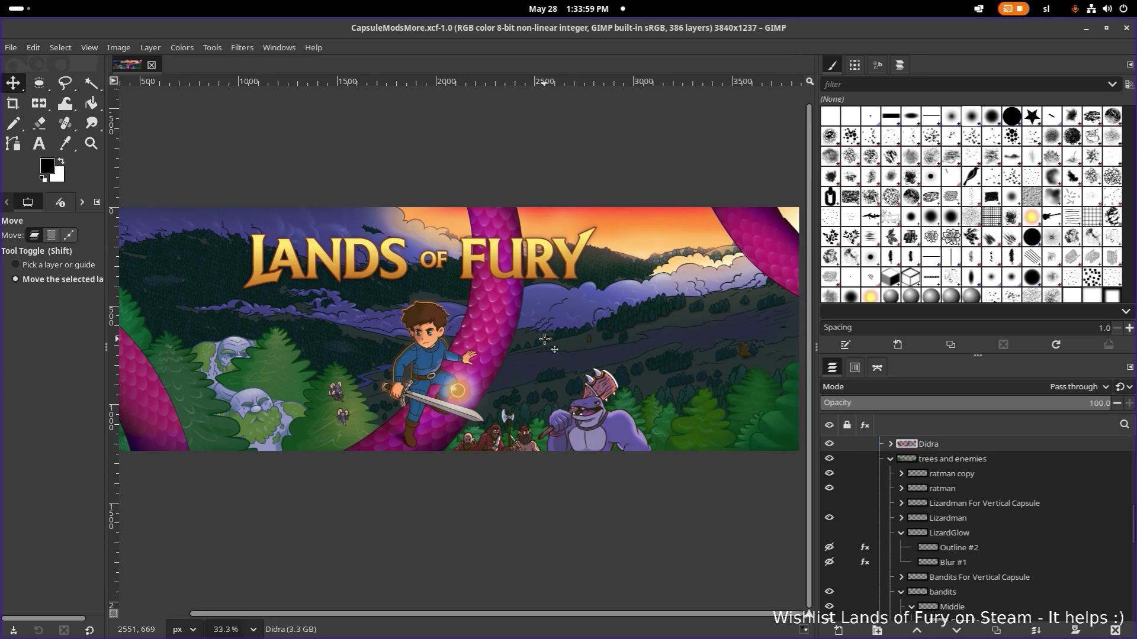
scroll(545, 340, "left", 2)
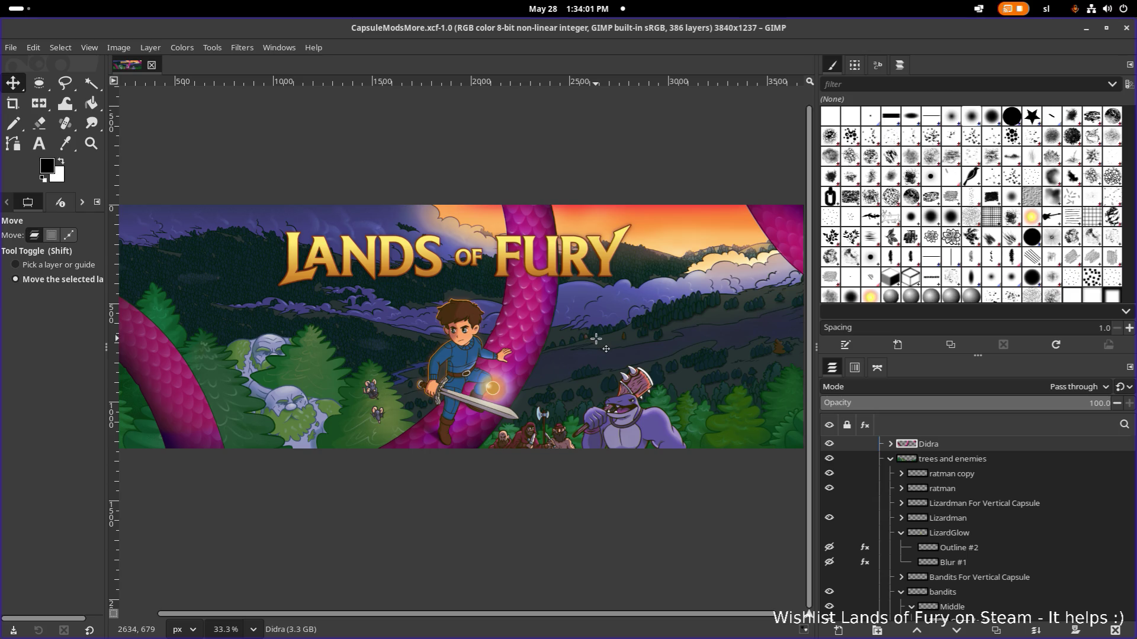
key("alt+Tab")
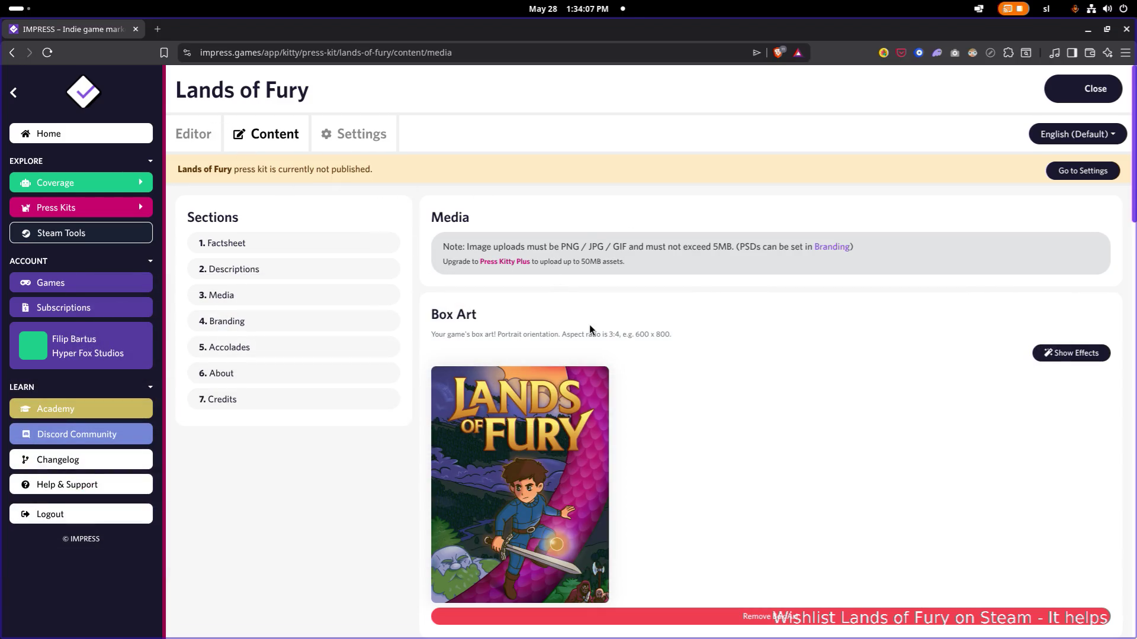
scroll(589, 330, "down", 2)
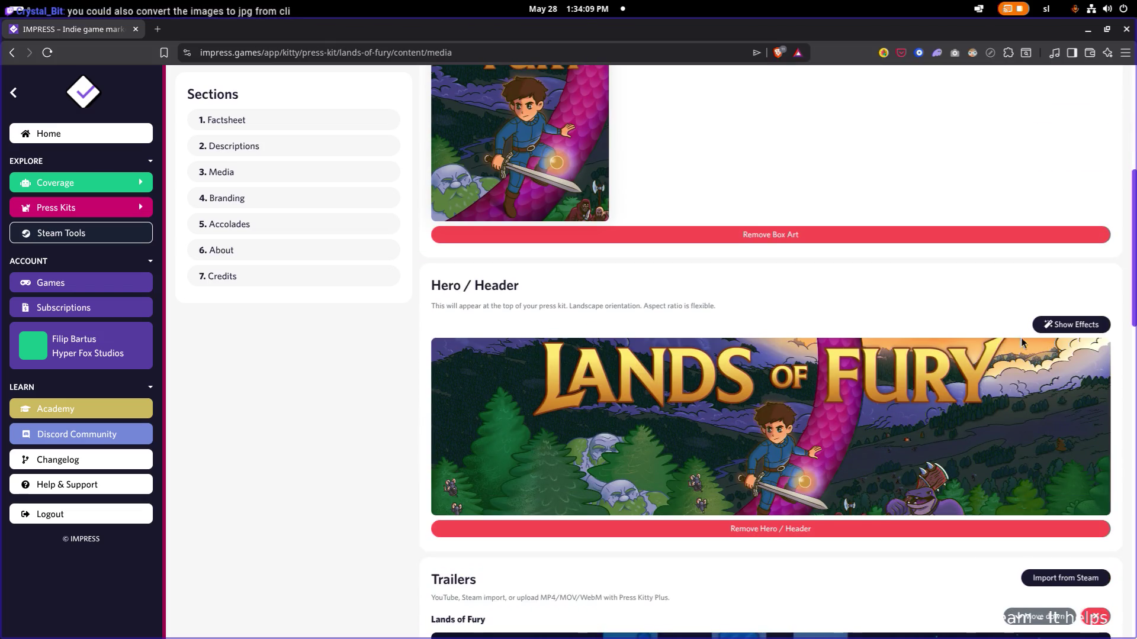
Step: Max out the Hero / Header preview's Blur and Brightness sliders, then bring GIMP back to the front
left_click(1063, 327)
scroll(569, 338, "down", 2)
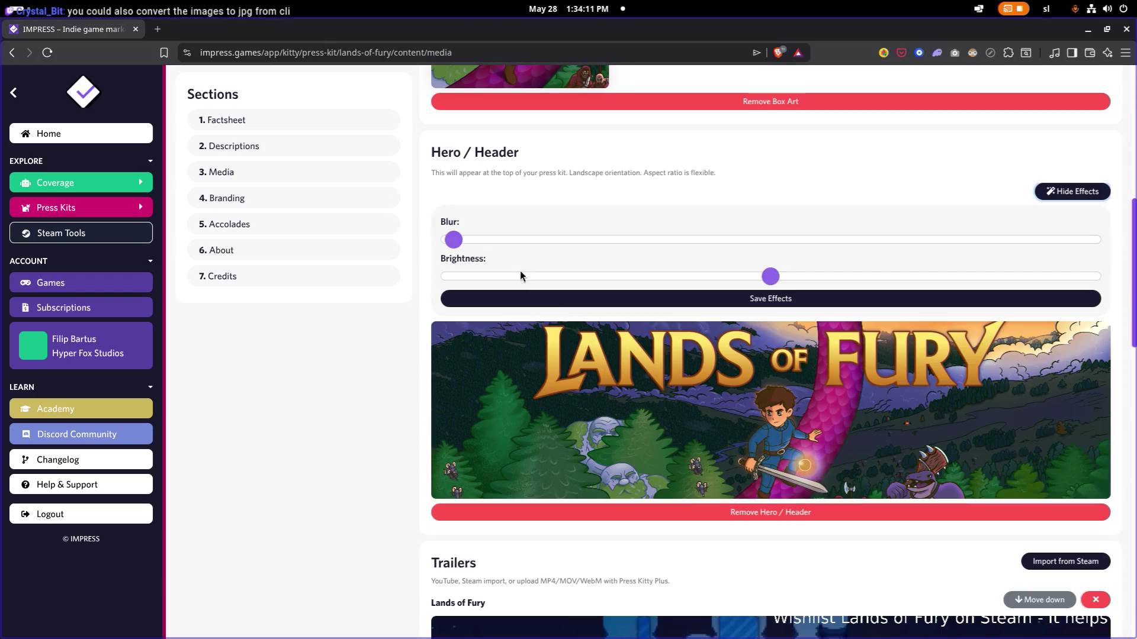
left_click_drag(451, 245, 1135, 258)
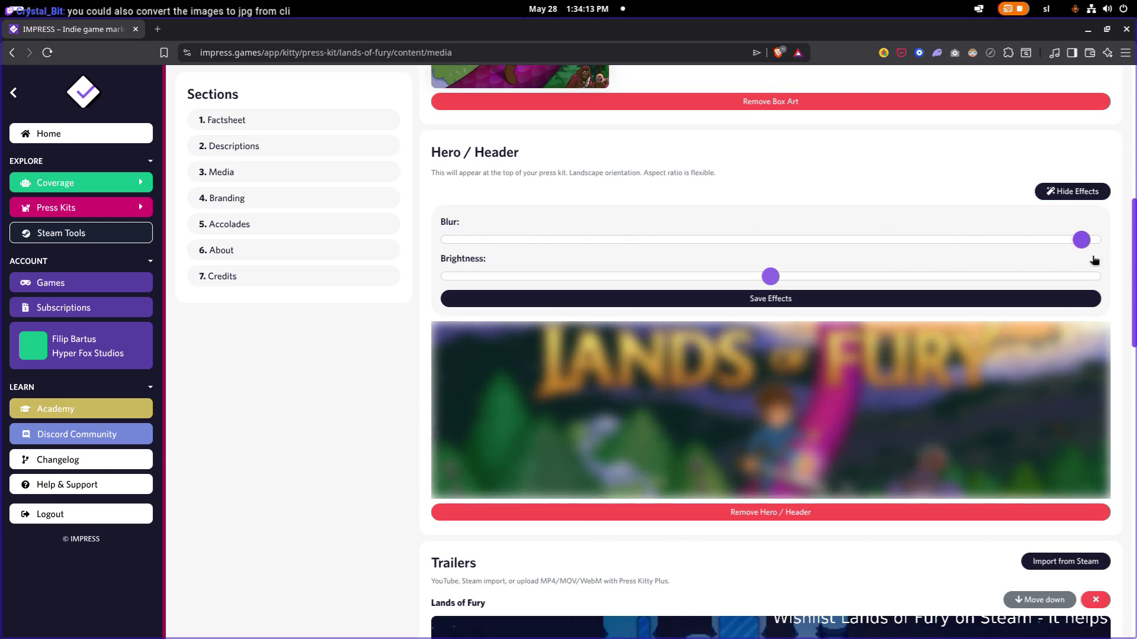
left_click_drag(774, 277, 1134, 281)
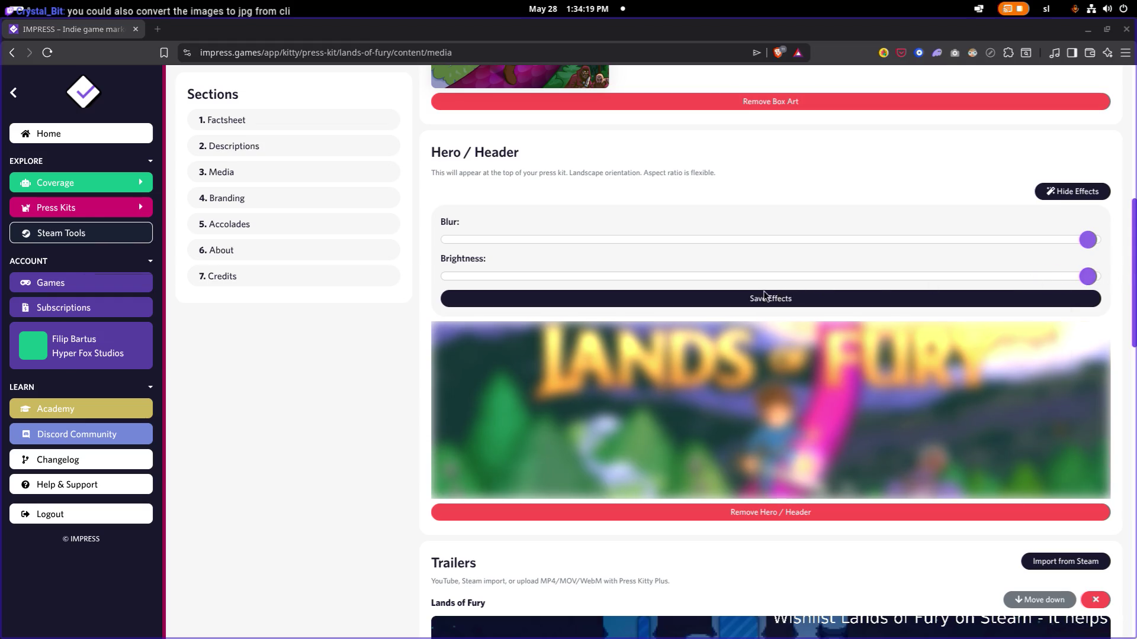
key("alt+Tab")
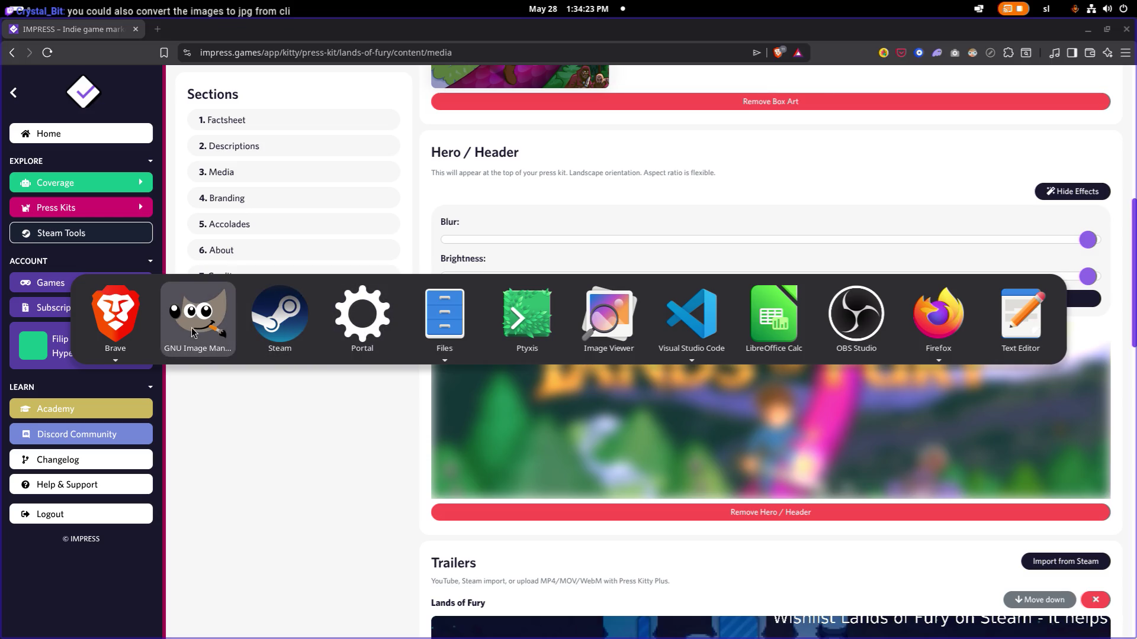
left_click(234, 324)
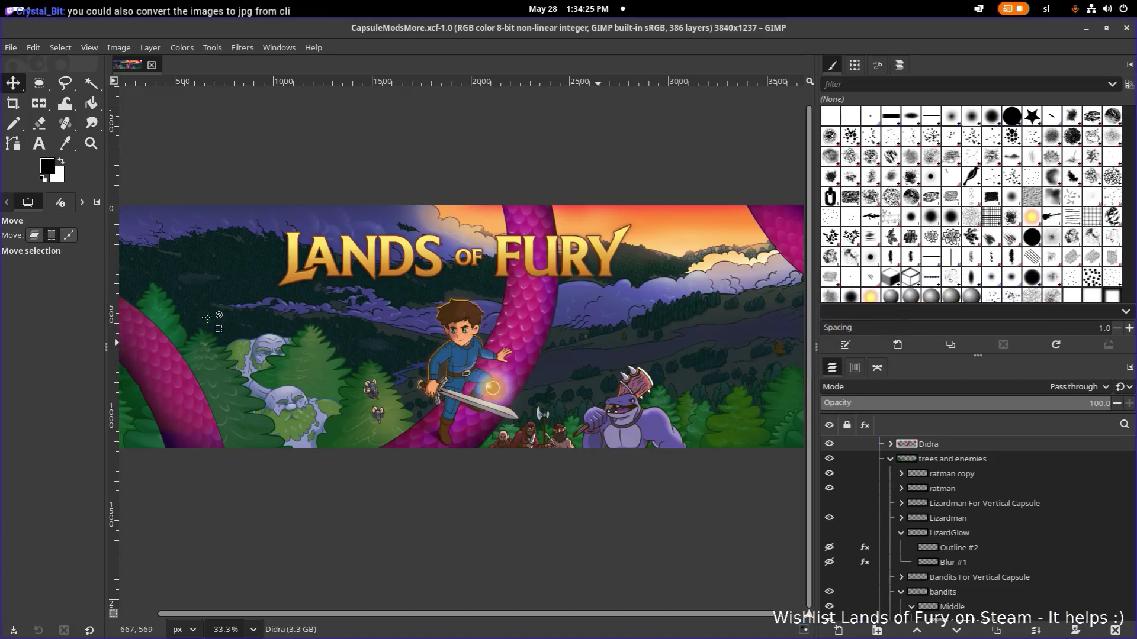
scroll(959, 458, "up", 5)
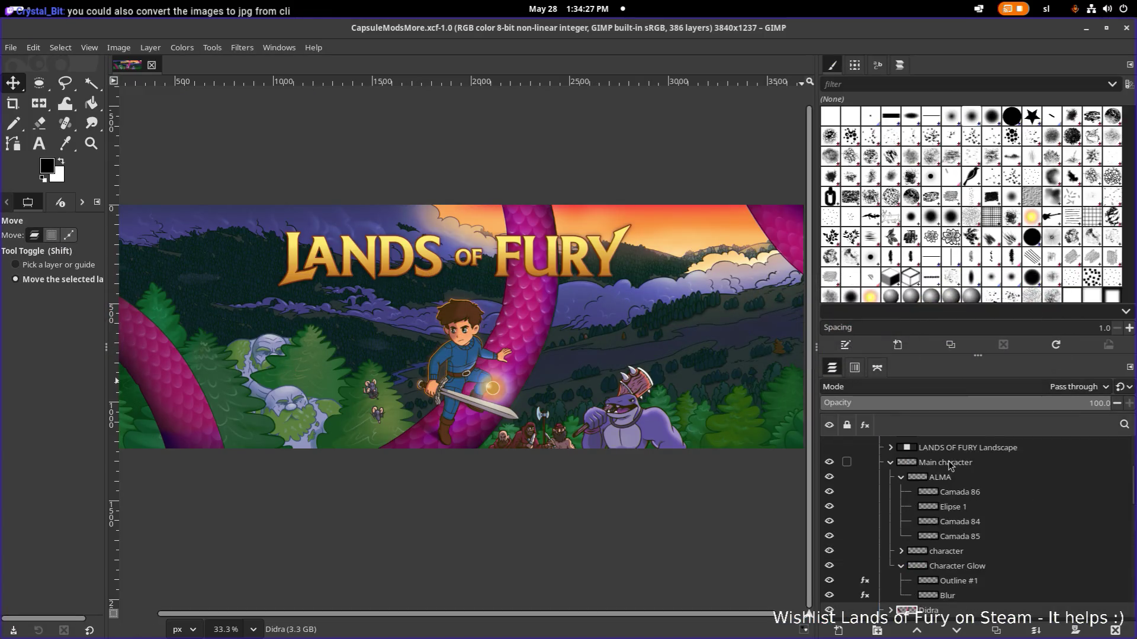
scroll(896, 443, "up", 5)
Step: Toggle the ART group's visibility and expand it to reveal its sublayers
left_click(881, 460)
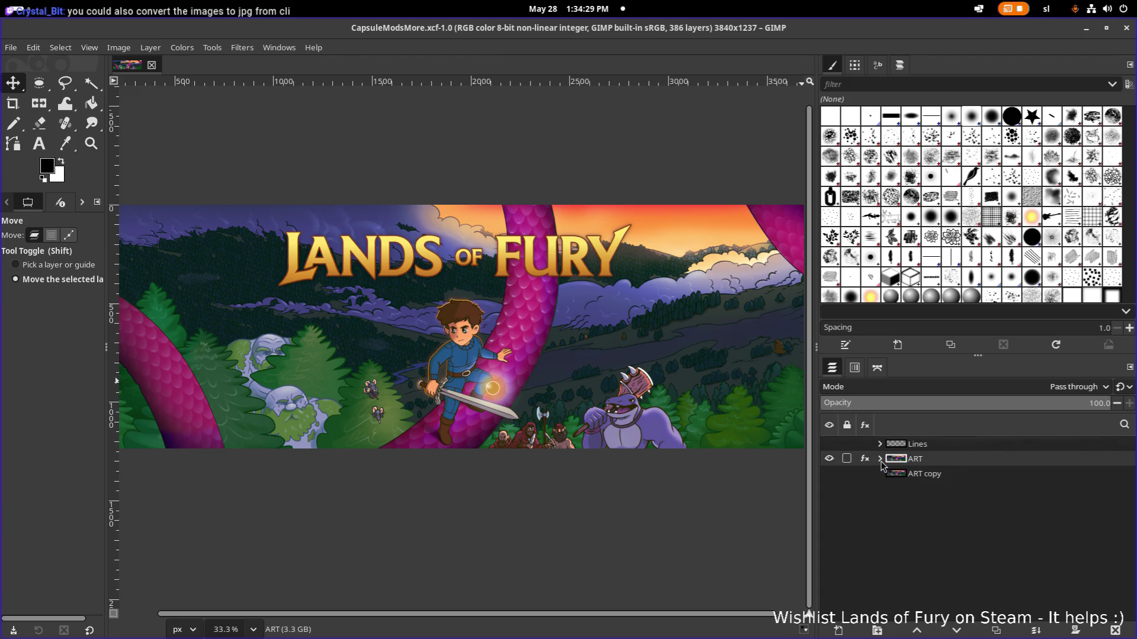
left_click(828, 459)
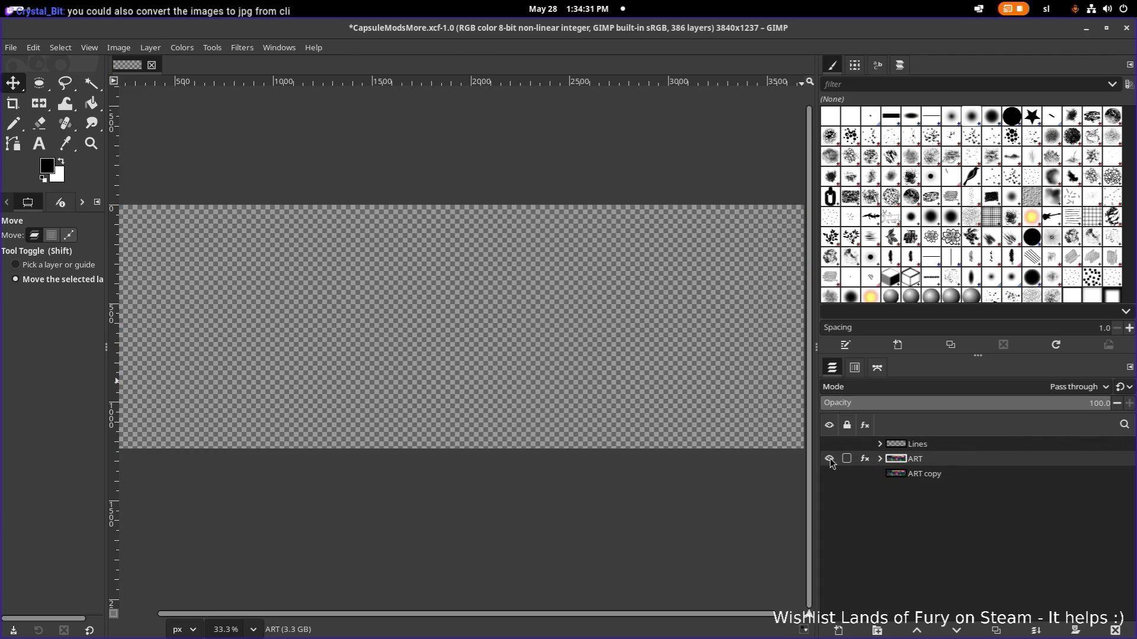
left_click(880, 459)
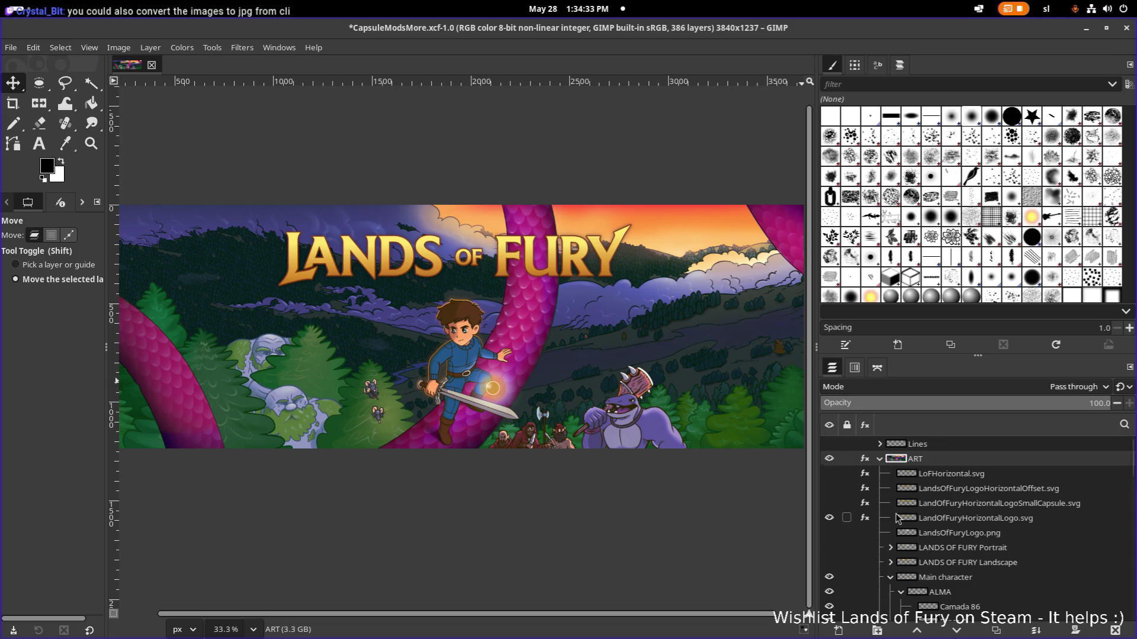
scroll(895, 515, "down", 2)
scroll(897, 516, "up", 1)
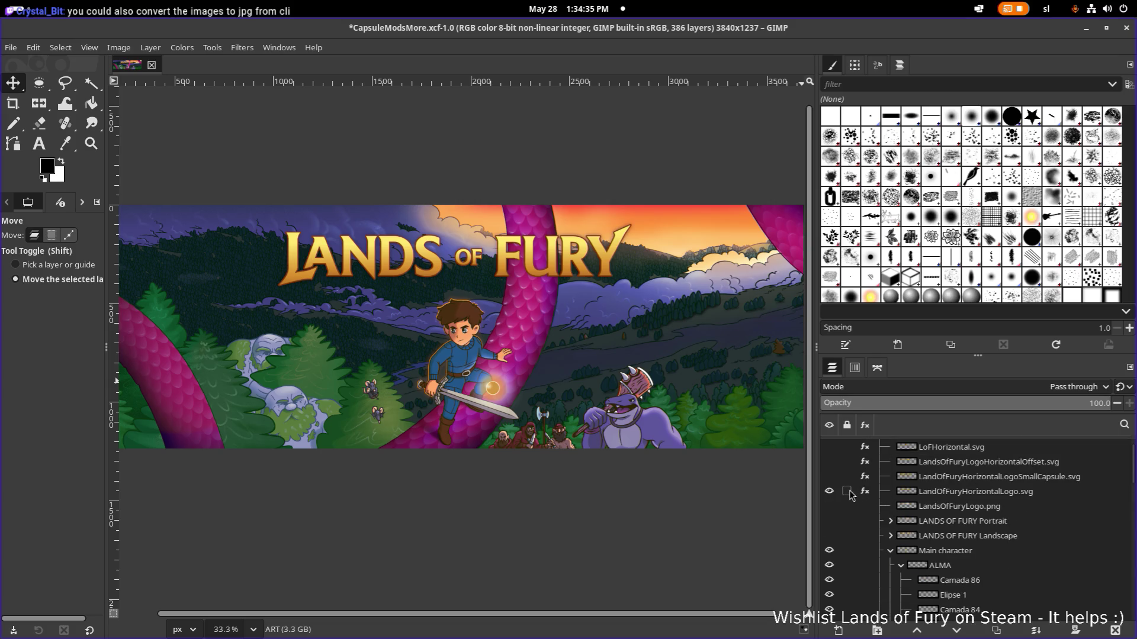
Step: Hide the LandOfFuryHorizontalLogo.svg layer so the art shows no title, then minimize GIMP
left_click(830, 491)
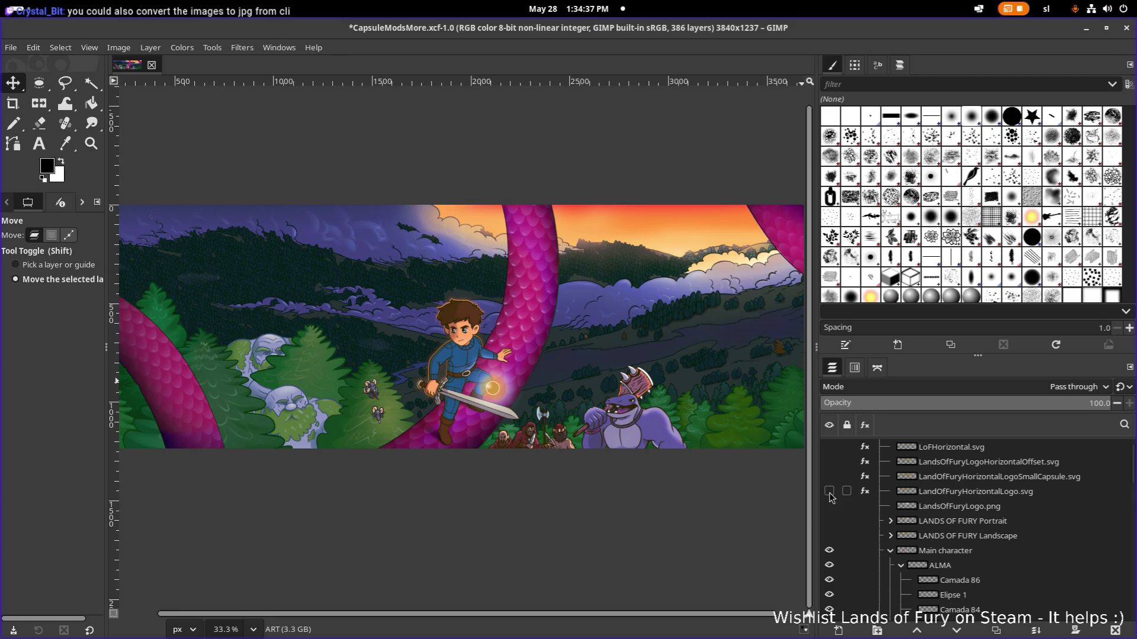
left_click(830, 492)
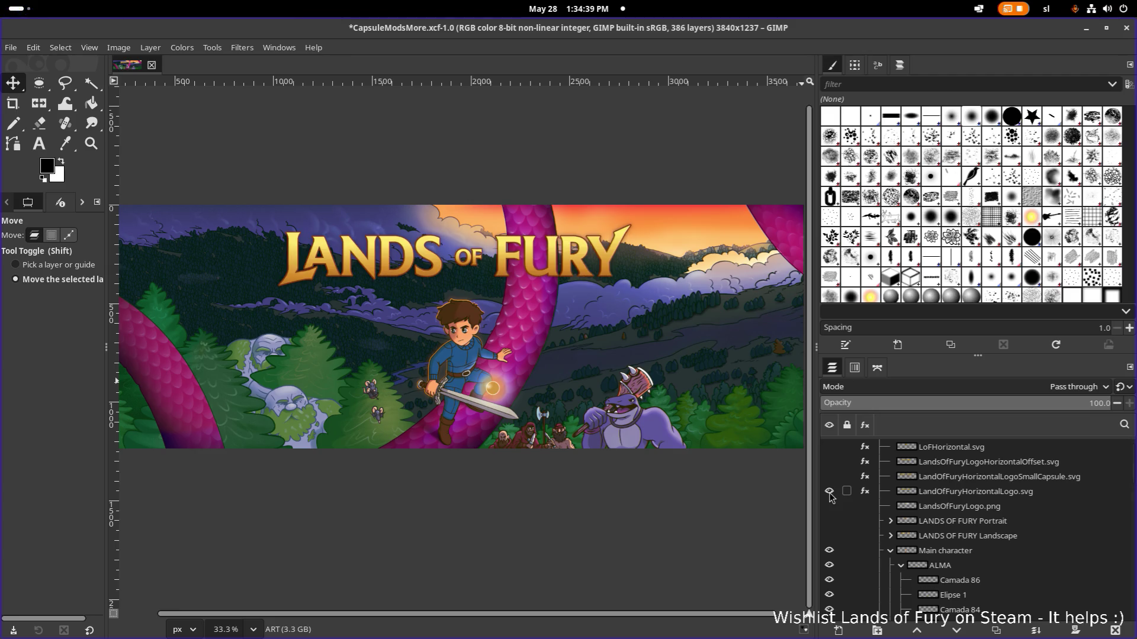
left_click(829, 491)
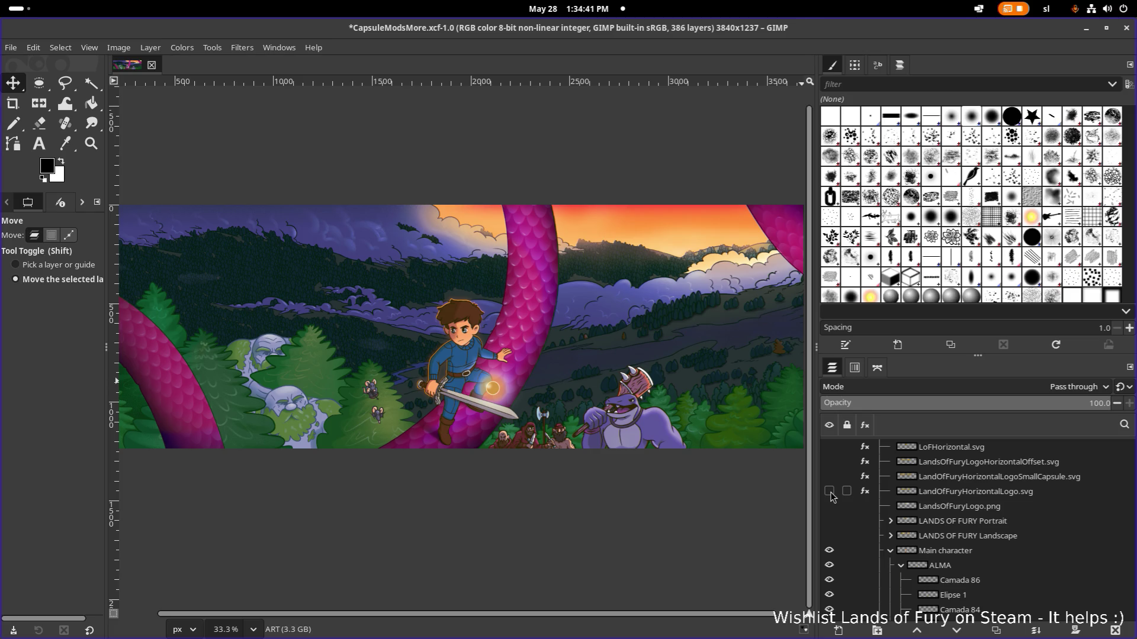
left_click(1085, 29)
key("alt+Tab")
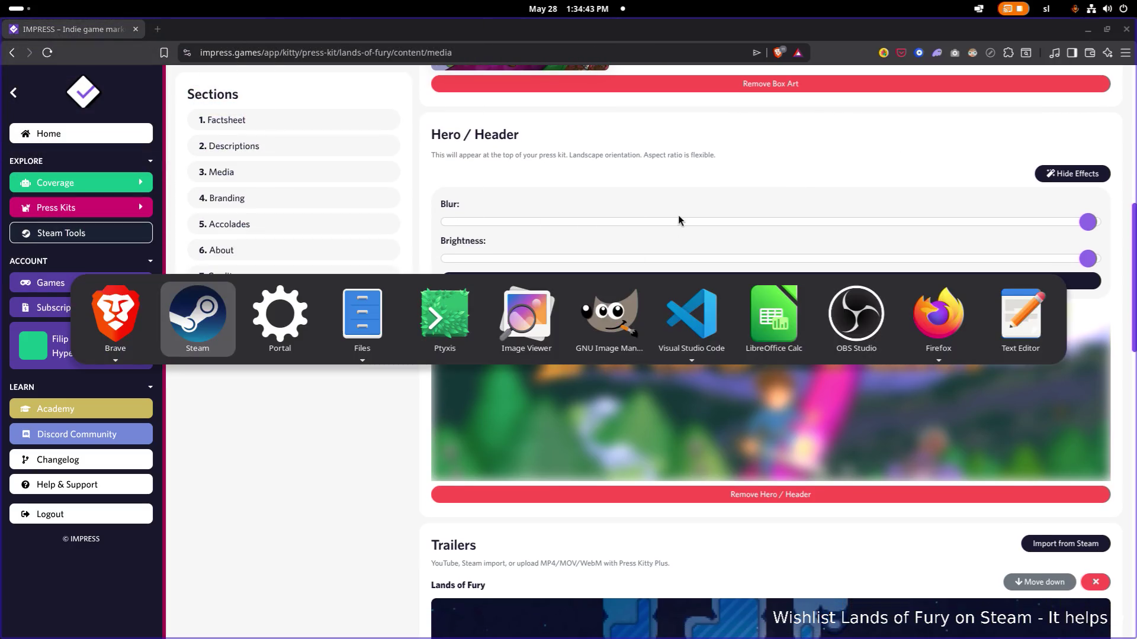
Step: In Files, navigate to Pictures/Presskit/Capsules
left_click(356, 307)
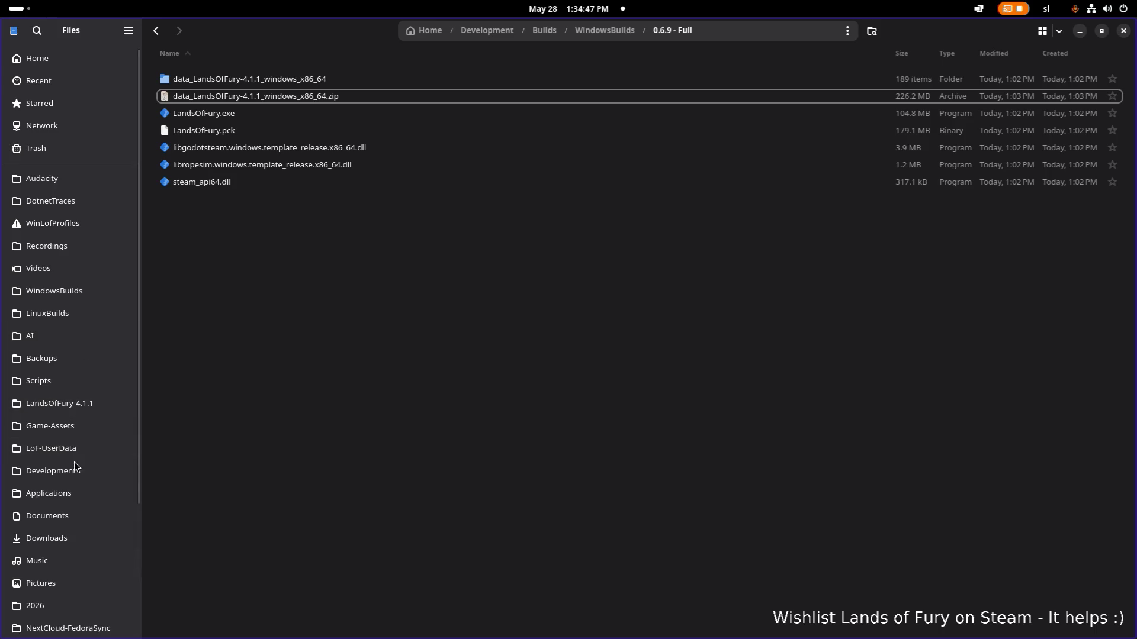
left_click(60, 580)
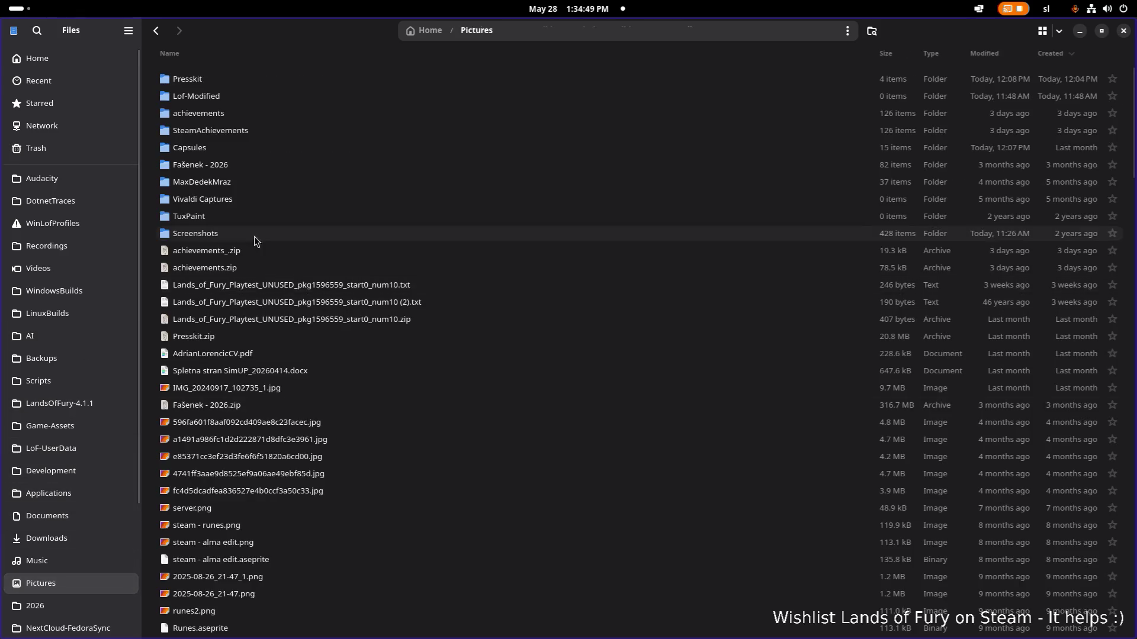
double_click(266, 87)
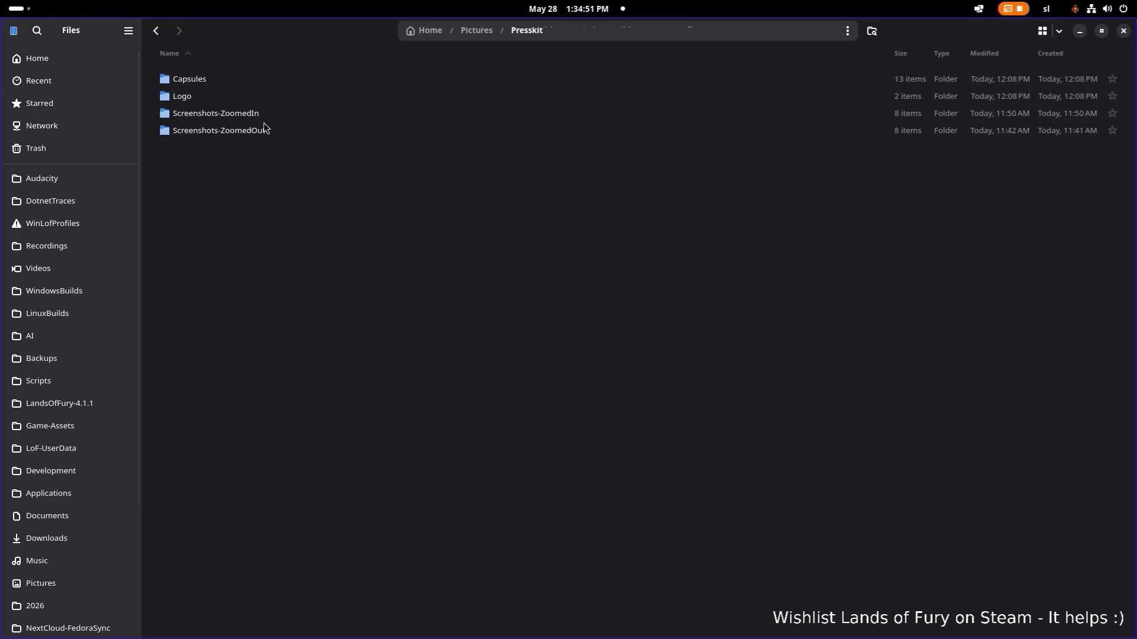
left_click(266, 82)
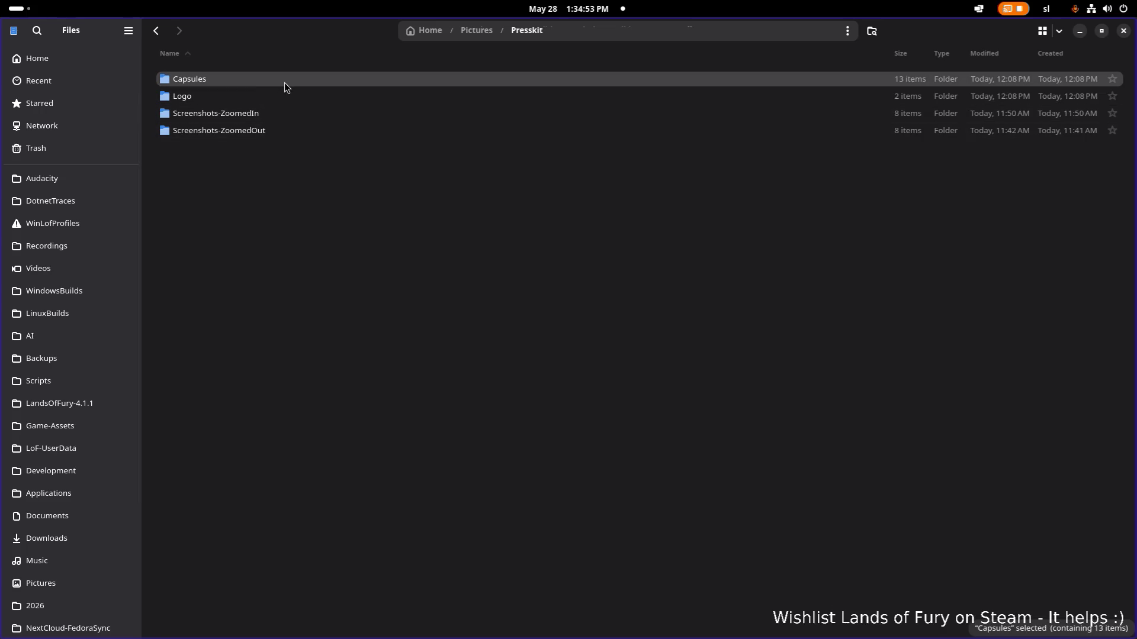
double_click(284, 83)
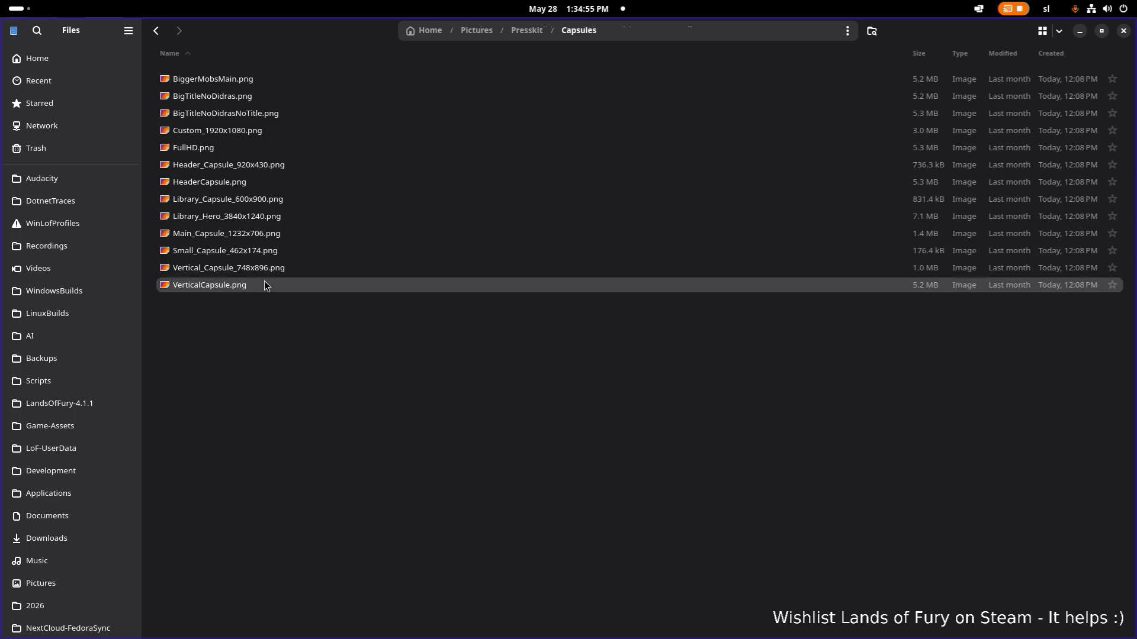
Step: Open Library_Hero_3840x1240.png for viewing in a browser tab
left_click(286, 233)
left_click(290, 219)
double_click(298, 217)
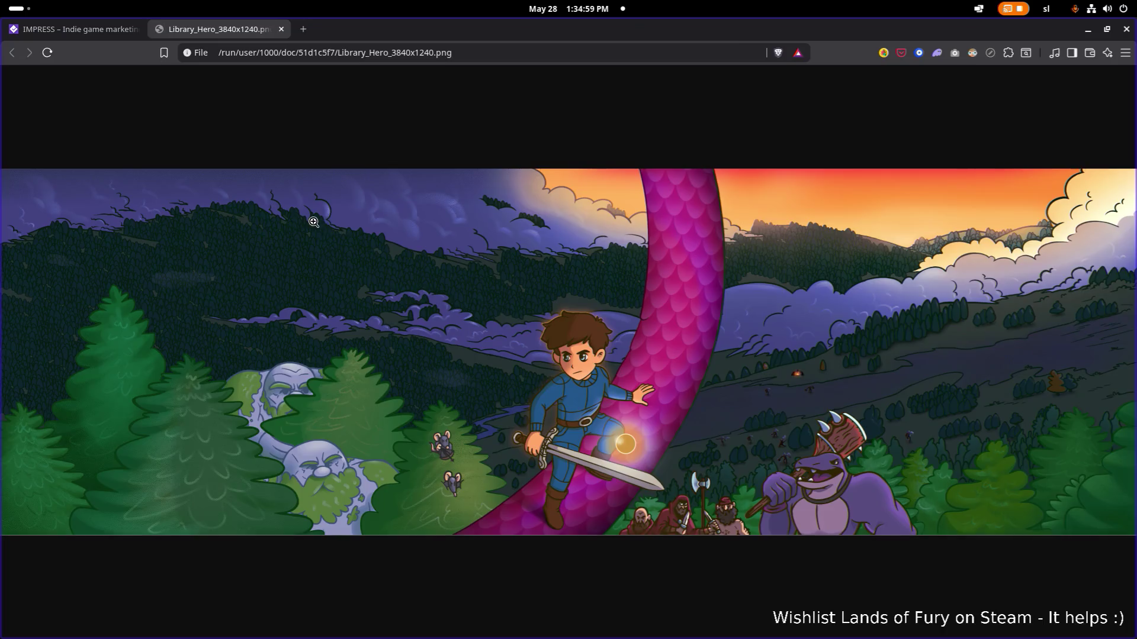
Step: Zoom the Library_Hero image in and out, then close its tab to return to the press kit
left_click(350, 321)
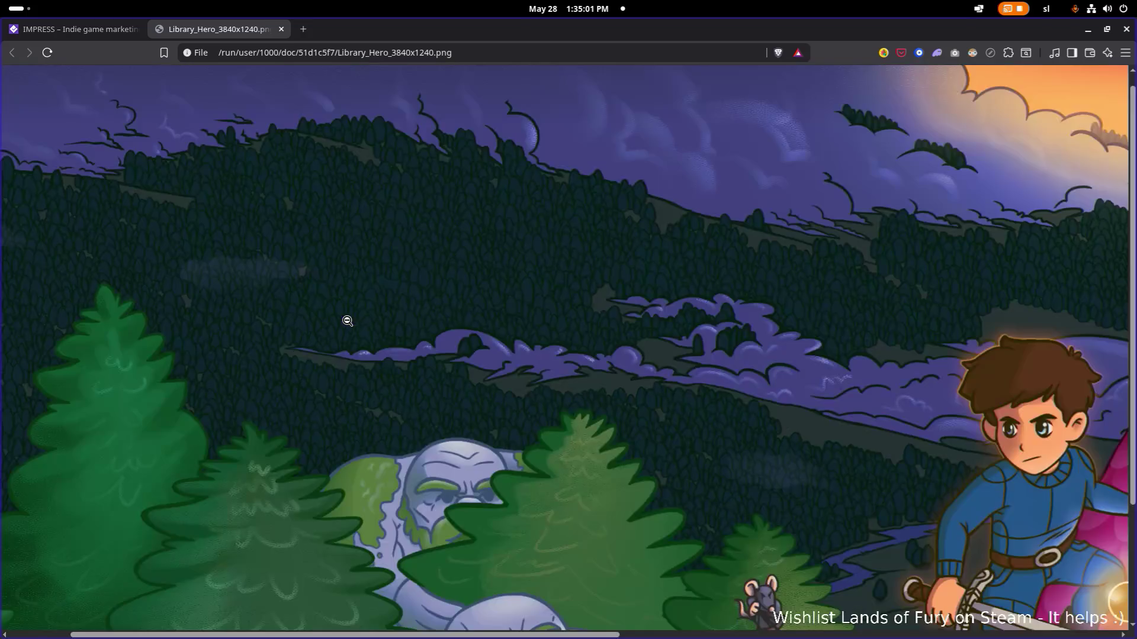
left_click(348, 320)
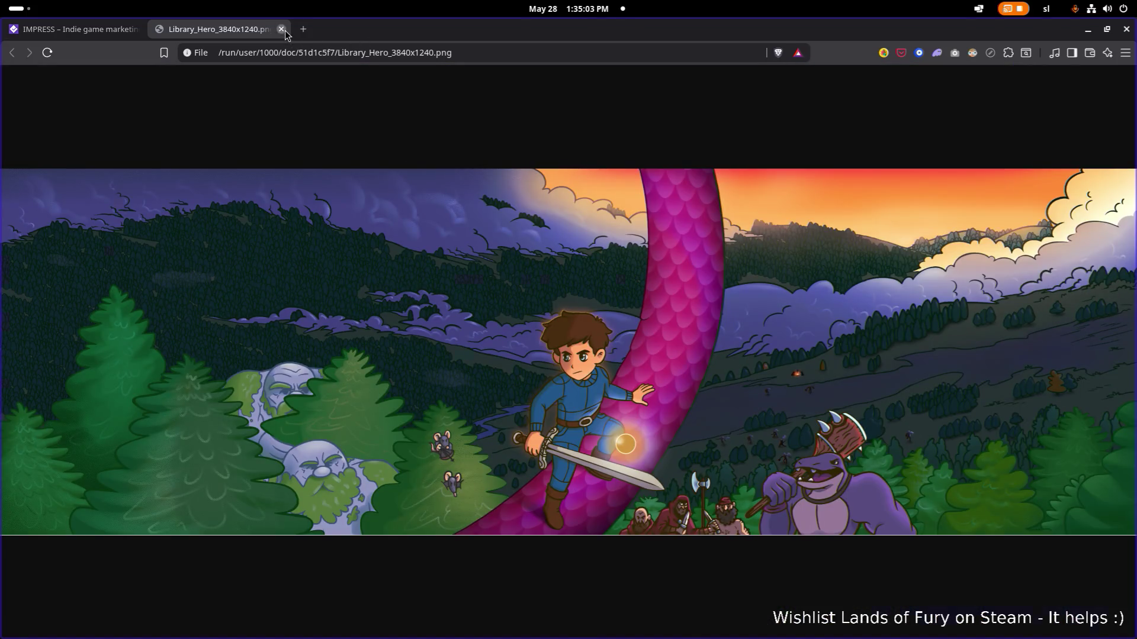
left_click(281, 29)
scroll(568, 88, "down", 1)
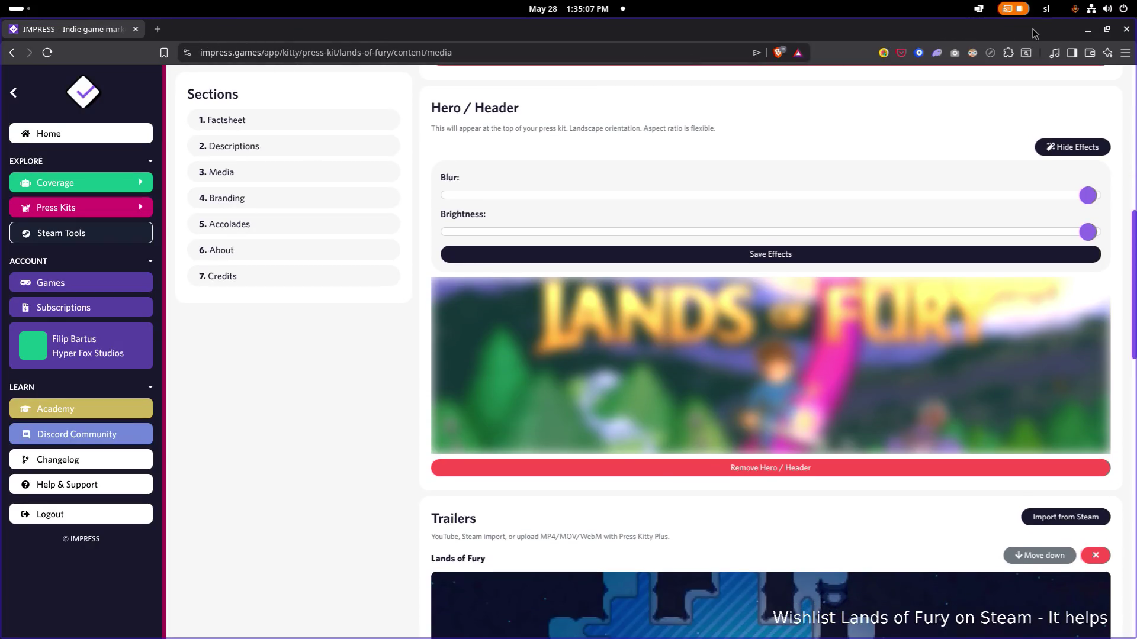
Step: Minimize Brave to show the Capsules folder, select and deselect Library_Hero_3840x1240.png, and bring up the app switcher
left_click(1087, 34)
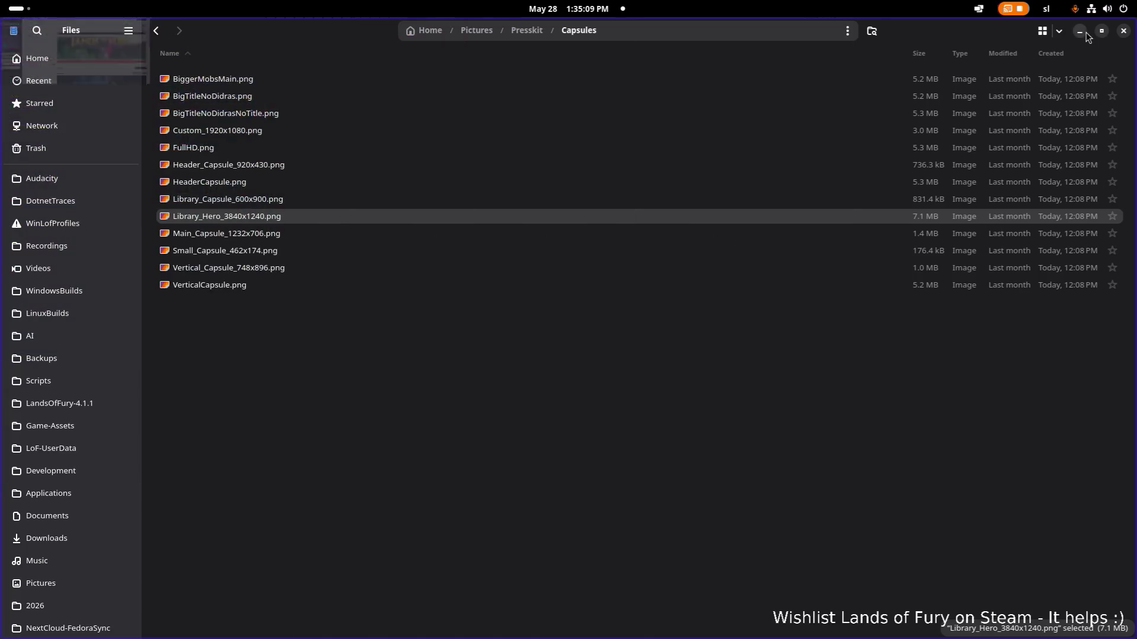
left_click(360, 223)
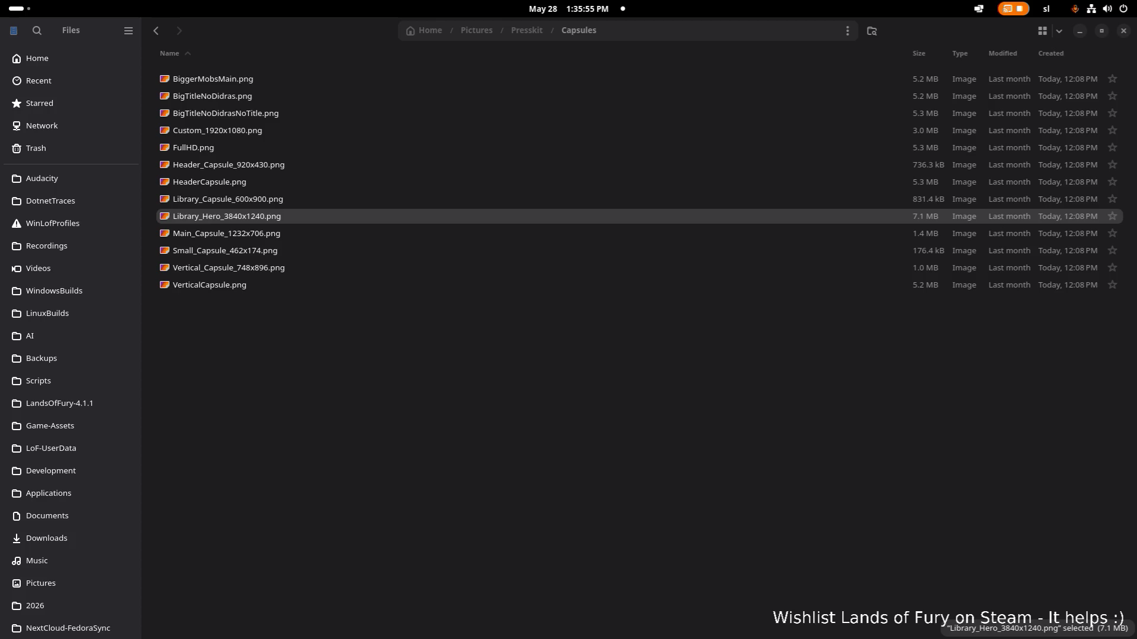
left_click(293, 368)
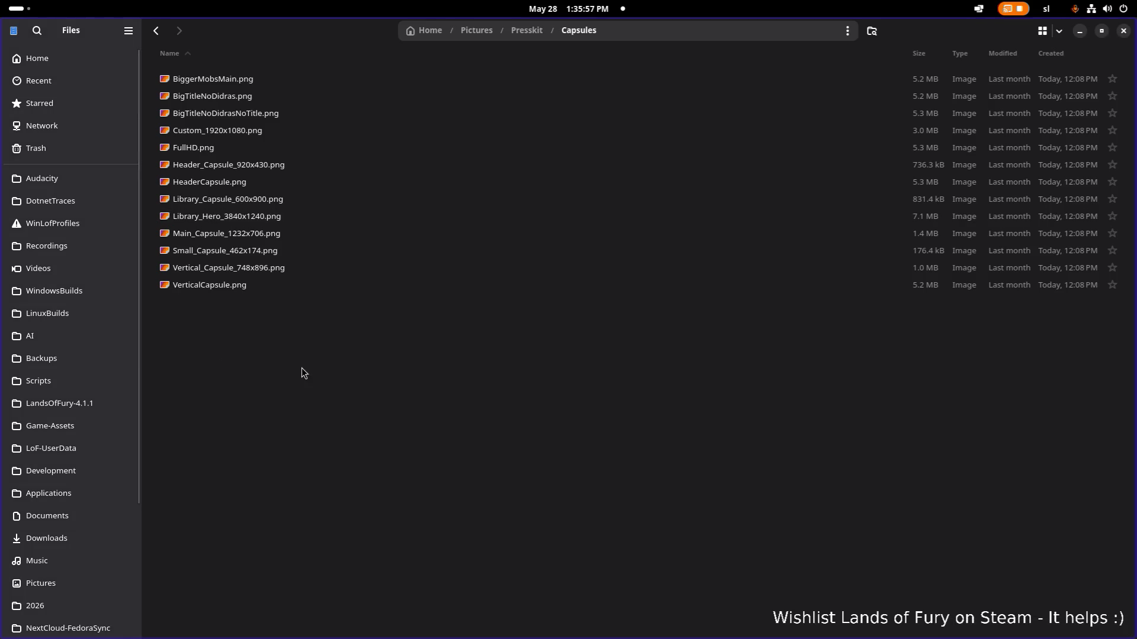
key("alt+Tab")
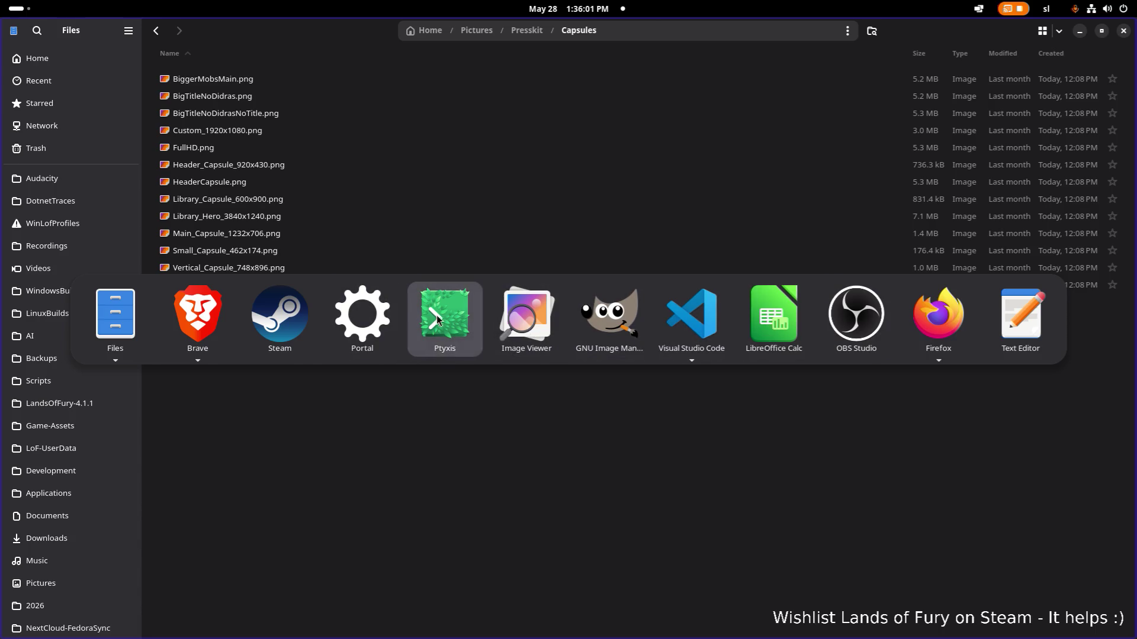
Step: Cycle the app switcher to Visual Studio Code's godot-project window and stay on JournalModal.cs
left_click(444, 316)
key("alt+Tab")
key("Tab")
key("Tab")
key("Tab")
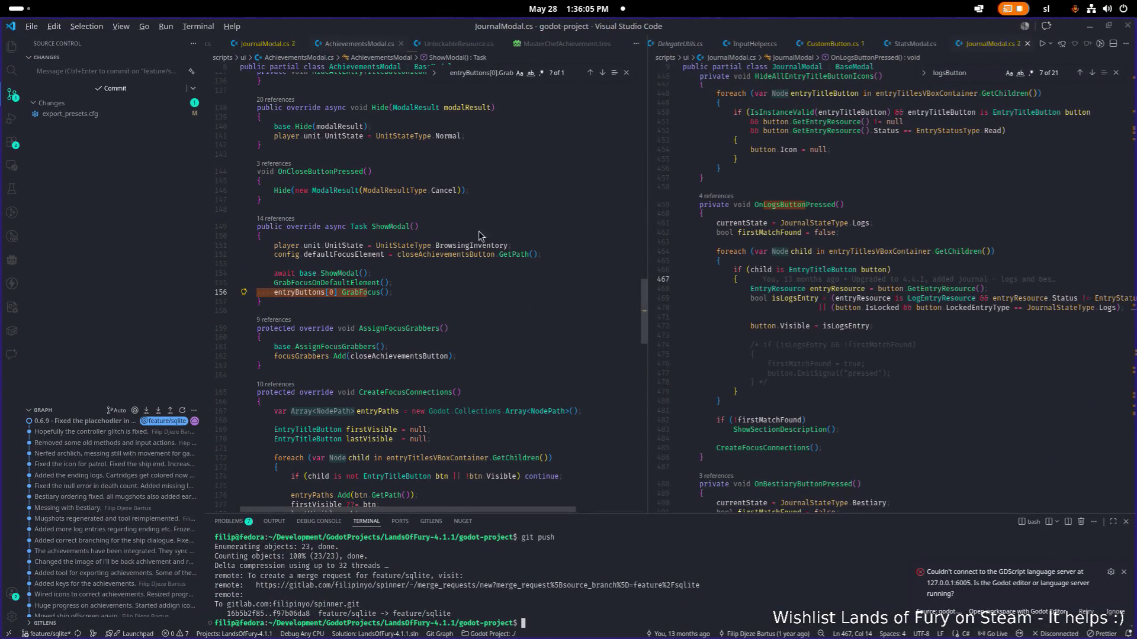
key("alt+Tab")
key("alt+grave")
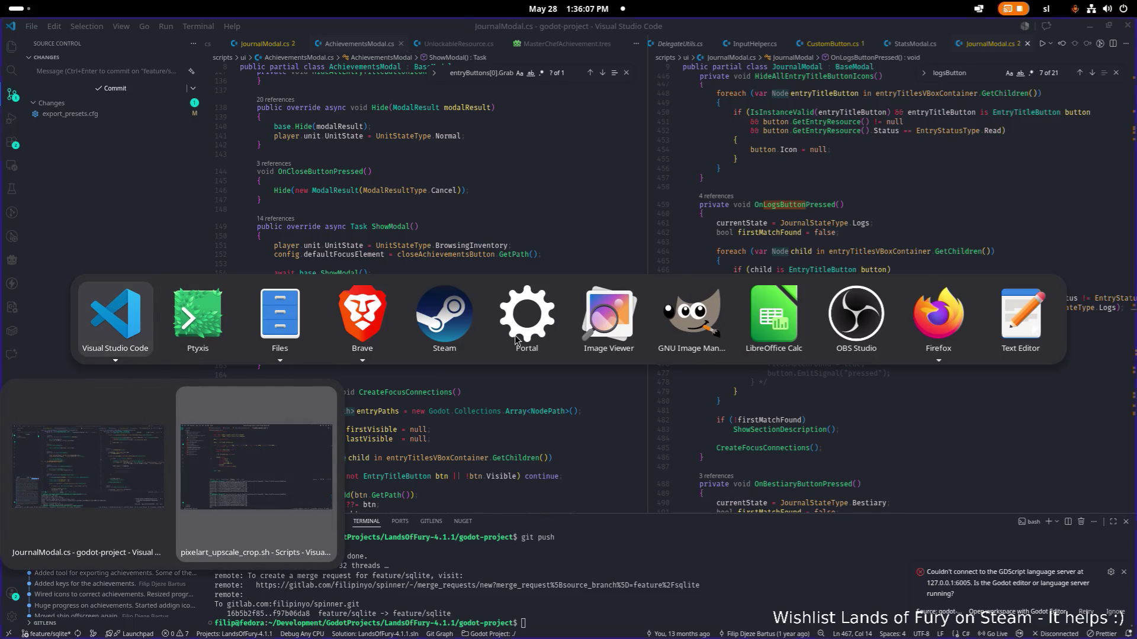
key("Escape")
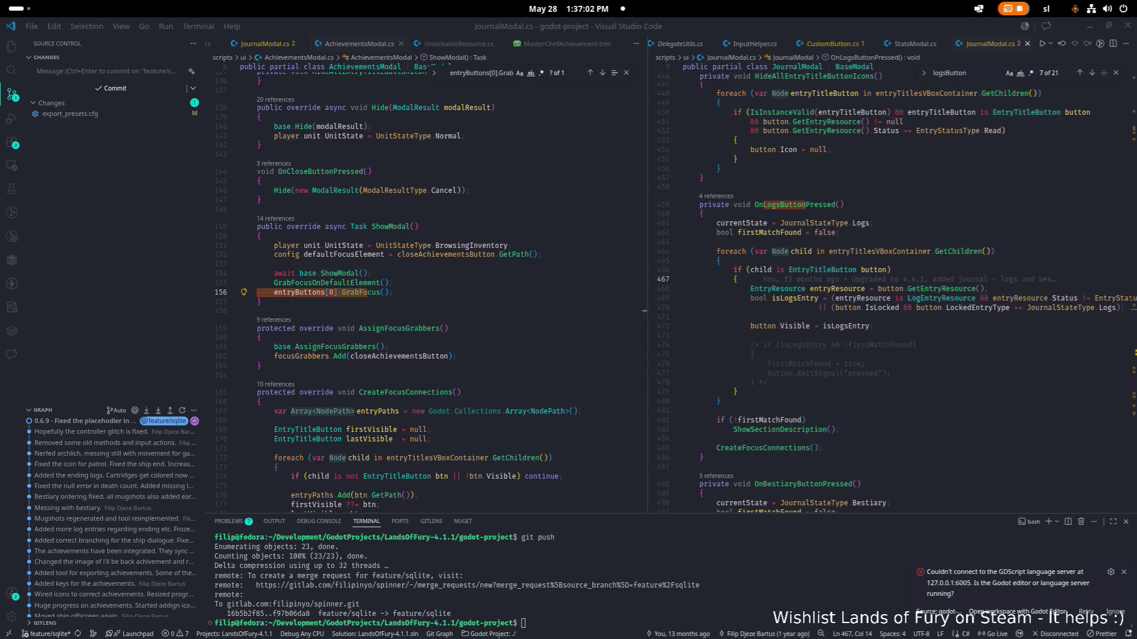
Step: Switch from VS Code to the Files window showing the Presskit Capsules folder
key("alt+Tab")
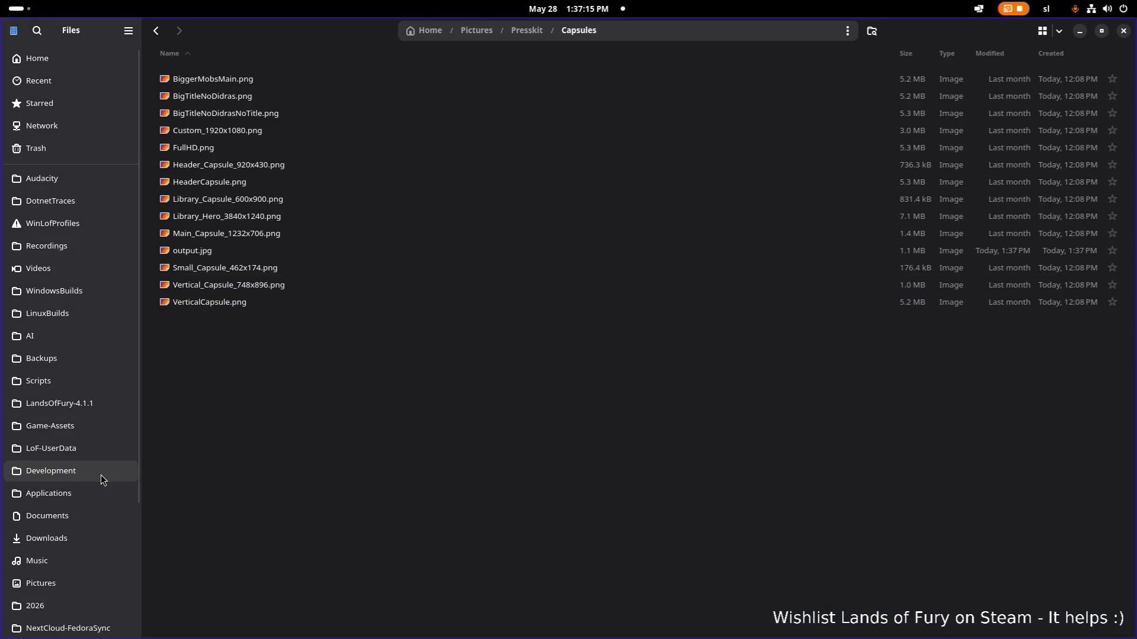
double_click(350, 252)
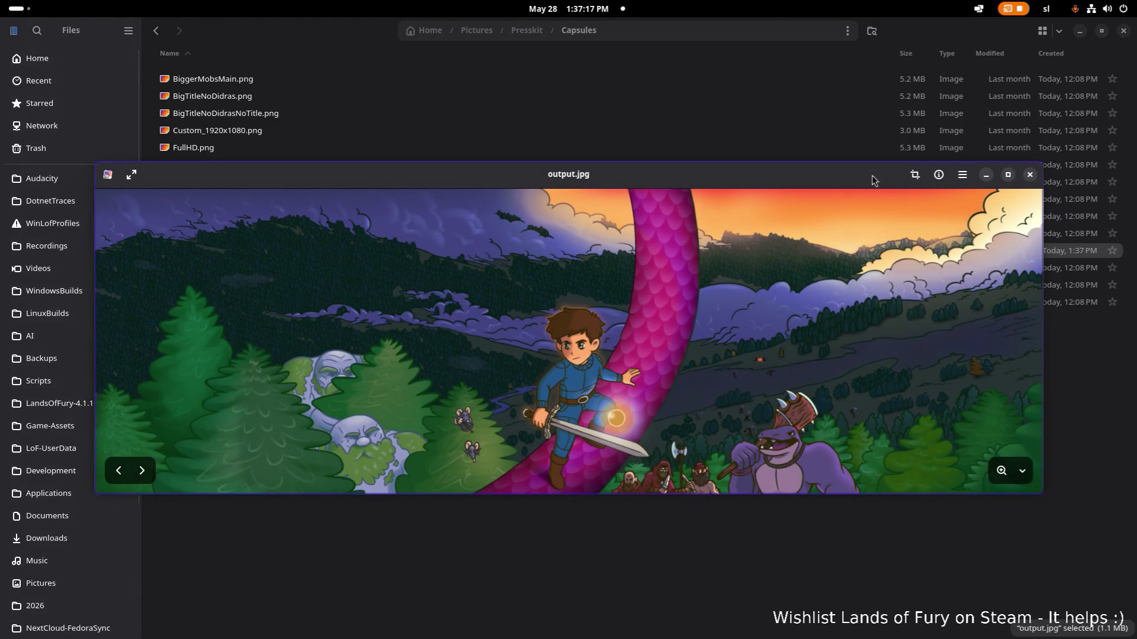
left_click(1008, 175)
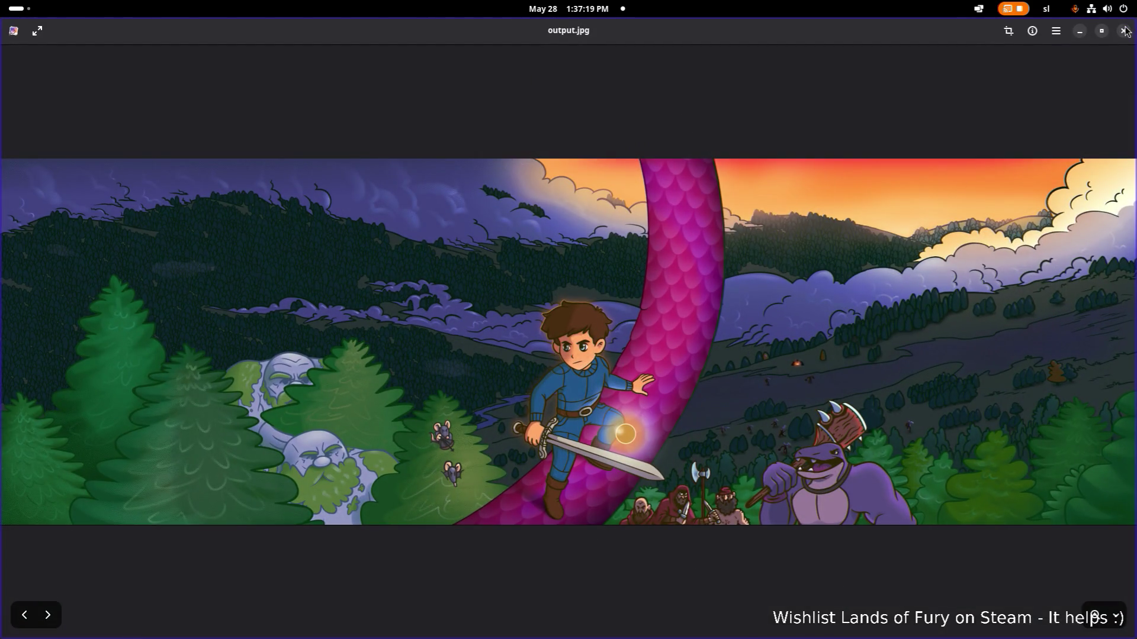
left_click(1124, 30)
key("alt+Tab")
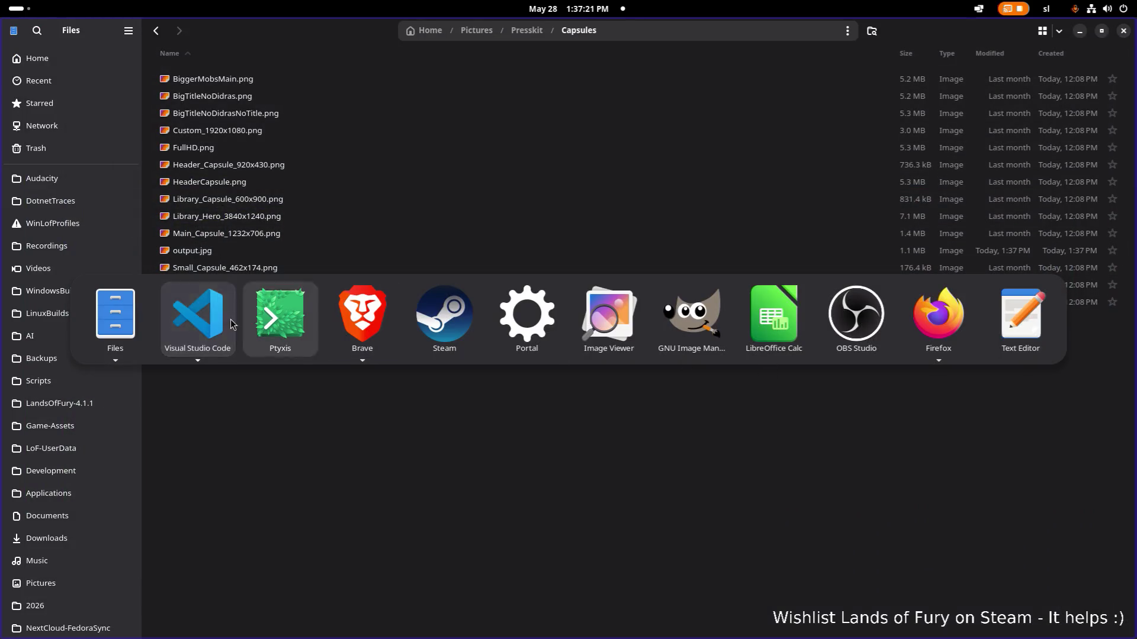
key("alt+Tab")
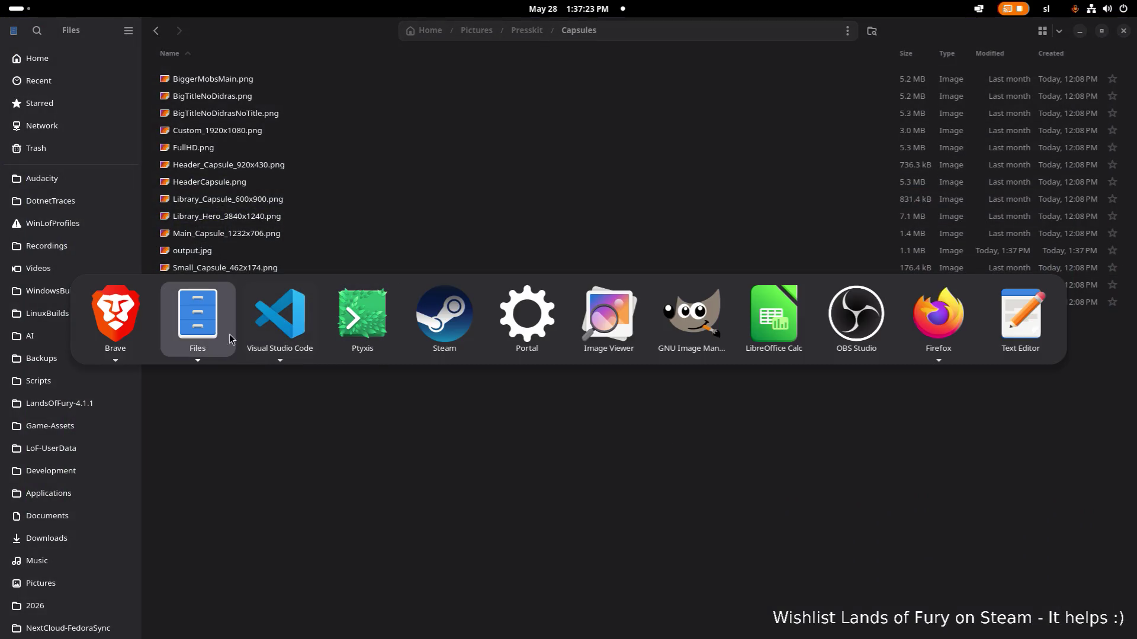
key("Escape")
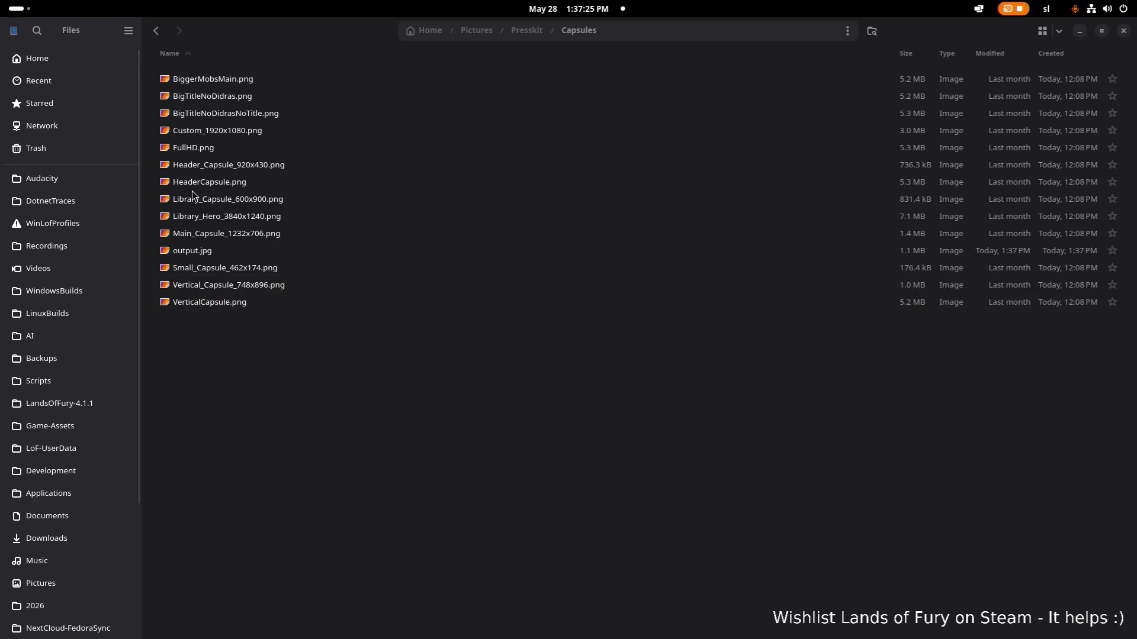
left_click(545, 320)
key("alt+Tab")
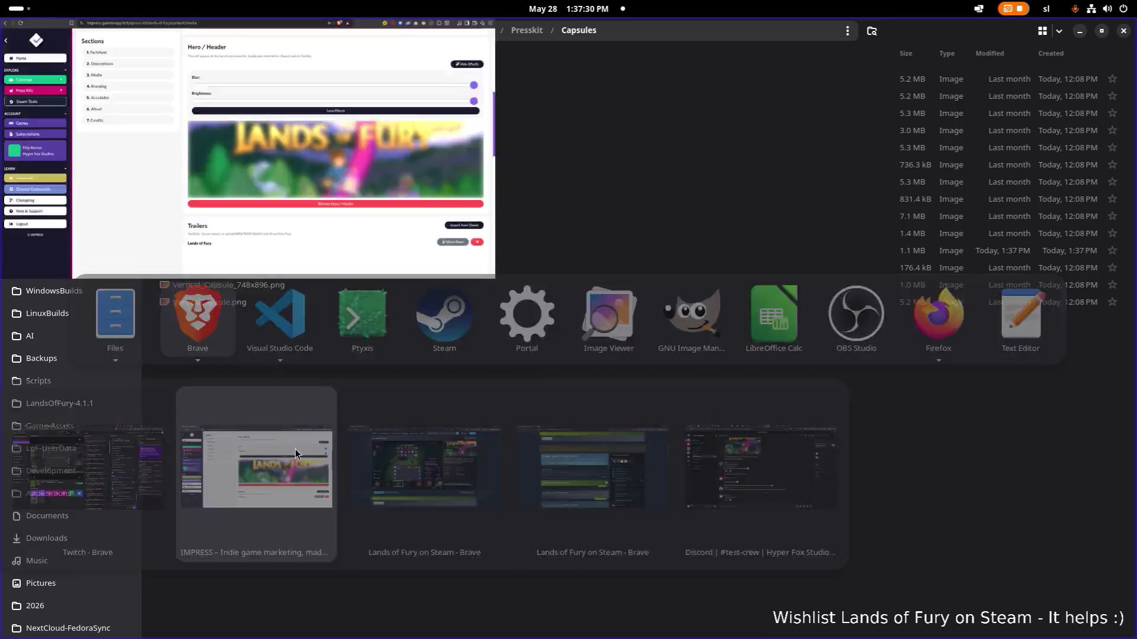
left_click(295, 449)
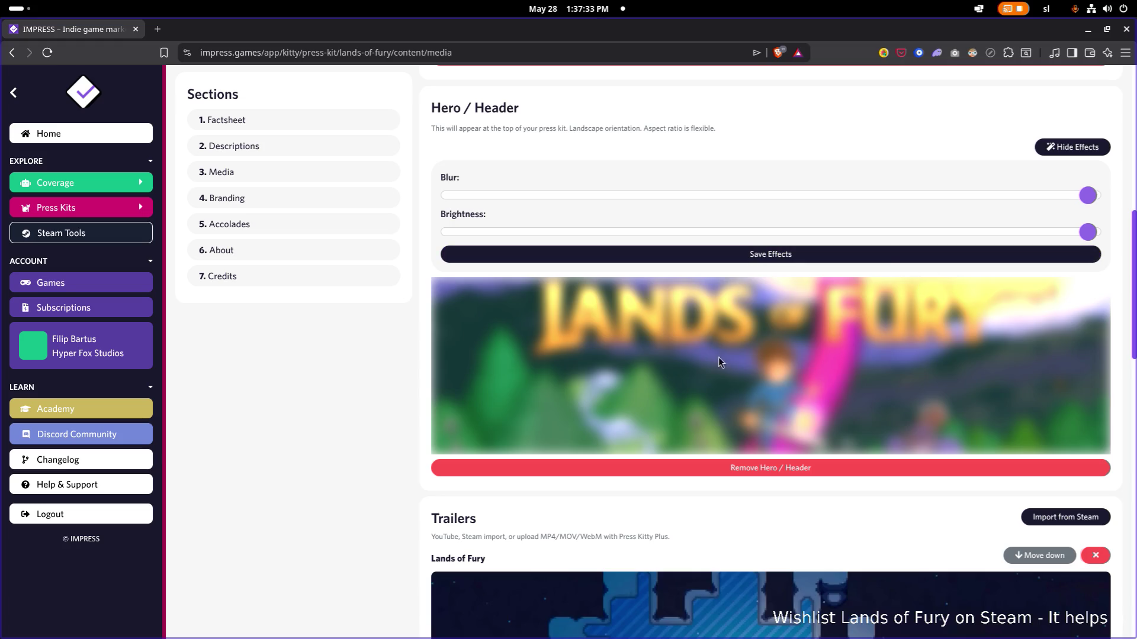
Step: Replace the Hero / Header image with output.jpg, the artwork without the game title
left_click(817, 468)
scroll(791, 235, "down", 2)
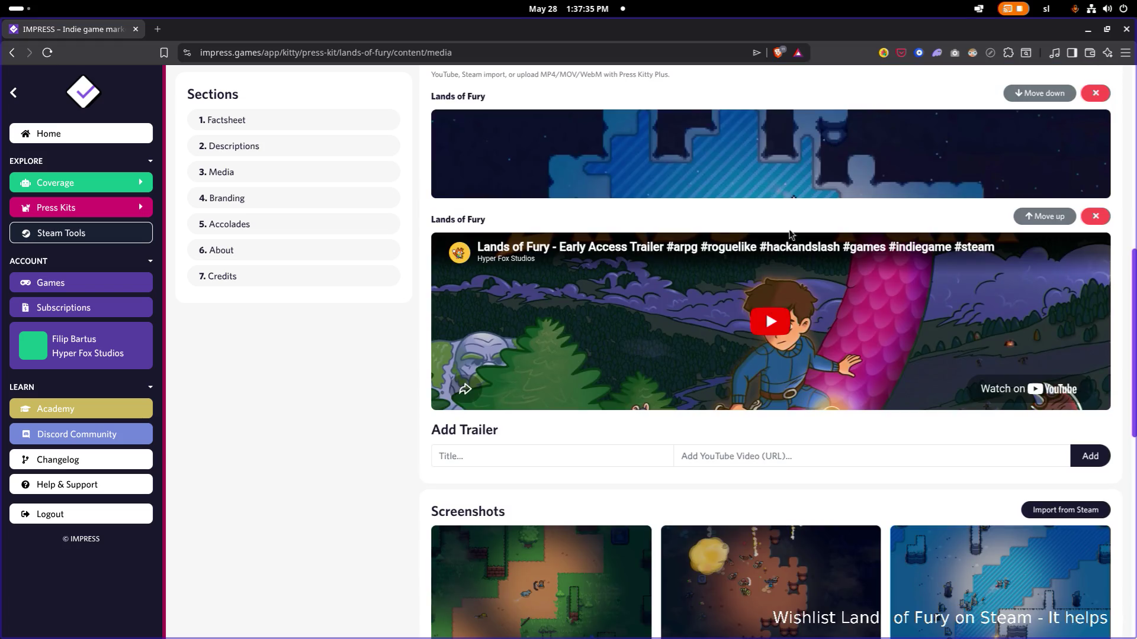
scroll(797, 272, "up", 2)
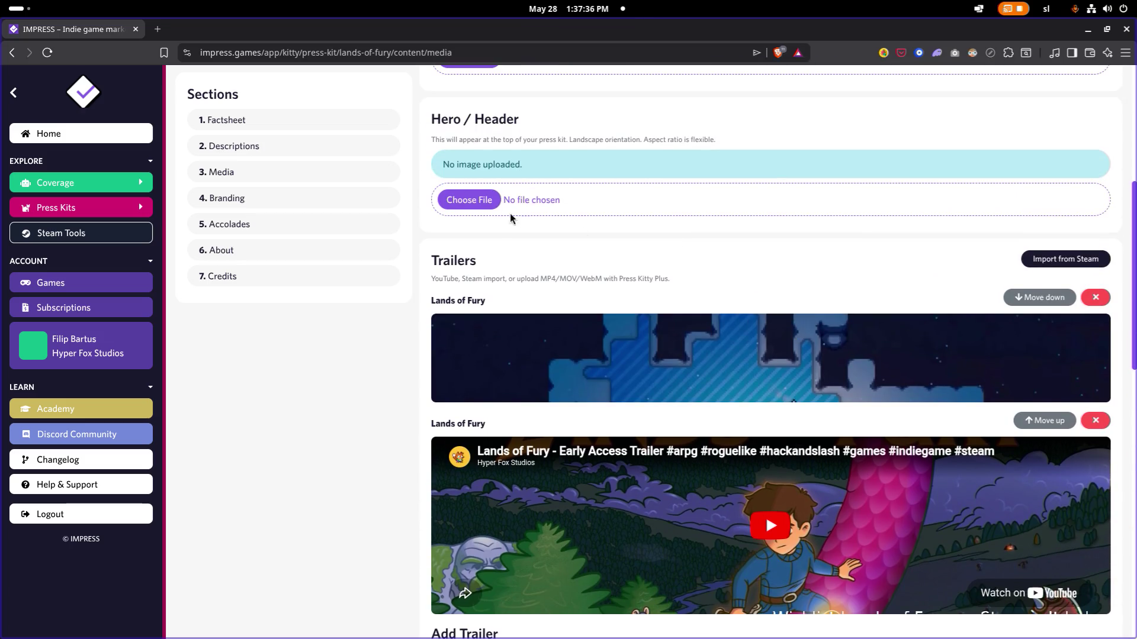
left_click(475, 202)
double_click(369, 319)
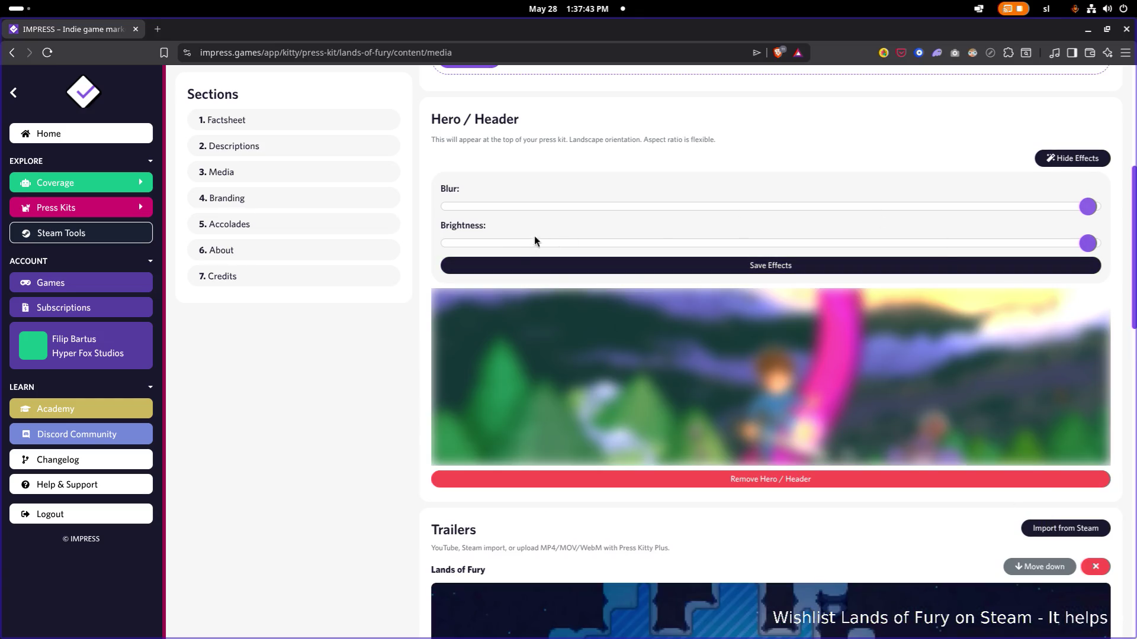
scroll(518, 256, "down", 10)
scroll(518, 257, "up", 10)
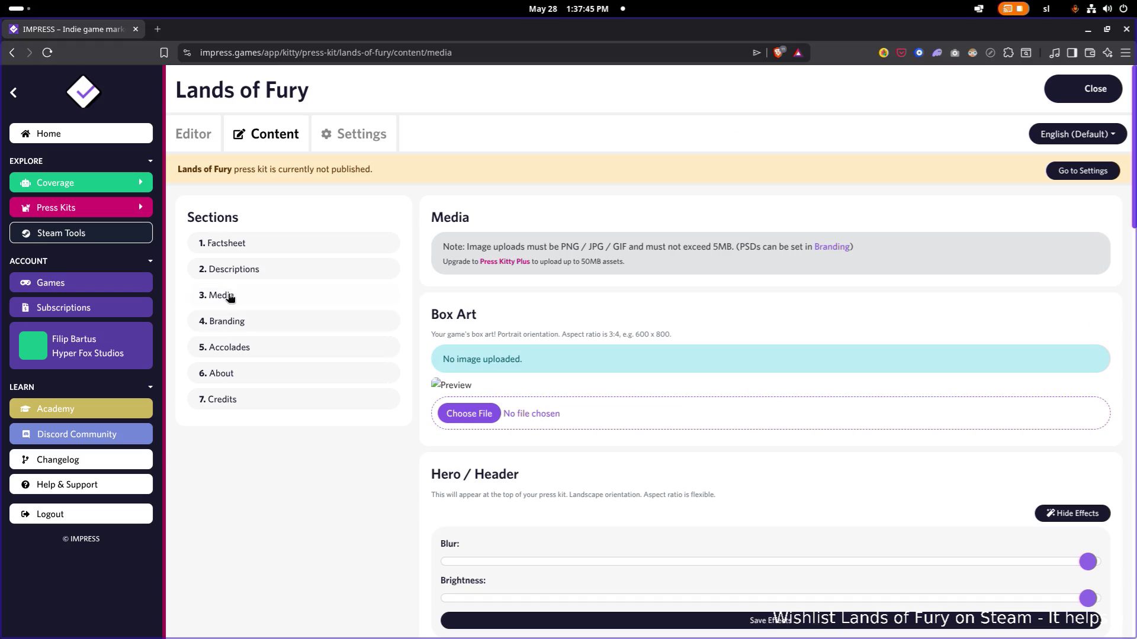
left_click(238, 320)
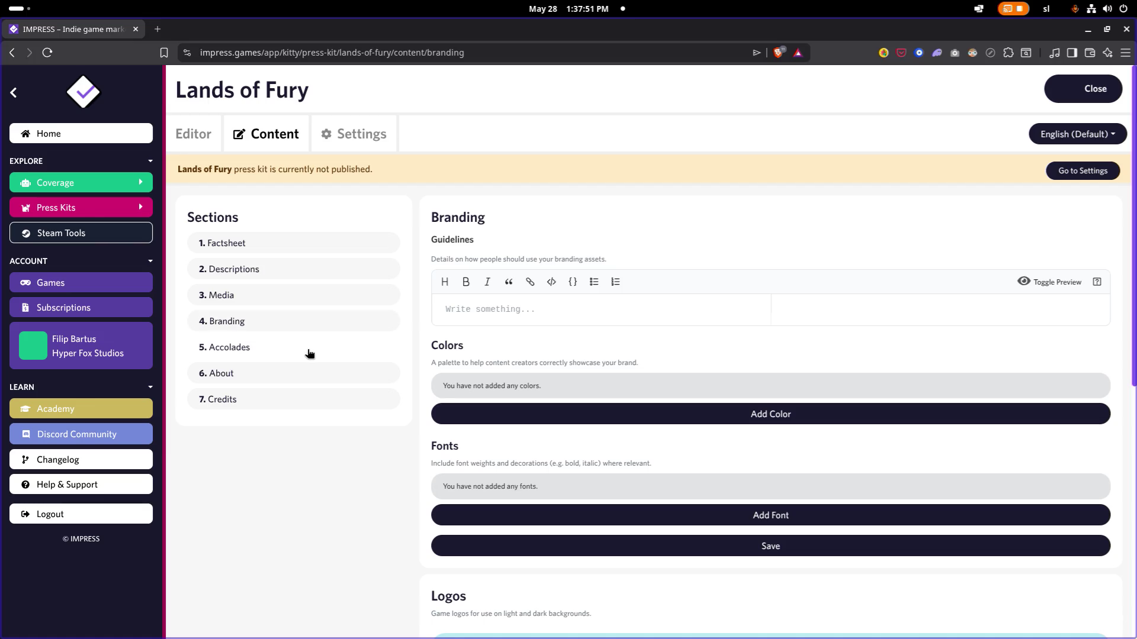
scroll(329, 357, "down", 3)
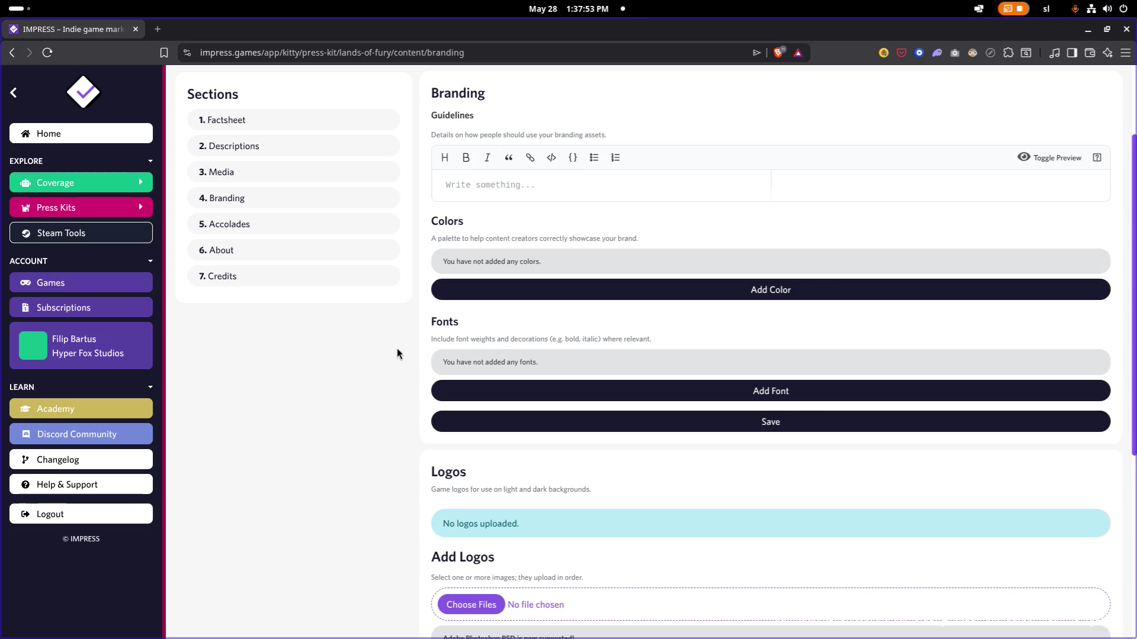
Step: Add an empty font entry in Branding and search the web for notosans in a new tab
left_click(717, 392)
left_click(612, 359)
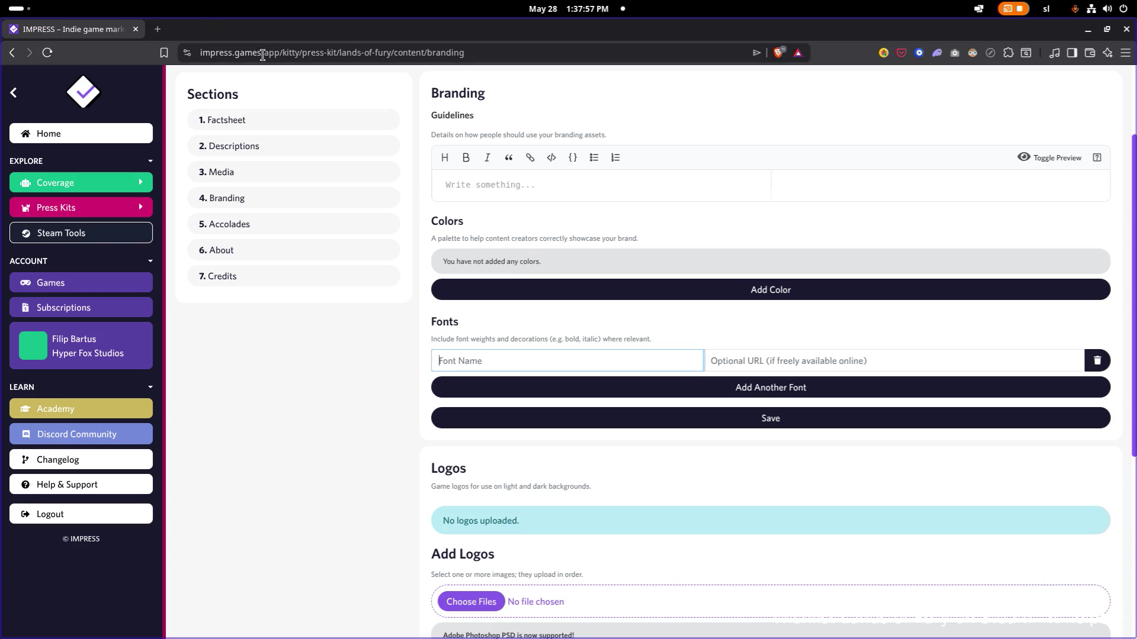
left_click(159, 30)
type("notosans")
key("Return")
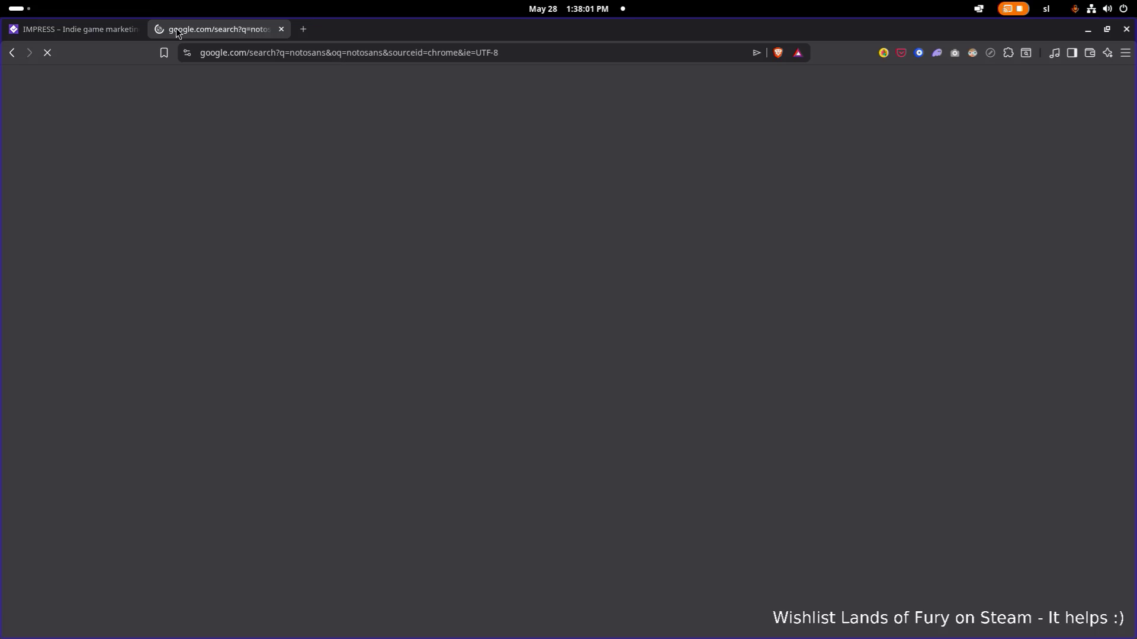
Step: Paste the Google Fonts Noto Sans specimen URL into the font name and URL fields
left_click(235, 233)
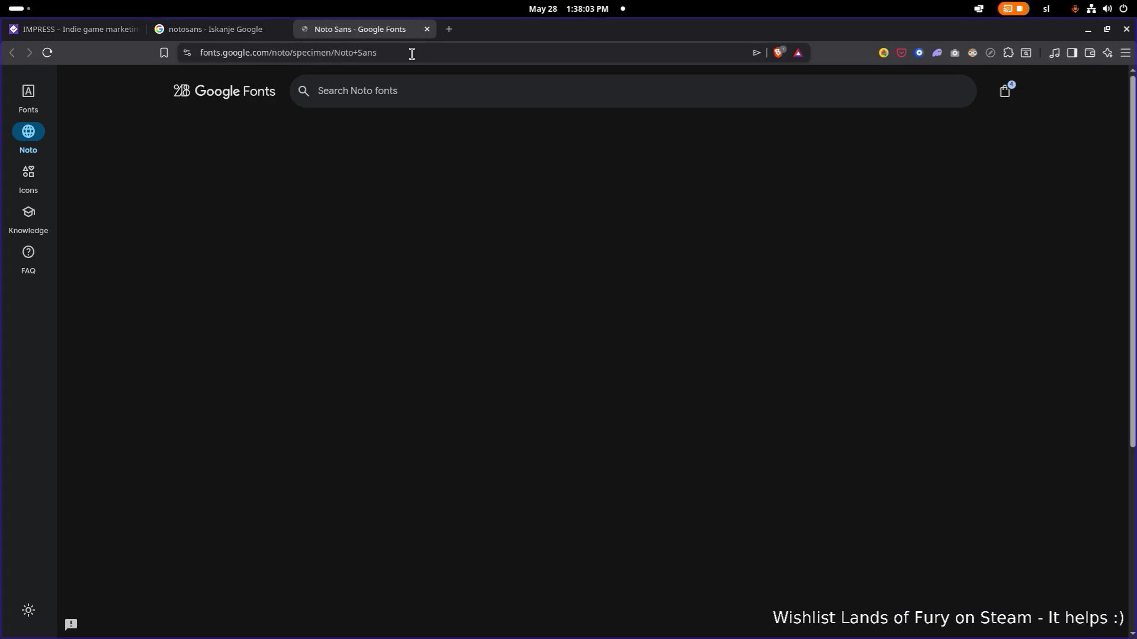
left_click(412, 53)
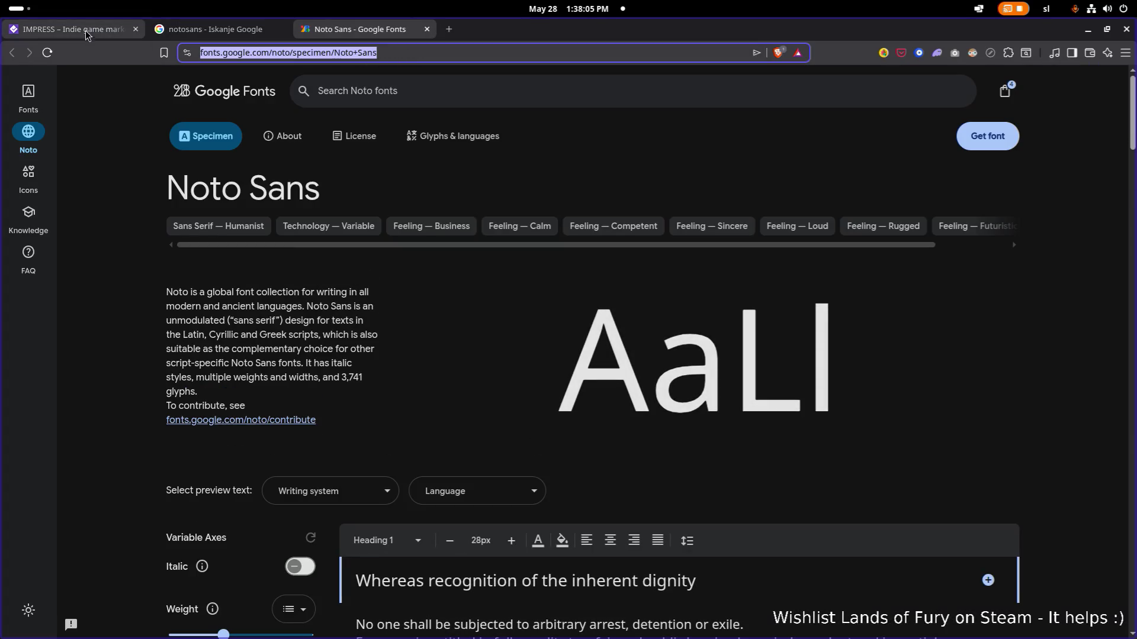
left_click(87, 32)
type("https://fonts.google.com/noto/specimen/Noto+Sans")
left_click(838, 361)
type("https://fonts.google.com/noto/specimen/Noto+Sans")
triple_click(600, 361)
type("Noto sans")
scroll(573, 415, "down", 2)
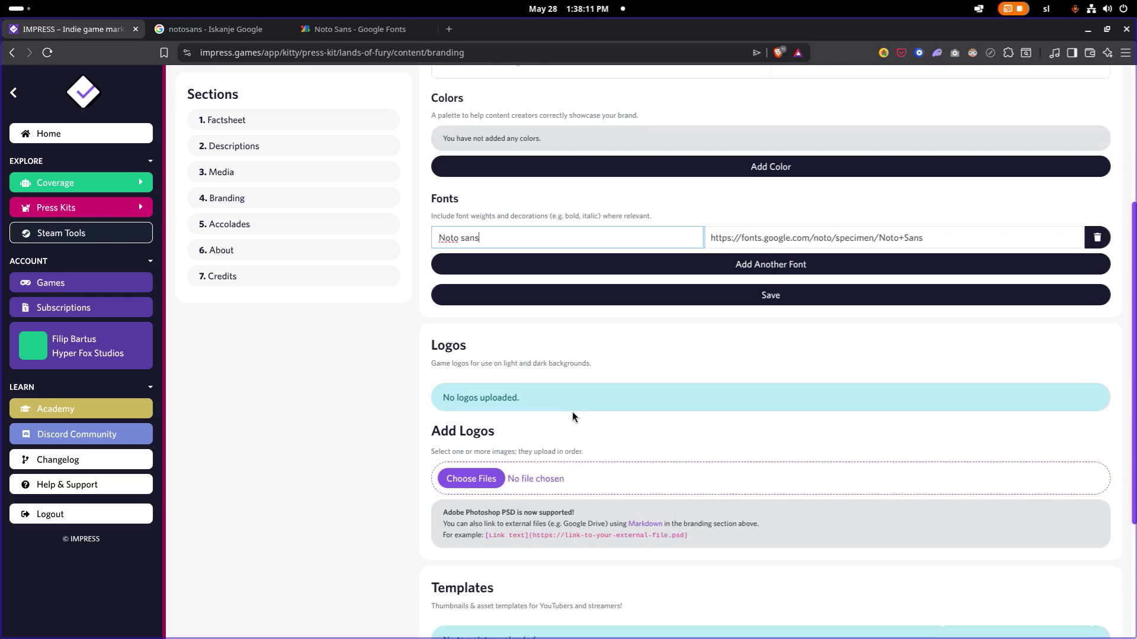
Step: Upload Library_Logo_1280x720.png and LoFSteamIcon.png from the Logo folder as logos
left_click(486, 481)
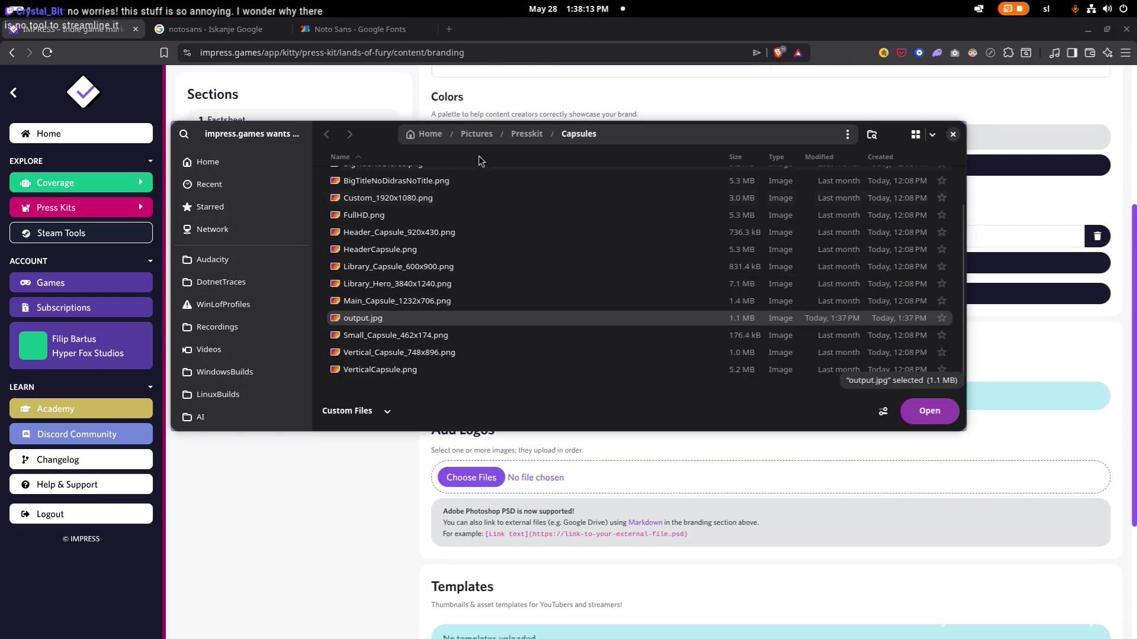
left_click(523, 133)
double_click(388, 199)
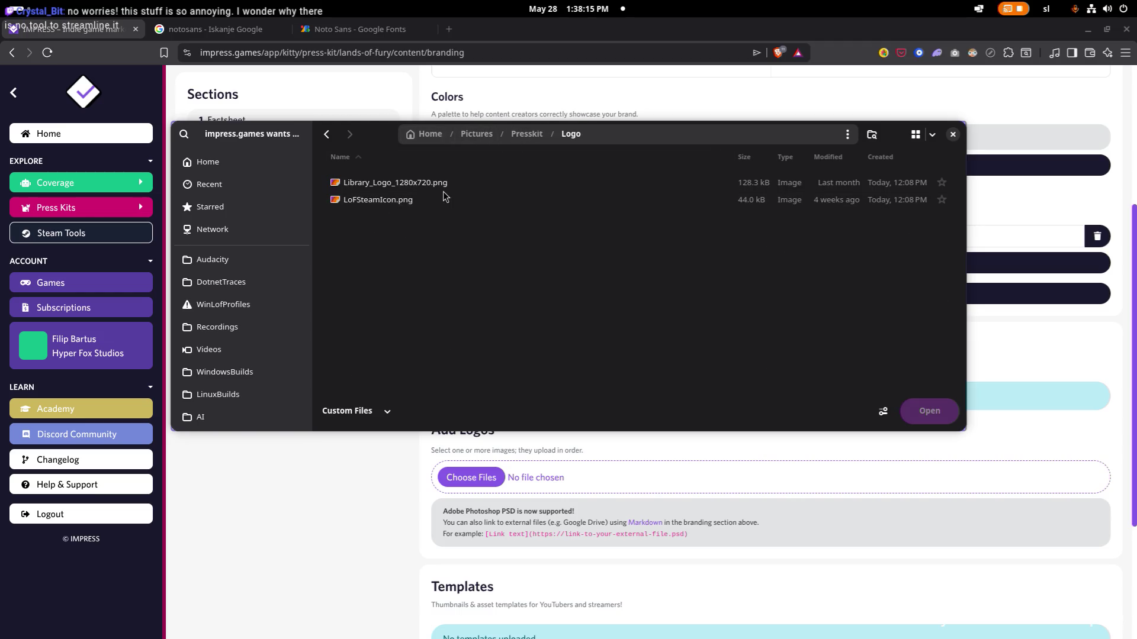
left_click(435, 185)
left_click(418, 201)
left_click(432, 183, "ctrl")
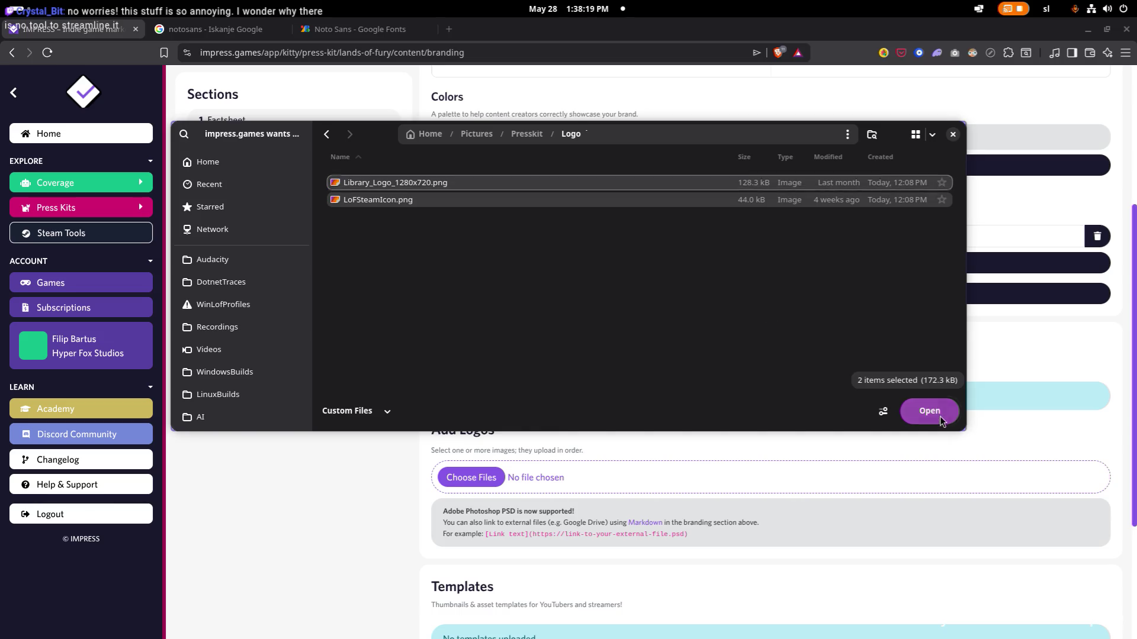
left_click(929, 411)
scroll(516, 371, "down", 1)
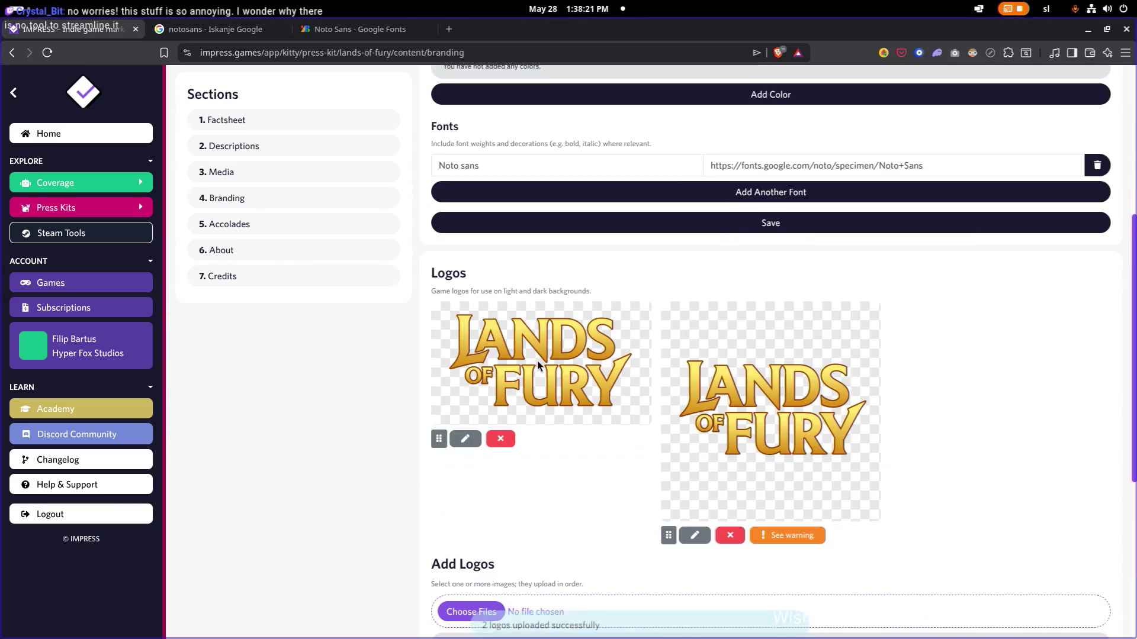
scroll(537, 361, "down", 2)
scroll(538, 361, "down", 2)
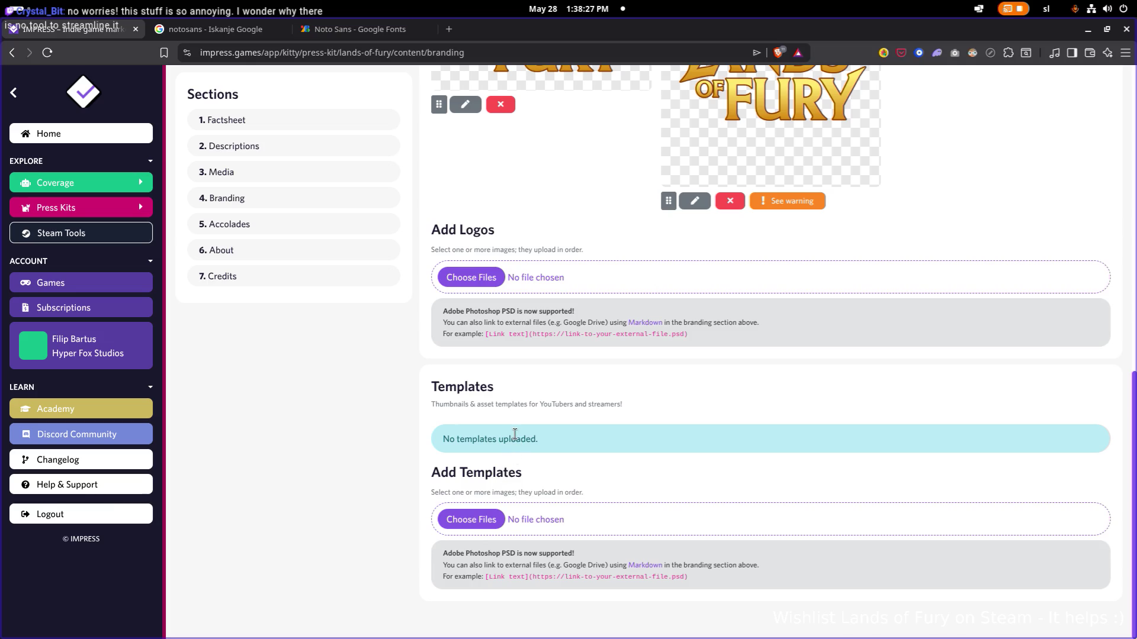
left_click(470, 521)
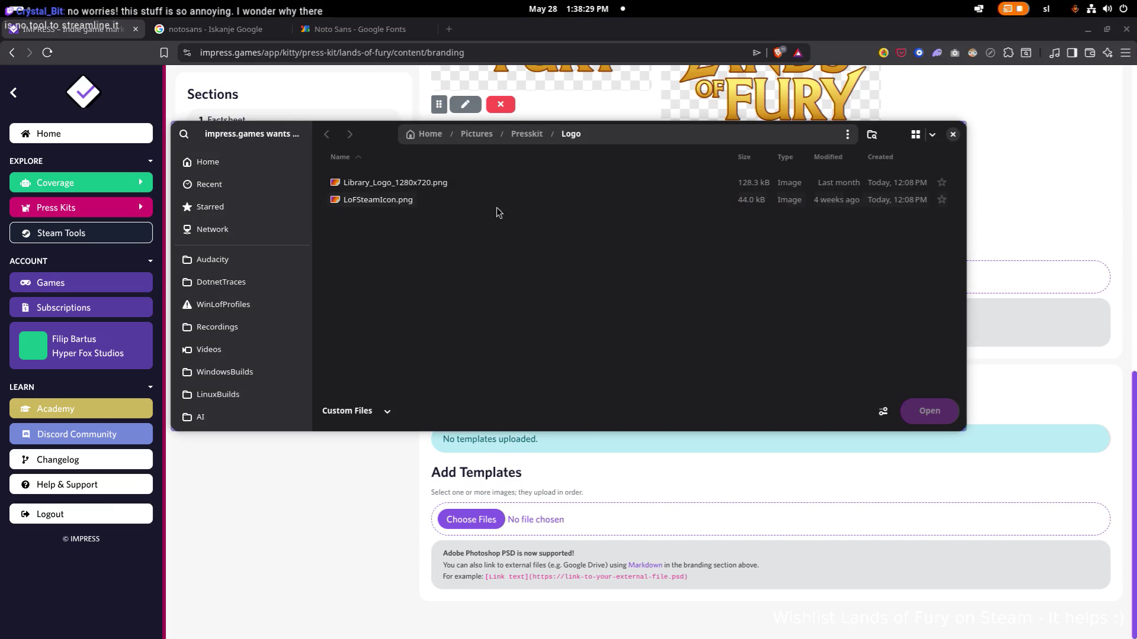
Step: In Capsules thumbnail view, select Custom_1920x1080, FullHD and Header_Capsule_920x430
left_click(527, 134)
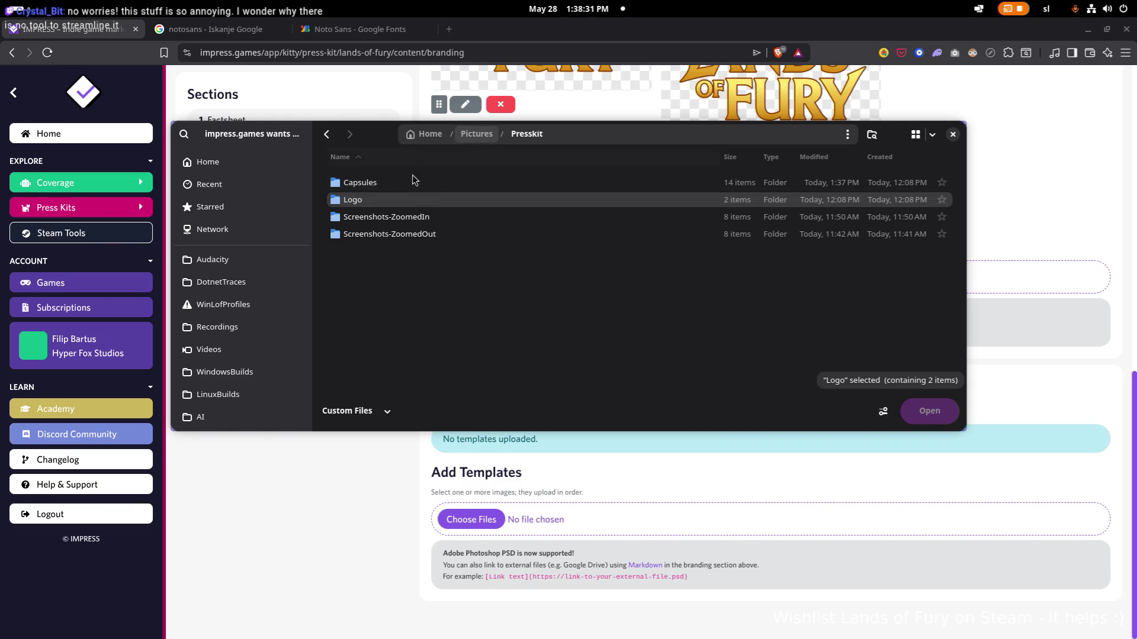
double_click(424, 180)
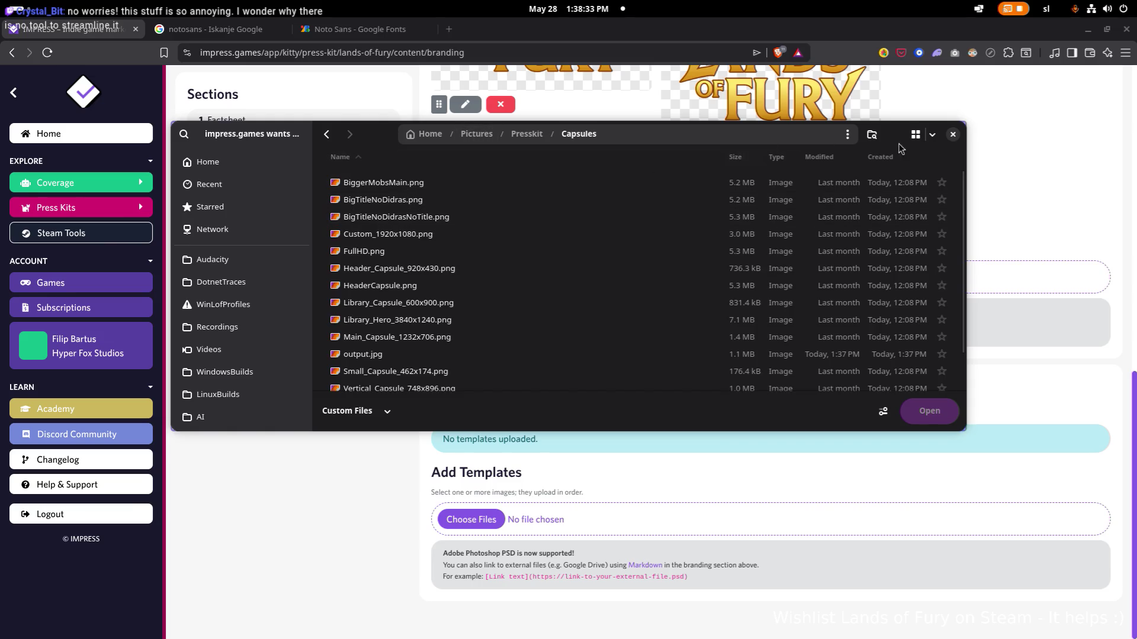
left_click(915, 134)
scroll(652, 248, "down", 1)
scroll(602, 279, "down", 1)
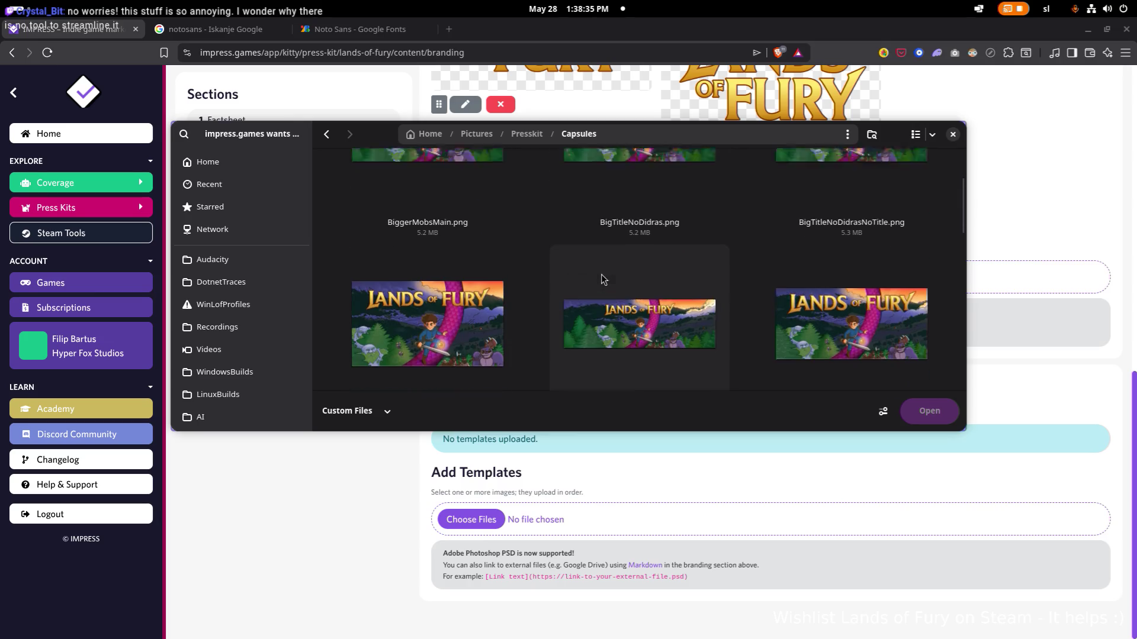
left_click(485, 286)
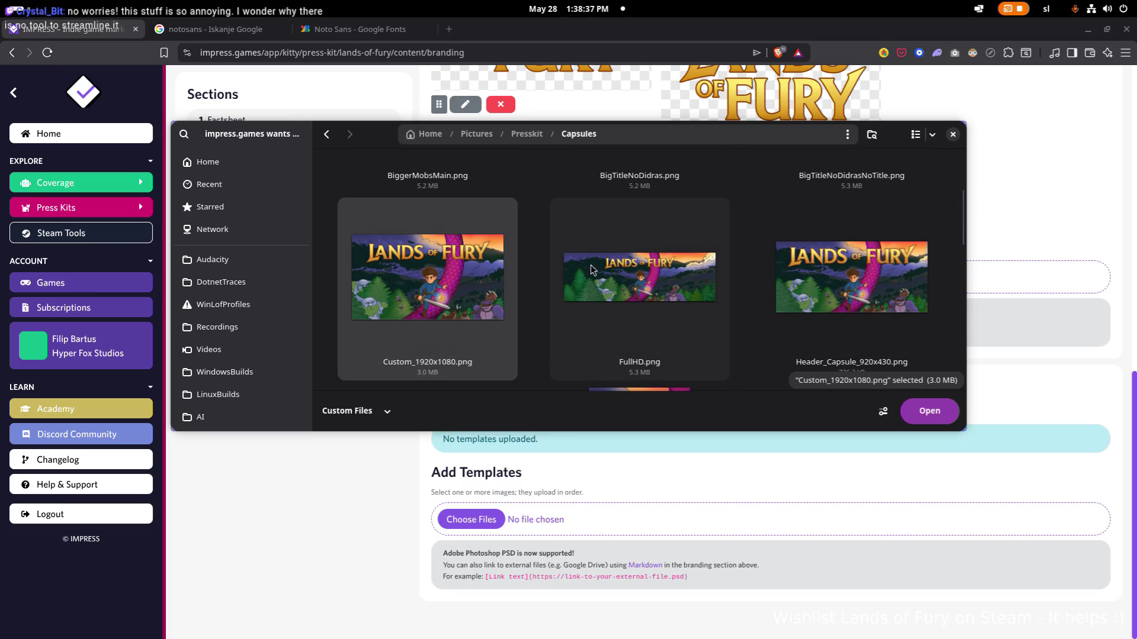
left_click(694, 286, "ctrl")
left_click(858, 285, "ctrl")
scroll(826, 284, "down", 1)
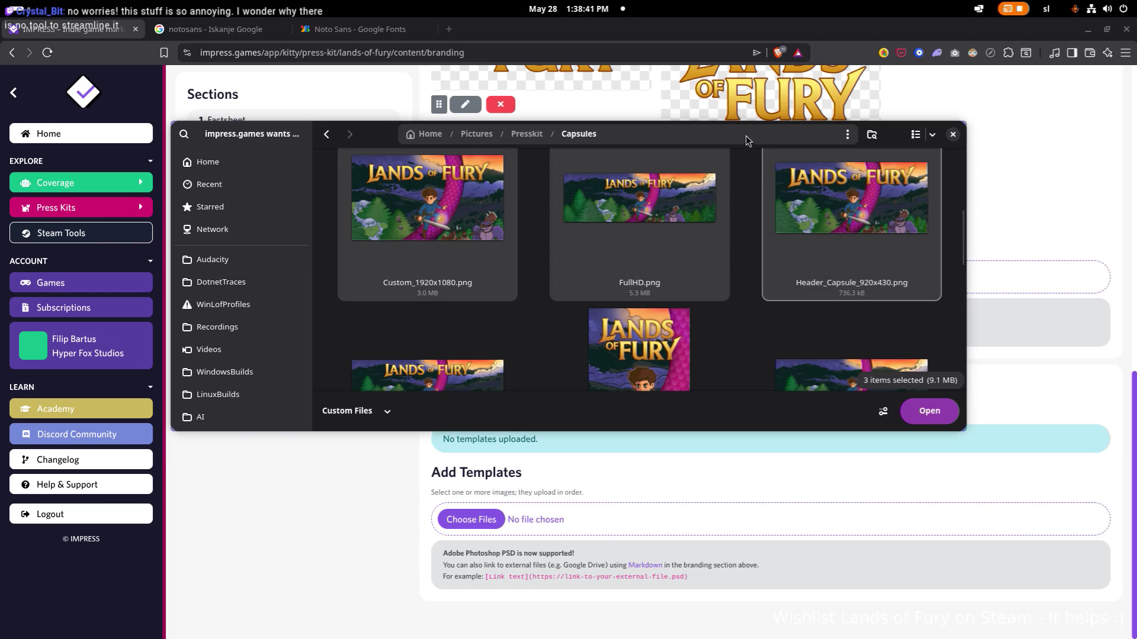
mouse_move(890, 136)
left_mouse_down()
mouse_move(286, 174)
mouse_move(271, 187)
mouse_move(461, 173)
mouse_move(866, 96)
left_mouse_up()
scroll(685, 251, "down", 1)
scroll(684, 250, "down", 1)
Step: Add Library, Main and Vertical capsules, drop FullHD.png, and upload the five as templates
left_click(676, 249, "ctrl")
scroll(666, 240, "up", 1)
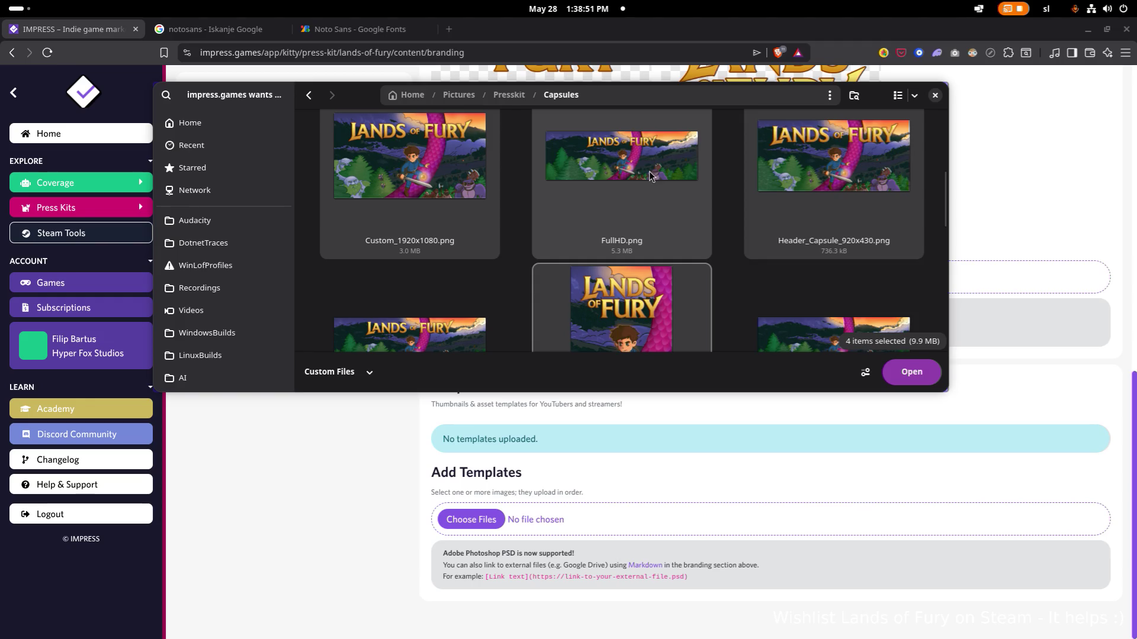
left_click(671, 174, "ctrl")
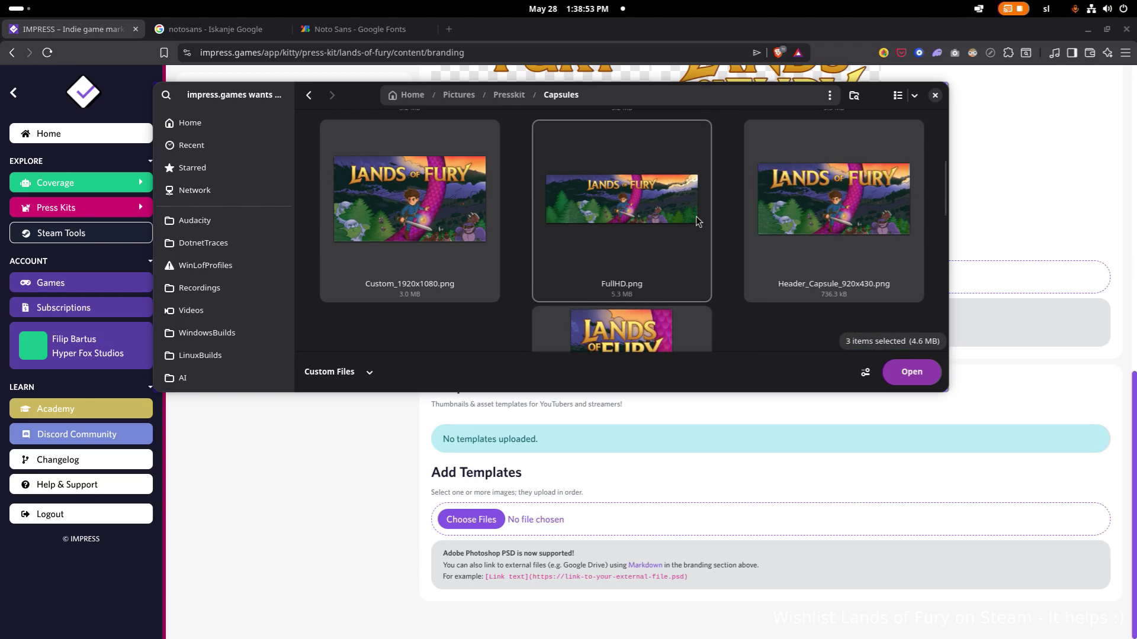
scroll(697, 222, "down", 2)
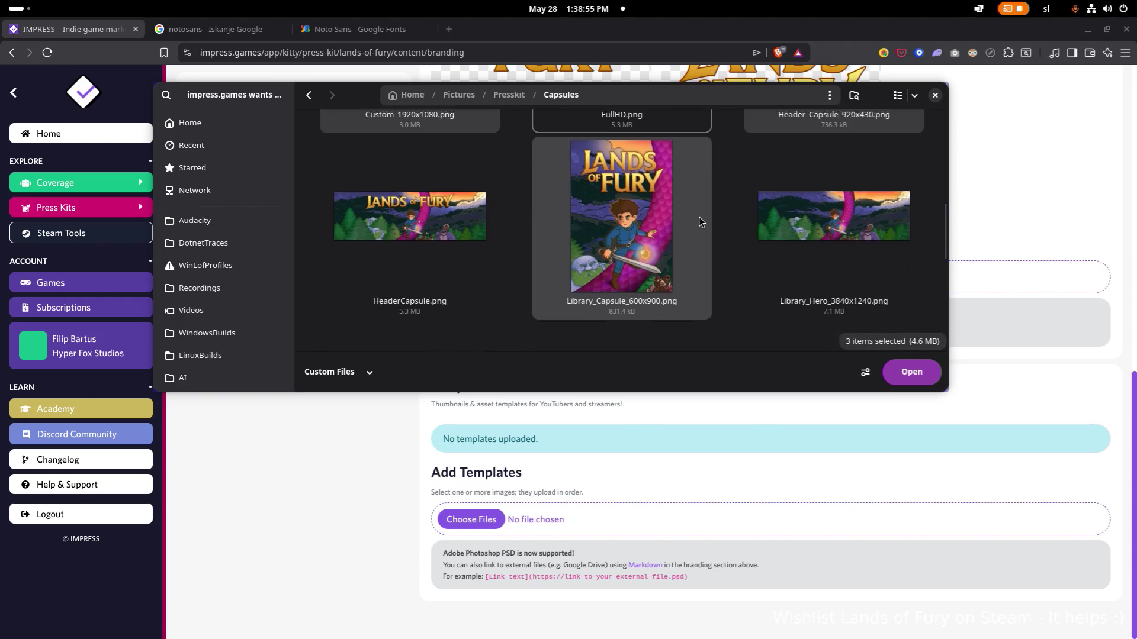
scroll(697, 223, "down", 3)
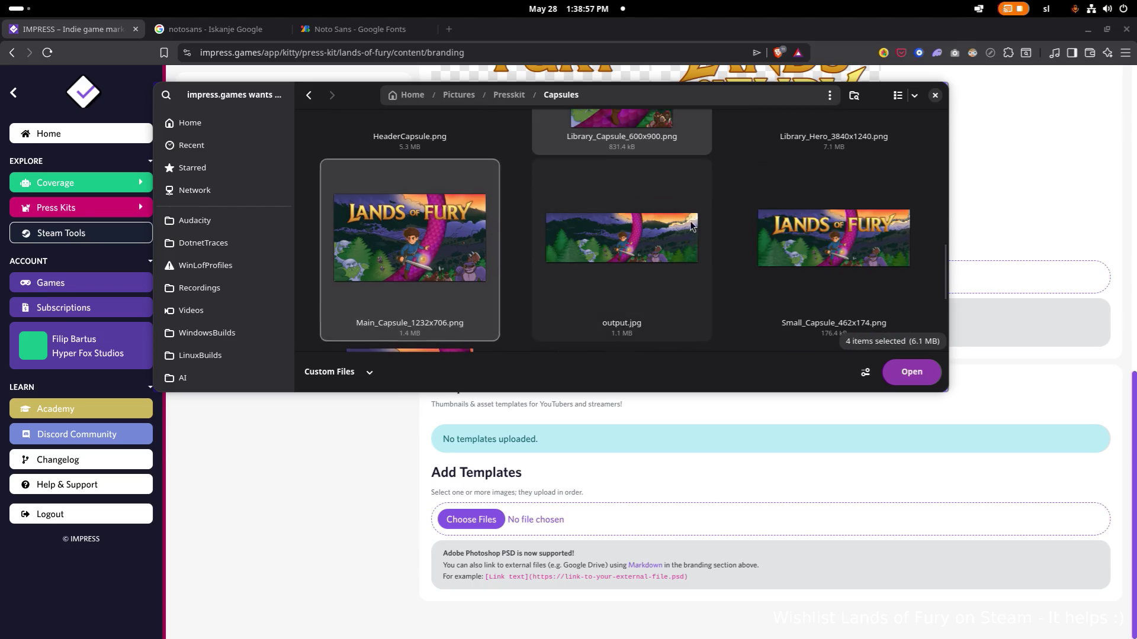
scroll(396, 264, "down", 4)
left_click(431, 263, "ctrl")
left_click(568, 258, "ctrl")
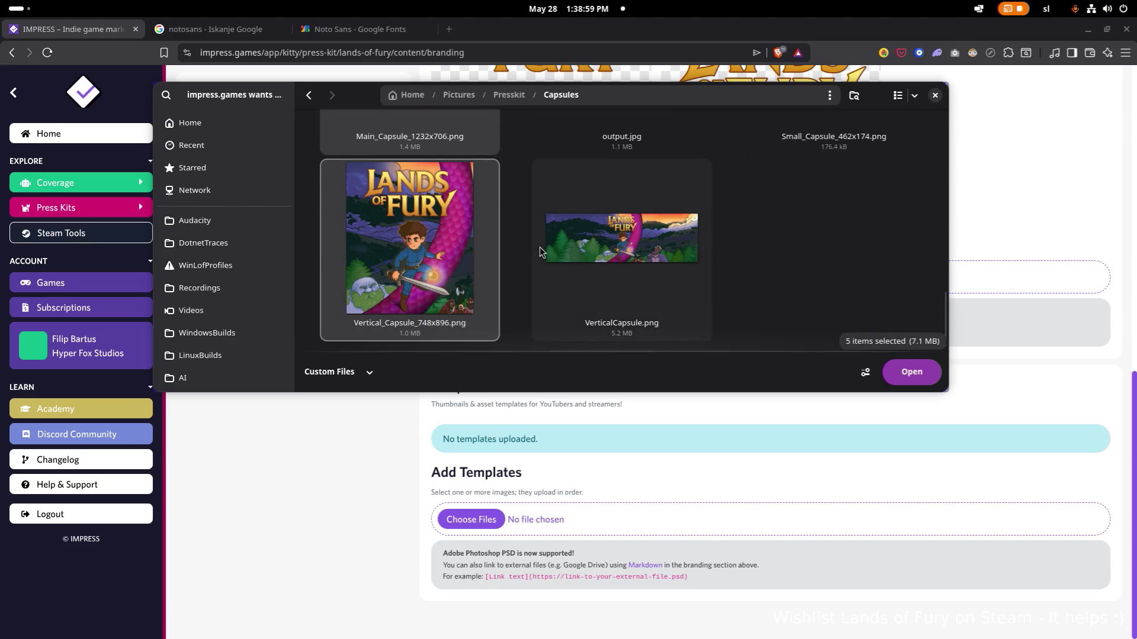
scroll(569, 256, "up", 4)
scroll(568, 256, "up", 6)
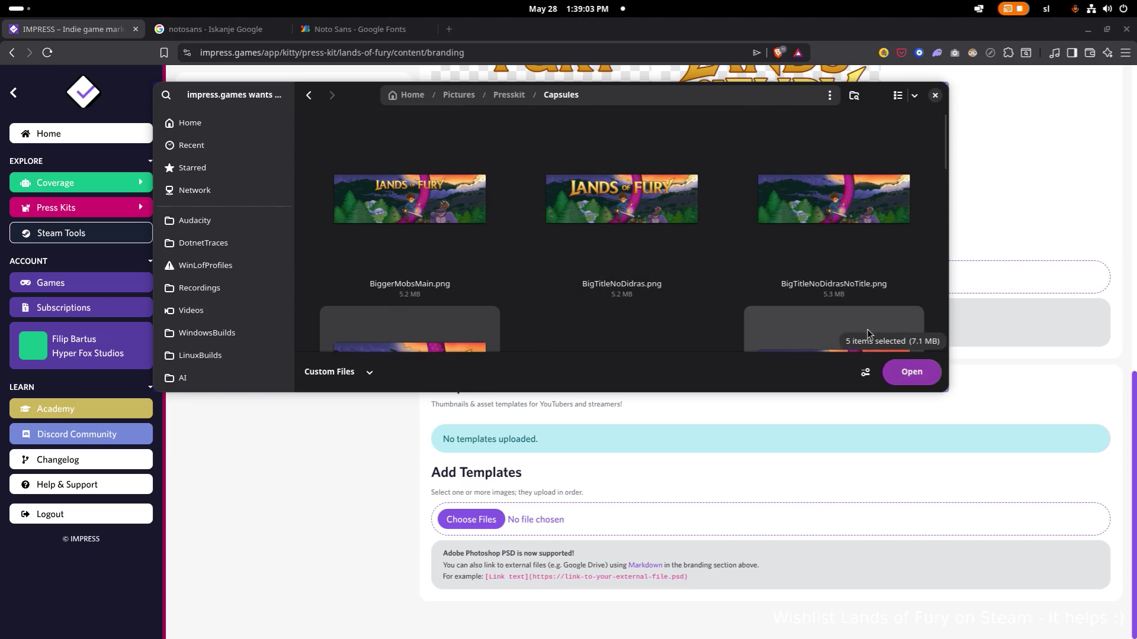
left_click(920, 379)
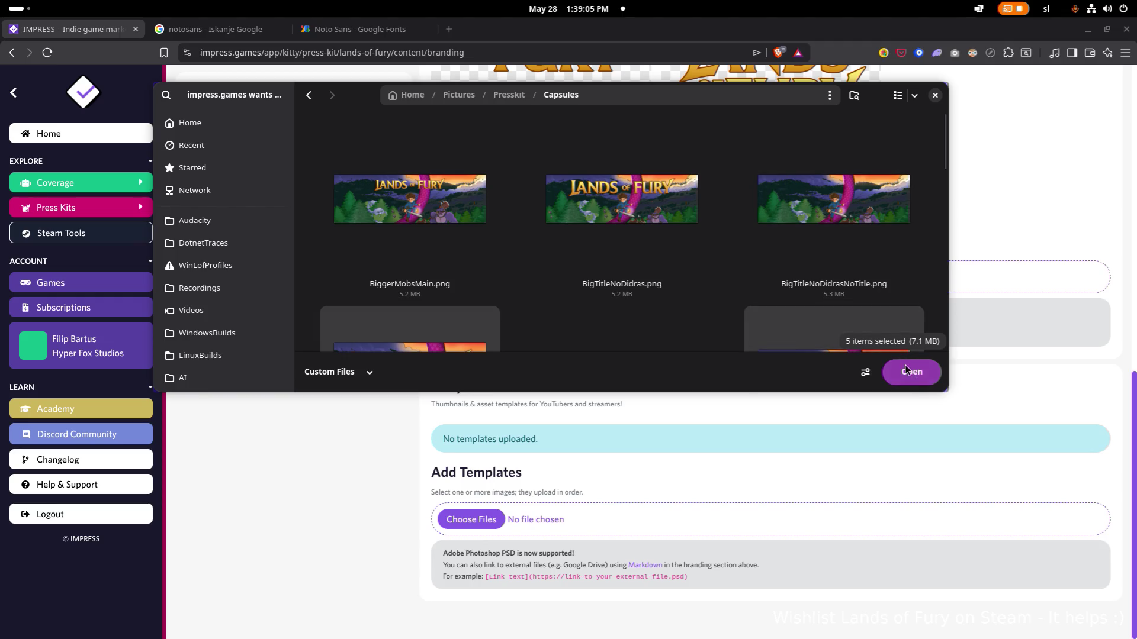
left_click(916, 382)
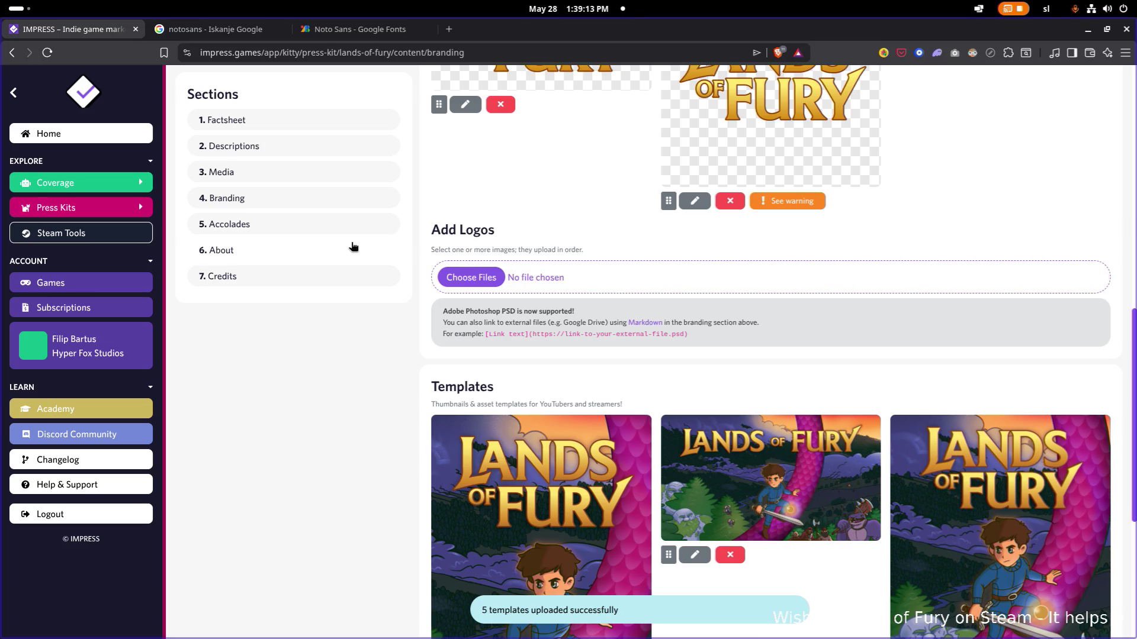
scroll(511, 250, "down", 4)
scroll(502, 253, "up", 4)
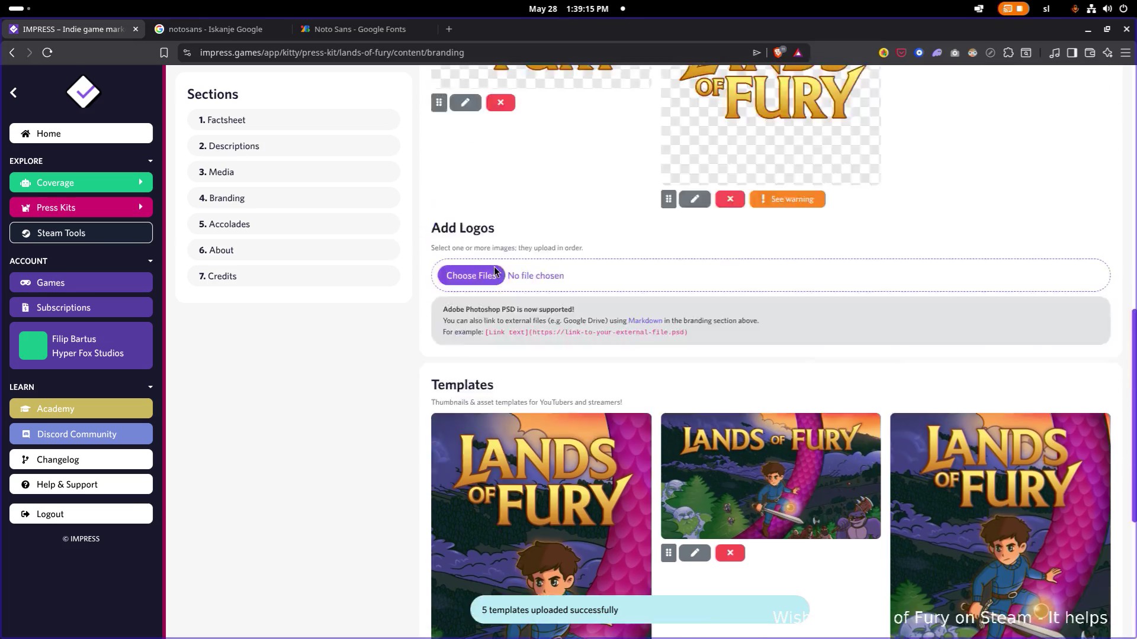
scroll(489, 293, "up", 8)
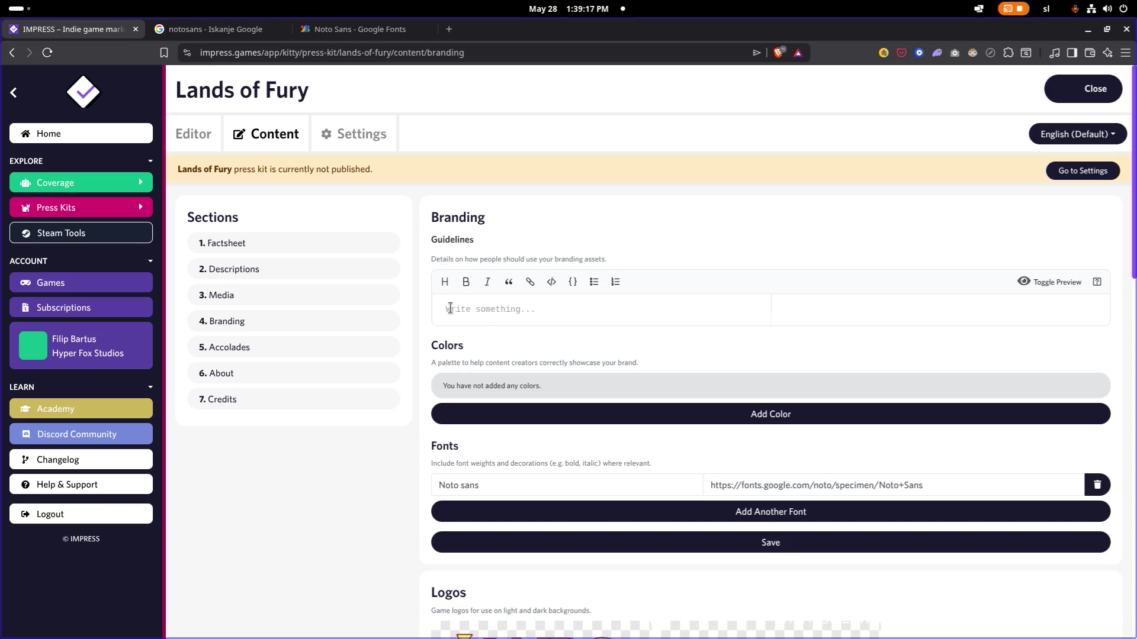
Step: Go to the Accolades section and add a blank award entry row
left_click(237, 358)
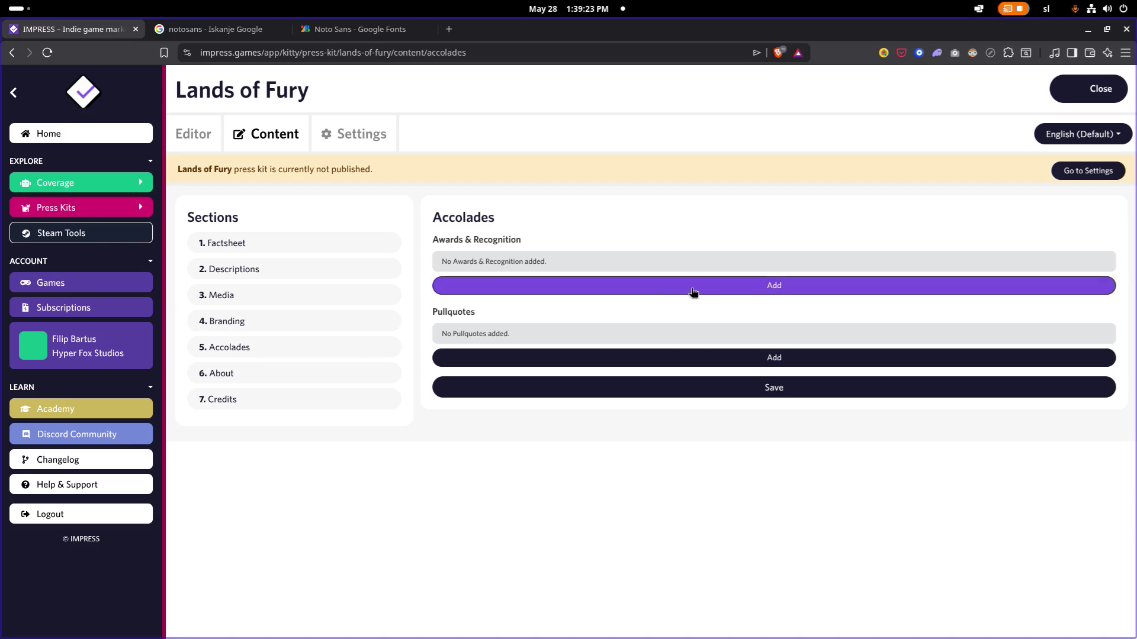
left_click(675, 290)
Step: Remove the empty award and pullquote rows, leaving Accolades blank, and move to About
left_click(527, 261)
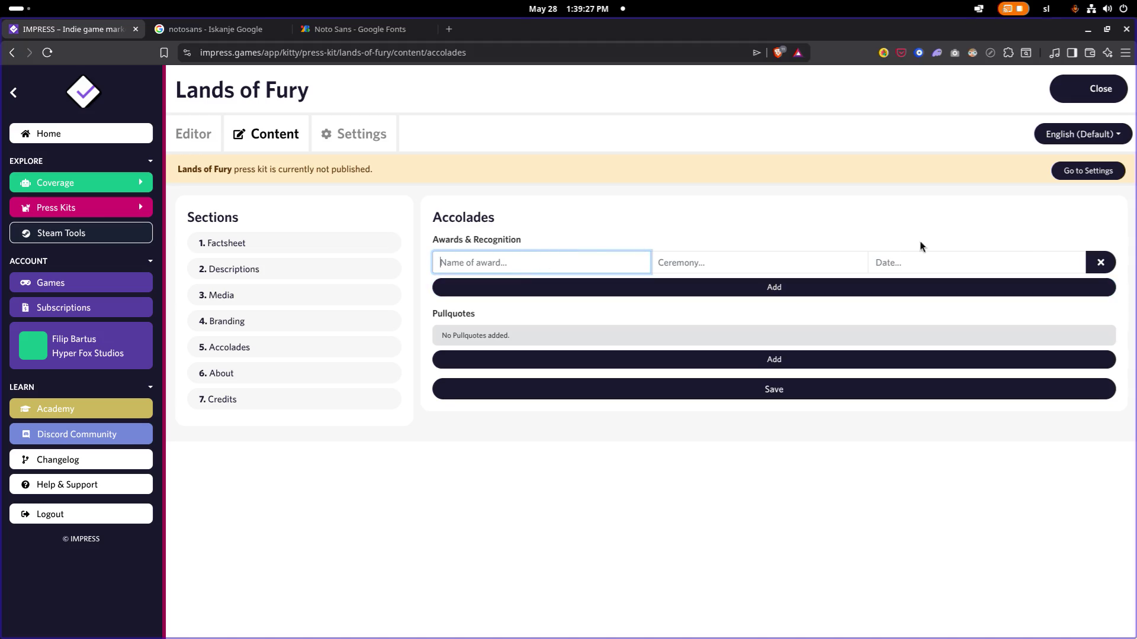
left_click(1100, 262)
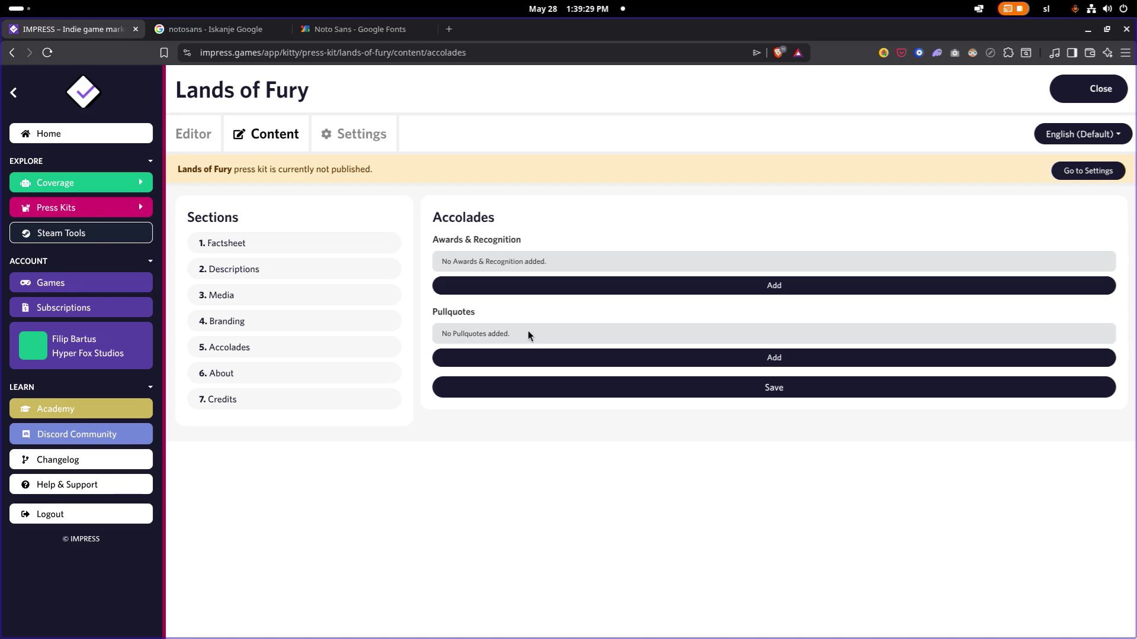
left_click(677, 358)
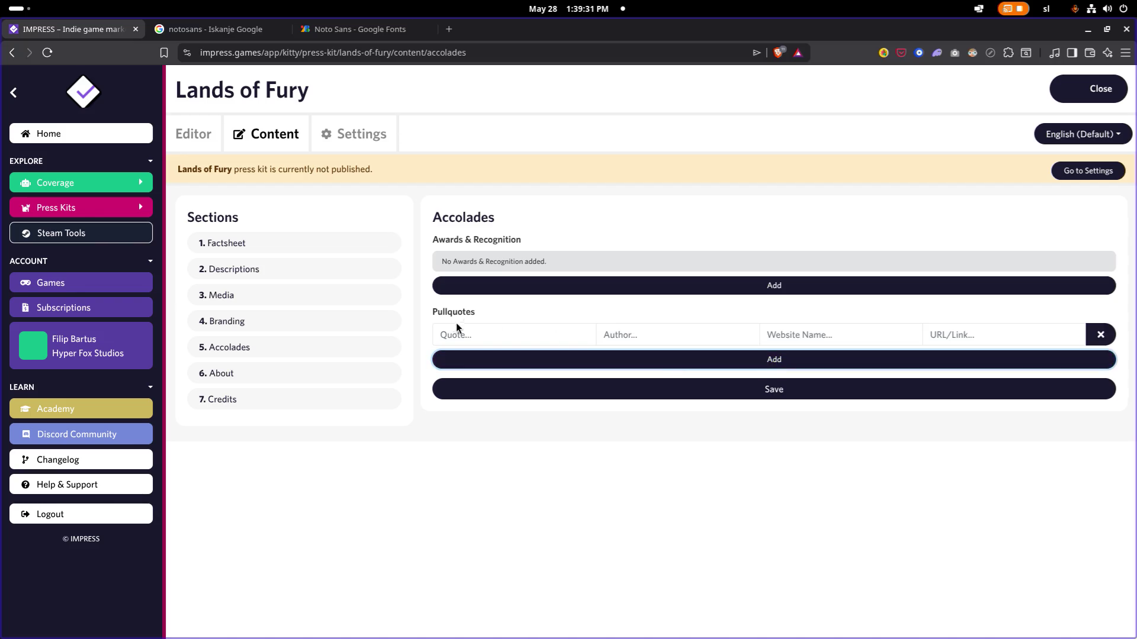
left_click(1100, 334)
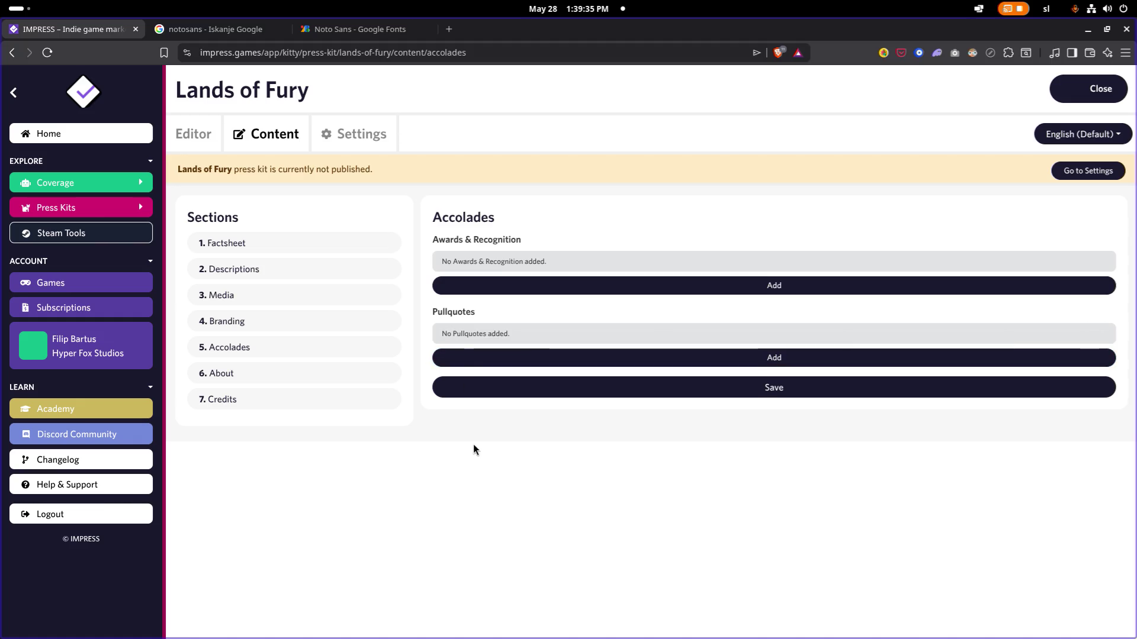
left_click(237, 380)
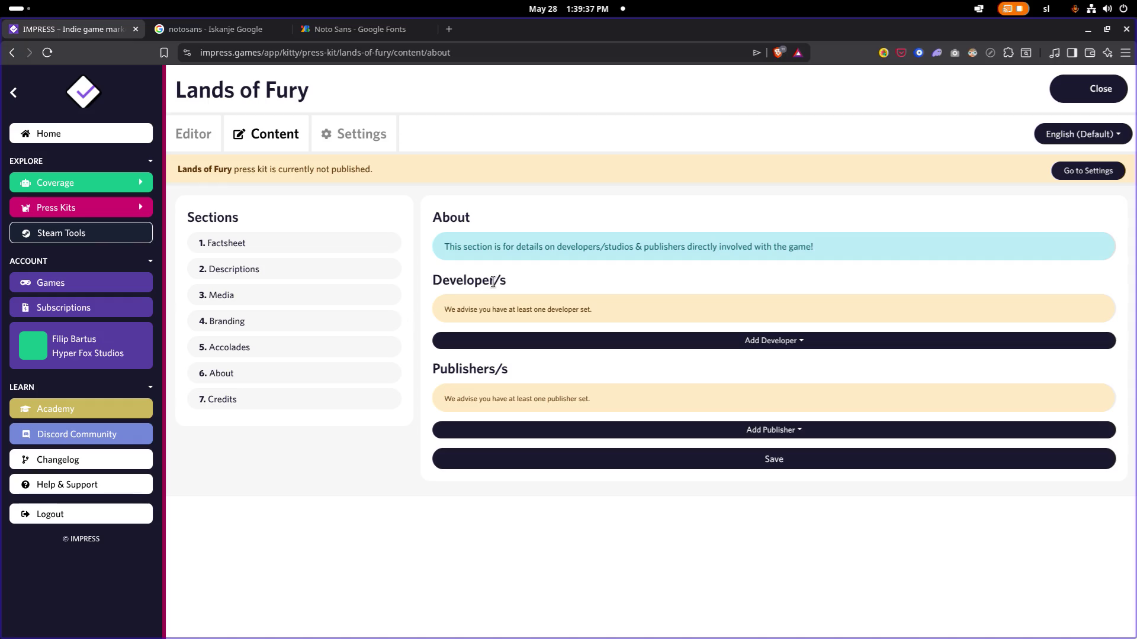
Step: Set Hyper Fox Studios as developer with pitch, press email and kit link included, then save
left_click(662, 347)
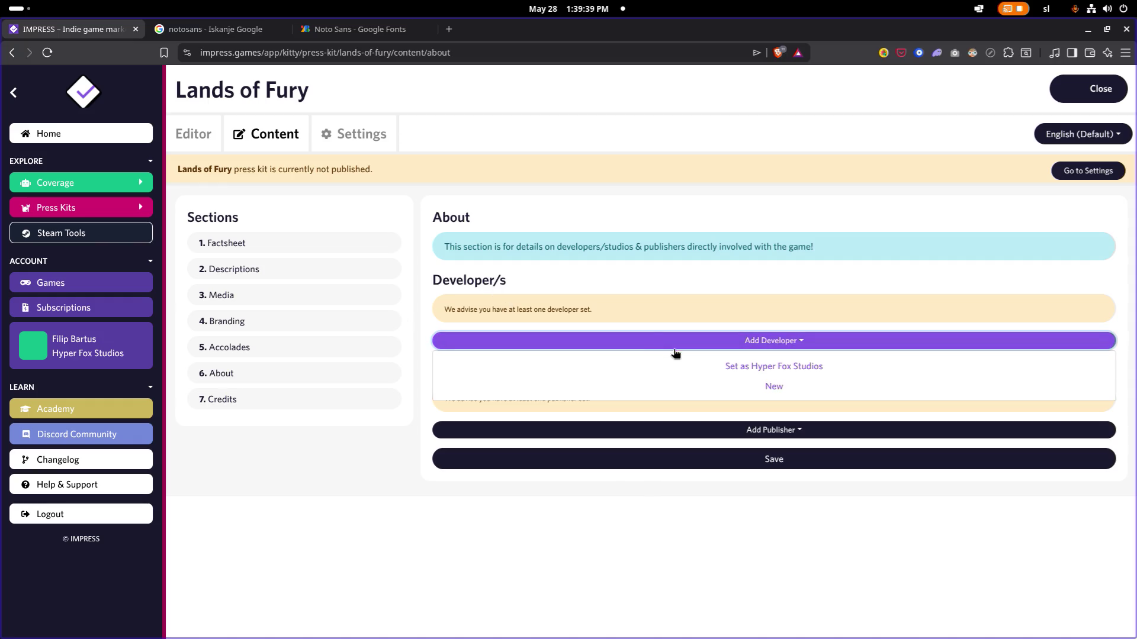
left_click(757, 368)
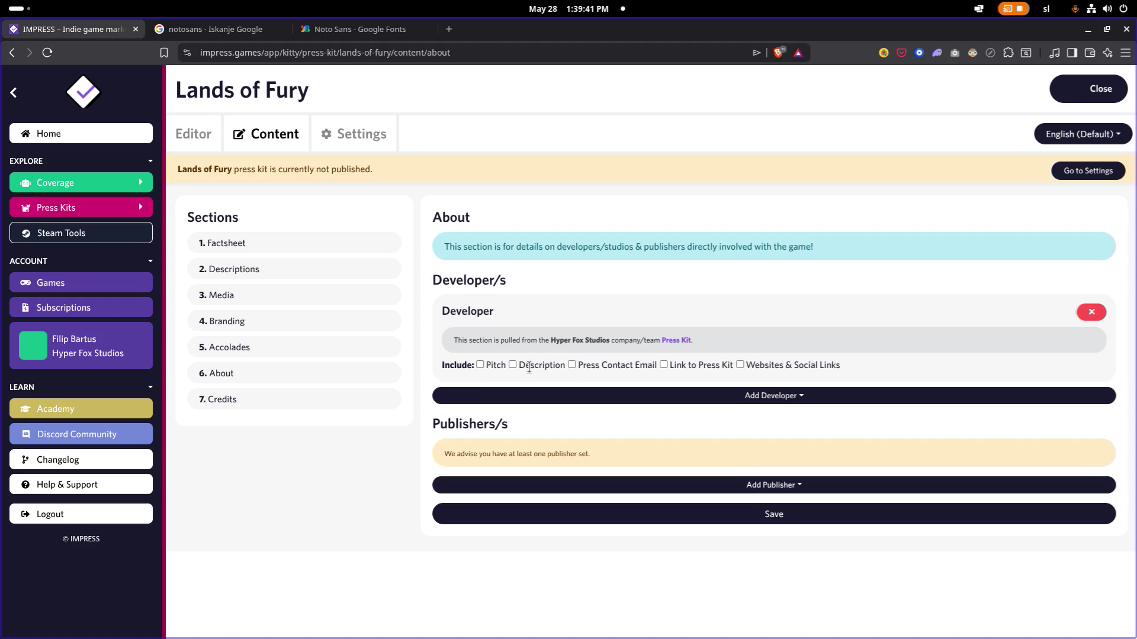
left_click(481, 366)
left_click(572, 364)
left_click(665, 366)
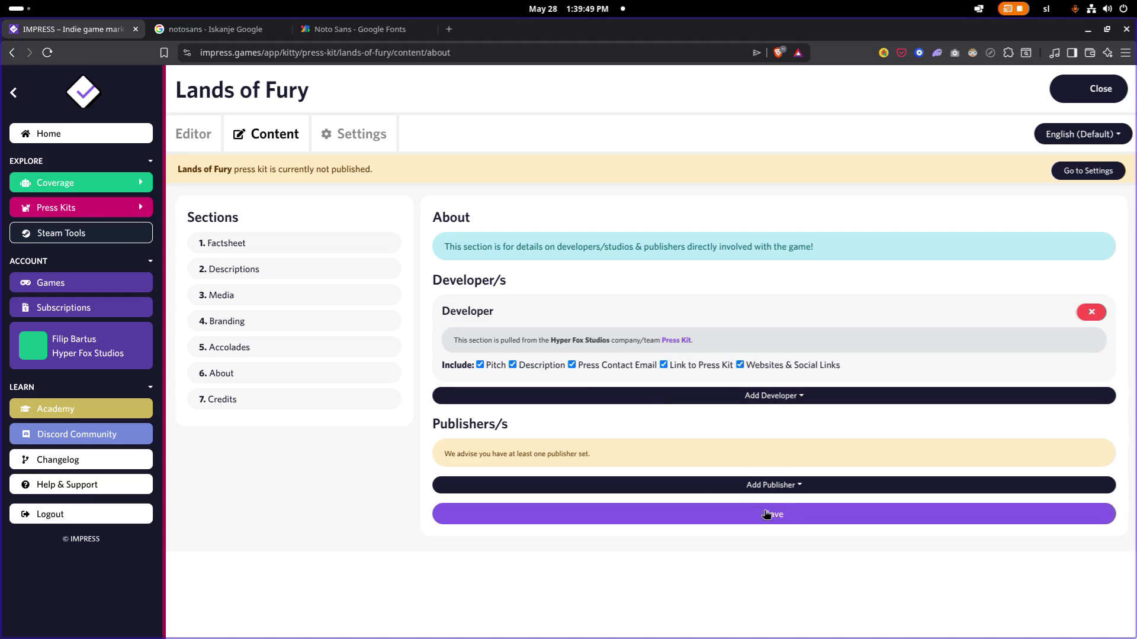
left_click(719, 507)
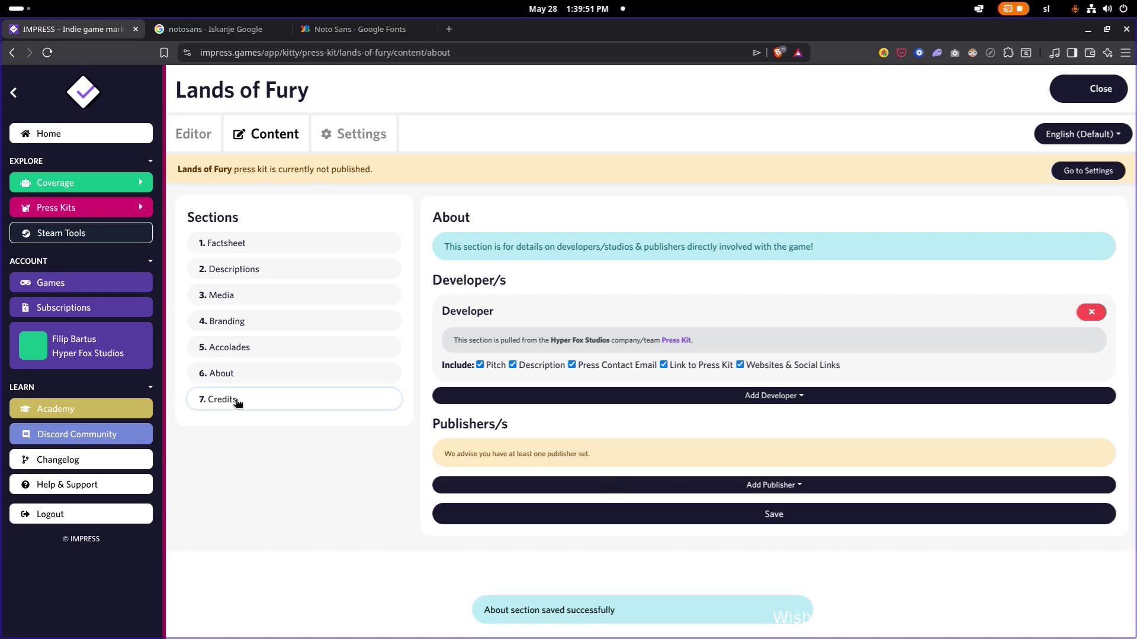